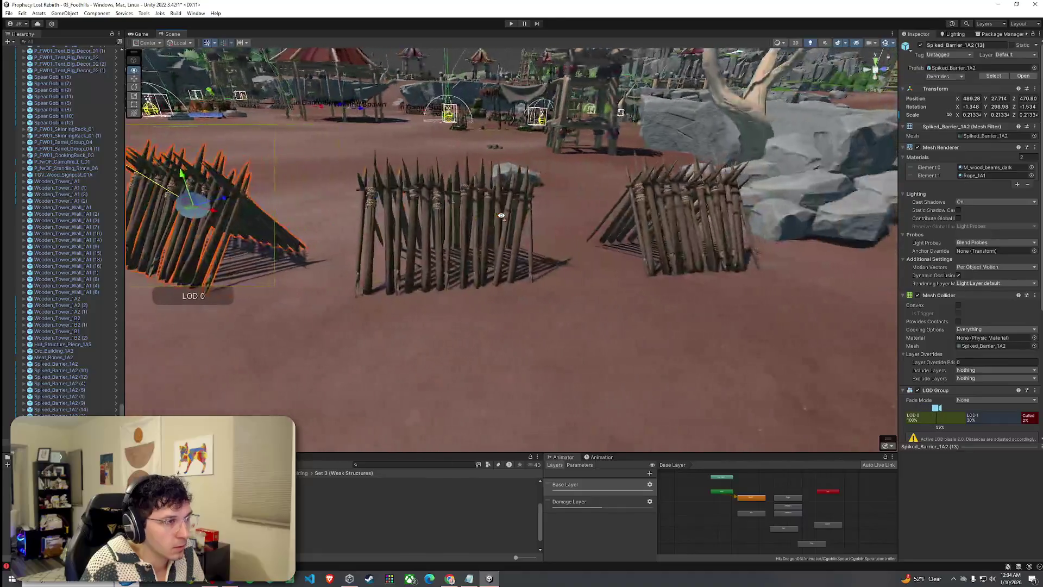
# - Select Spiked_Barrier_1A2 (12) and tilt it slightly around its Z axis
pyautogui.click(506, 198)
pyautogui.moveTo(480, 177); pyautogui.dragTo(459, 163)
pyautogui.press('w')
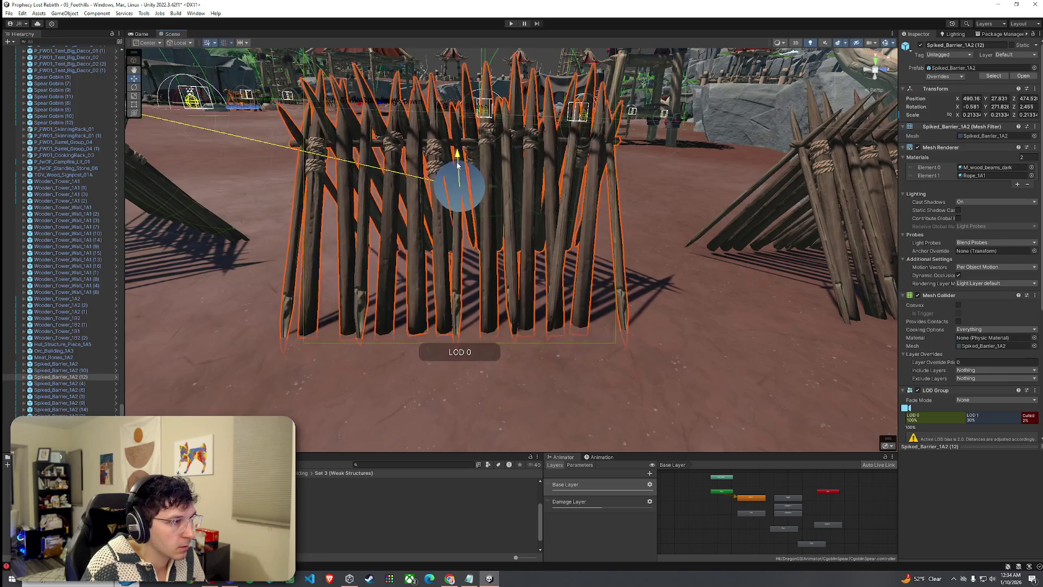
# - Select the terrain and bring up its Paint Terrain tool list
pyautogui.scroll(-10, 451, 190)
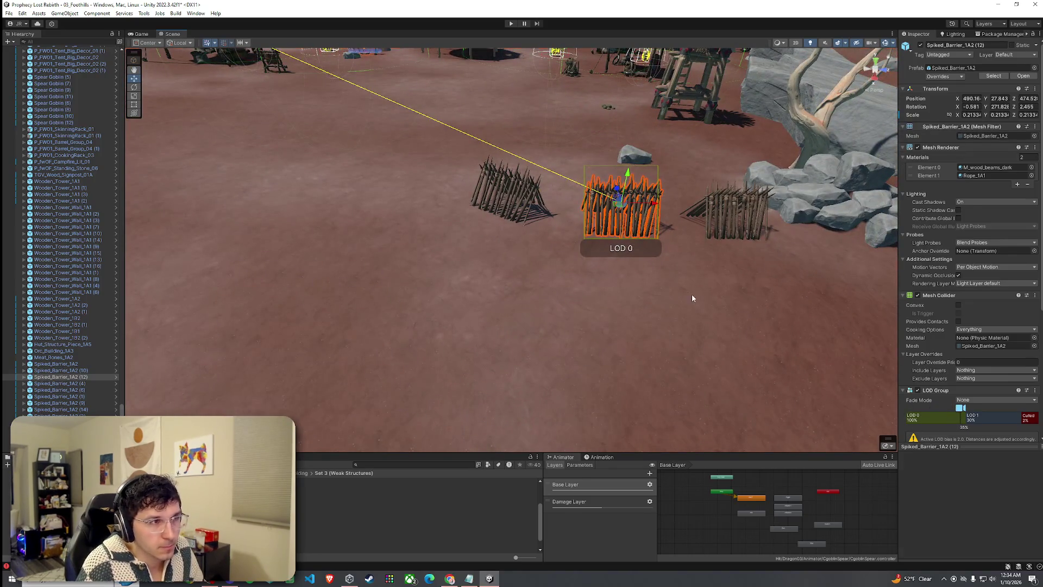
pyautogui.click(693, 299)
pyautogui.click(971, 116)
pyautogui.click(958, 116)
pyautogui.click(960, 125)
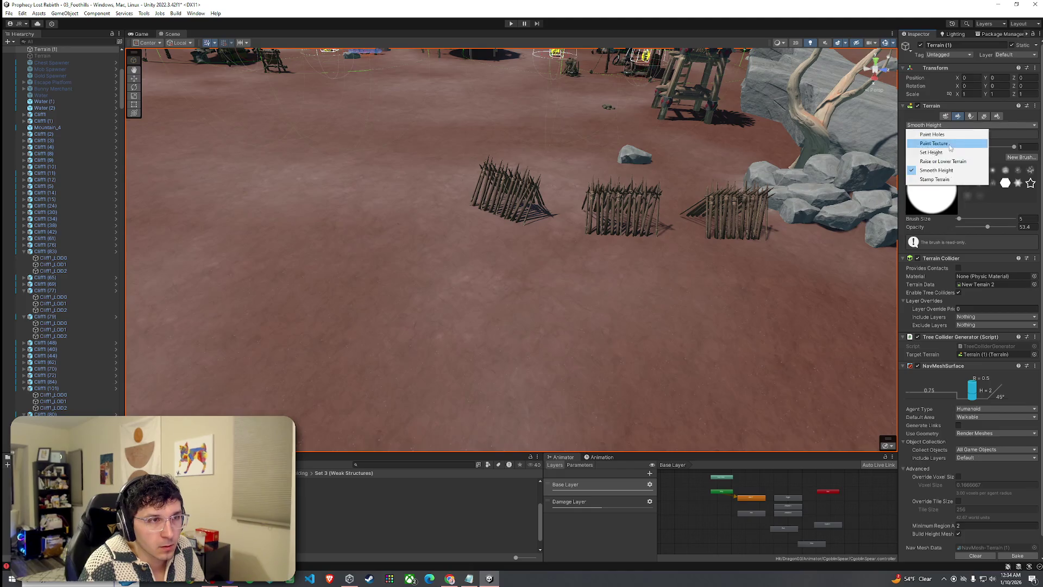
# - Choose Raise or Lower Terrain, paint a trial bump right of the fences, then undo it
pyautogui.click(944, 161)
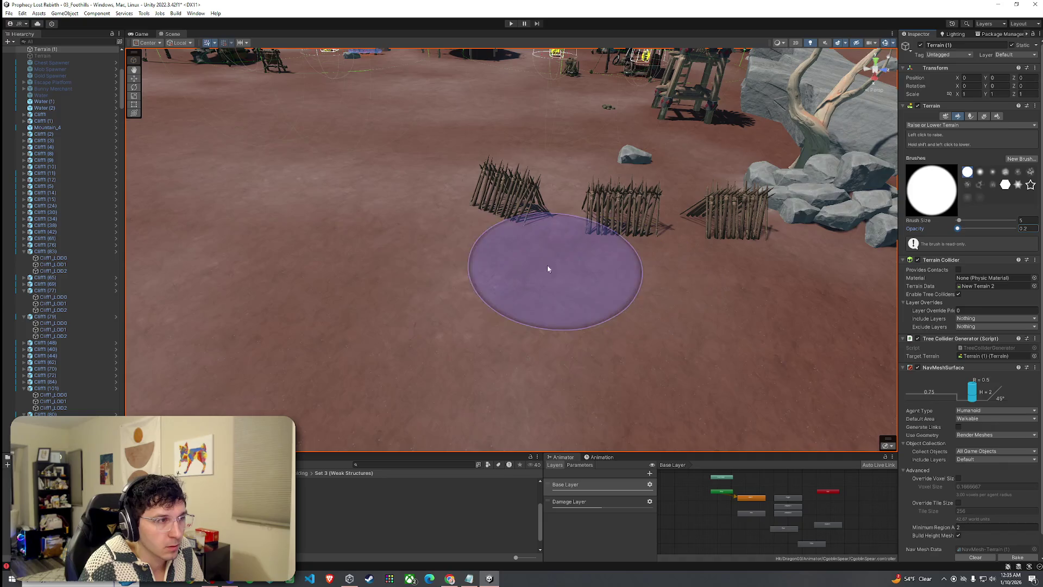
pyautogui.moveTo(614, 280); pyautogui.dragTo(678, 296)
pyautogui.hotkey('ctrl', 'z')
pyautogui.scroll(-2, 455, 270)
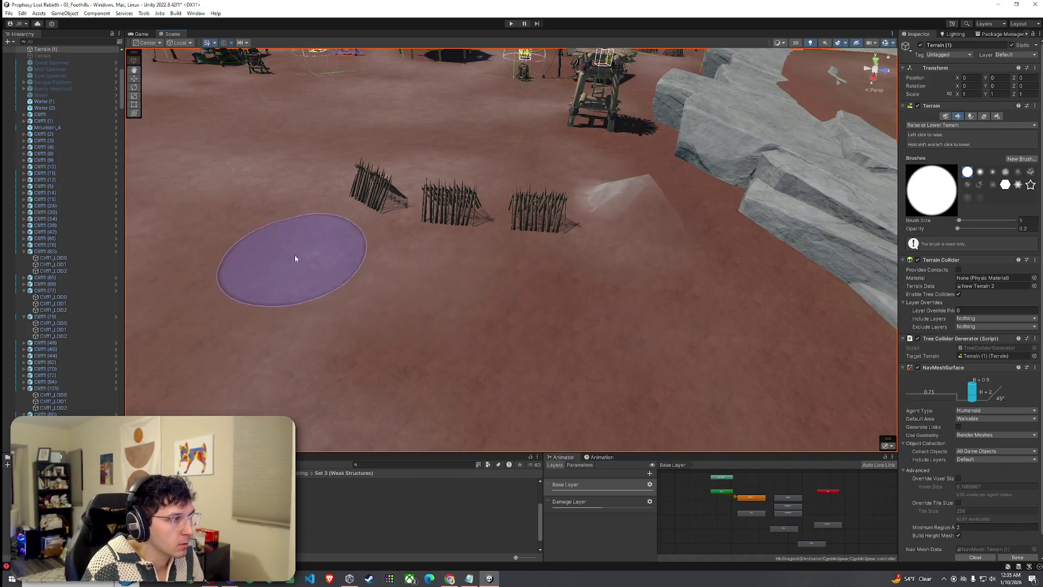
# - Orbit the view around the fences, camp tents and rocks
pyautogui.moveTo(555, 328)
pyautogui.mouseDown()
pyautogui.moveTo(654, 315)
pyautogui.moveTo(610, 303)
pyautogui.mouseUp()
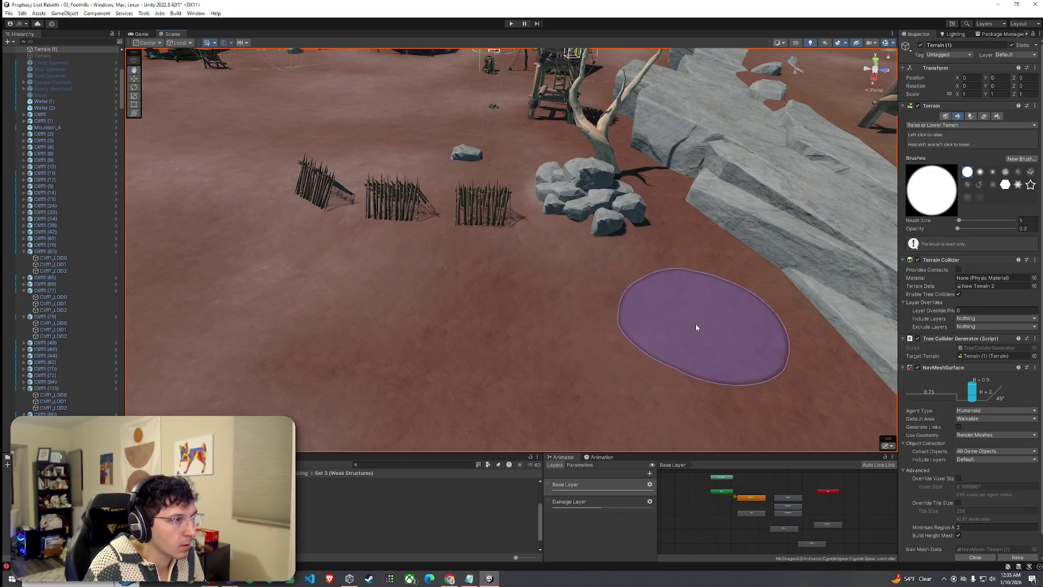
pyautogui.moveTo(383, 321)
pyautogui.mouseDown()
pyautogui.moveTo(466, 342)
pyautogui.moveTo(327, 275)
pyautogui.moveTo(552, 270)
pyautogui.moveTo(516, 277)
pyautogui.mouseUp()
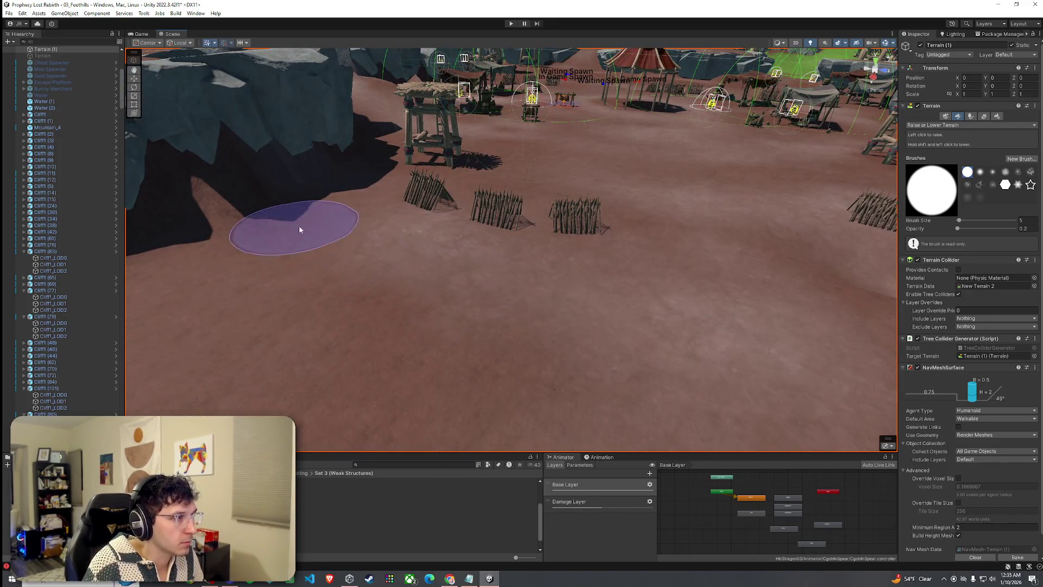
pyautogui.moveTo(414, 282)
pyautogui.mouseDown()
pyautogui.moveTo(494, 293)
pyautogui.moveTo(573, 261)
pyautogui.moveTo(531, 242)
pyautogui.moveTo(161, 275)
pyautogui.moveTo(371, 260)
pyautogui.moveTo(377, 282)
pyautogui.moveTo(669, 241)
pyautogui.moveTo(620, 248)
pyautogui.moveTo(657, 277)
pyautogui.moveTo(563, 223)
pyautogui.moveTo(565, 244)
pyautogui.moveTo(501, 234)
pyautogui.moveTo(523, 249)
pyautogui.mouseUp()
pyautogui.moveTo(448, 227); pyautogui.dragTo(568, 343)
# - Multi-select two spiked barriers and move them down toward the camera
pyautogui.click(509, 504)
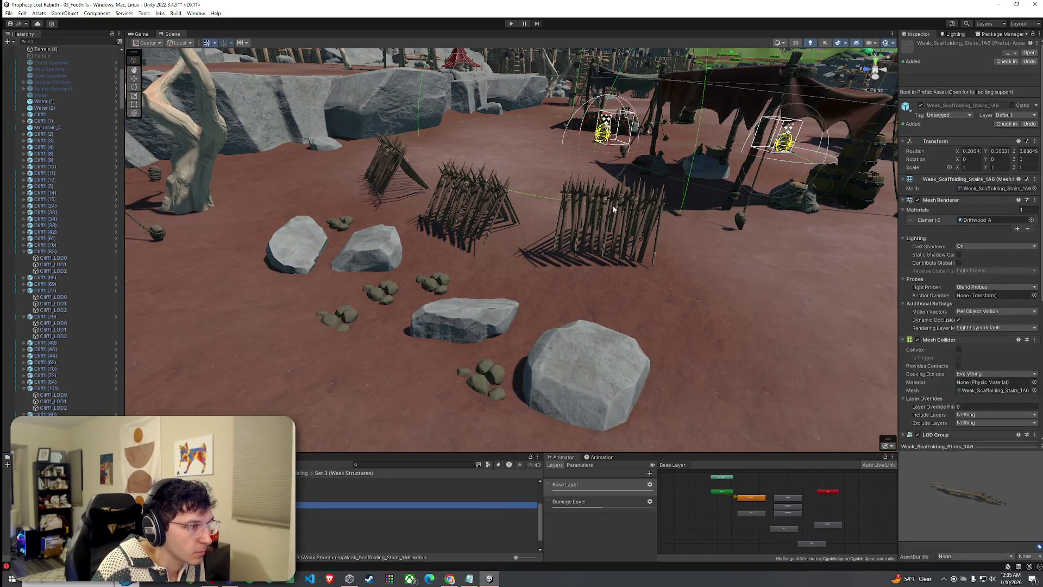
pyautogui.click(612, 205)
pyautogui.moveTo(612, 205); pyautogui.dragTo(567, 203)
pyautogui.keyDown('shift'); pyautogui.click(445, 260); pyautogui.keyUp('shift')
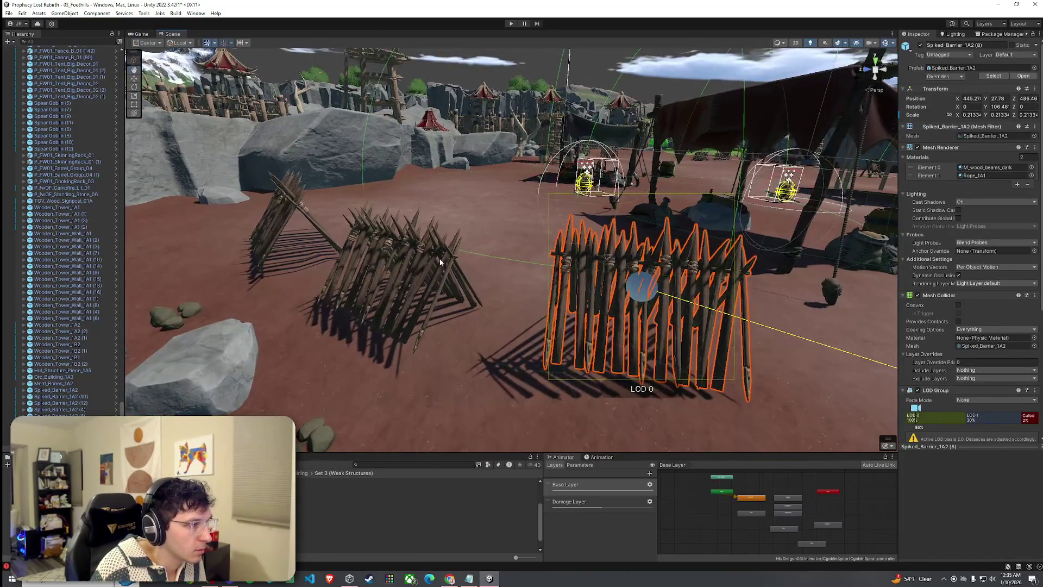
pyautogui.moveTo(507, 273)
pyautogui.mouseDown()
pyautogui.moveTo(514, 307)
pyautogui.moveTo(499, 284)
pyautogui.mouseUp()
# - Nudge Spiked_Barrier_1A2 (6) into place, then select Spiked_Barrier_1A2 (7)
pyautogui.press('e')
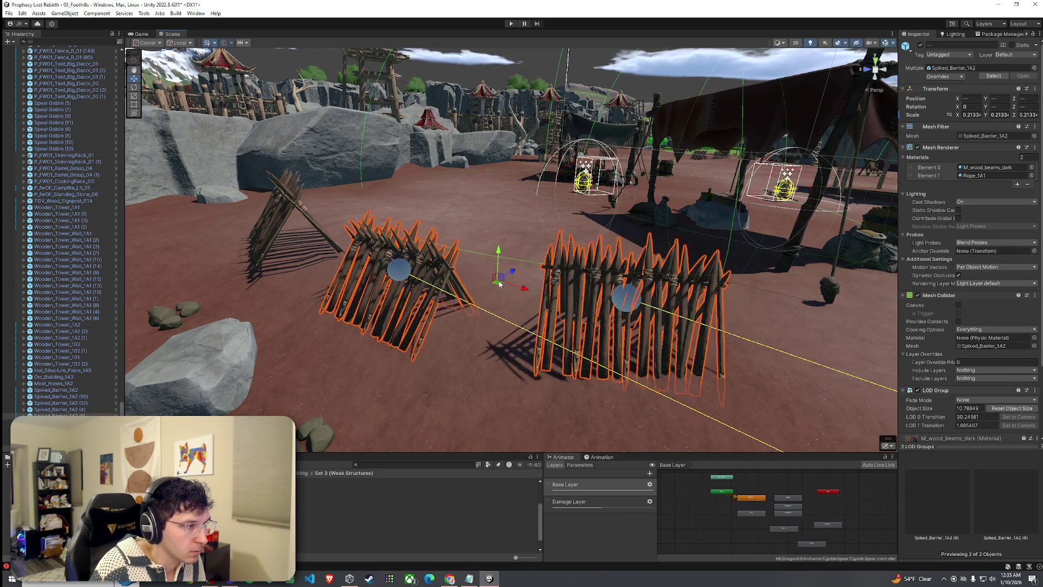
pyautogui.moveTo(424, 287)
pyautogui.keyDown('alt'); pyautogui.mouseDown()
pyautogui.moveTo(460, 292)
pyautogui.moveTo(533, 252)
pyautogui.moveTo(586, 264)
pyautogui.mouseUp(); pyautogui.keyUp('alt')
pyautogui.click(535, 251)
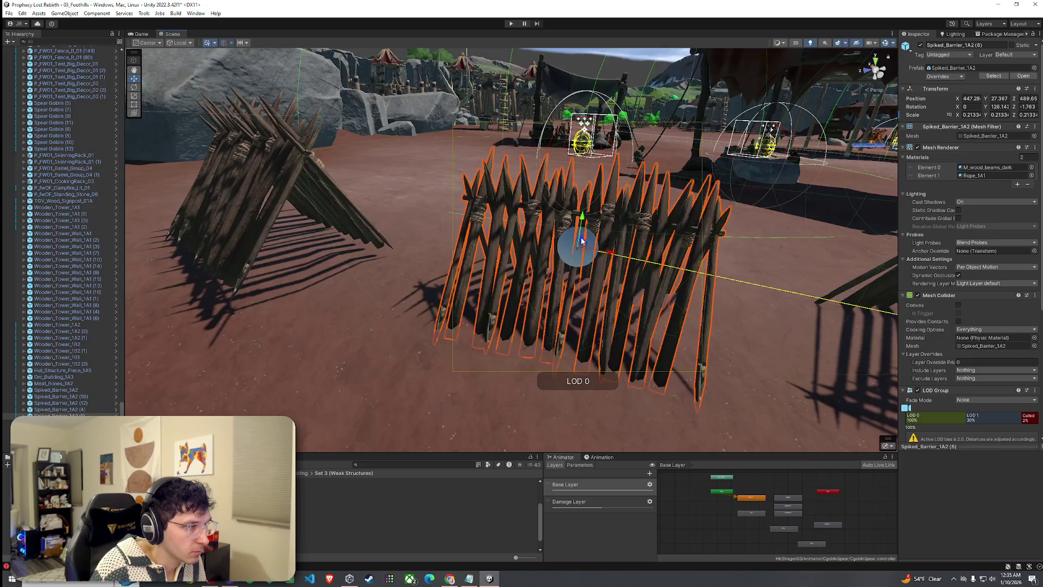
pyautogui.moveTo(527, 248)
pyautogui.keyDown('alt'); pyautogui.mouseDown()
pyautogui.moveTo(513, 244)
pyautogui.moveTo(609, 258)
pyautogui.moveTo(625, 245)
pyautogui.moveTo(466, 205)
pyautogui.moveTo(476, 213)
pyautogui.moveTo(485, 197)
pyautogui.moveTo(379, 216)
pyautogui.moveTo(496, 228)
pyautogui.moveTo(455, 206)
pyautogui.moveTo(243, 189)
pyautogui.moveTo(334, 219)
pyautogui.moveTo(354, 263)
pyautogui.moveTo(380, 261)
pyautogui.mouseUp(); pyautogui.keyUp('alt')
pyautogui.click(611, 258)
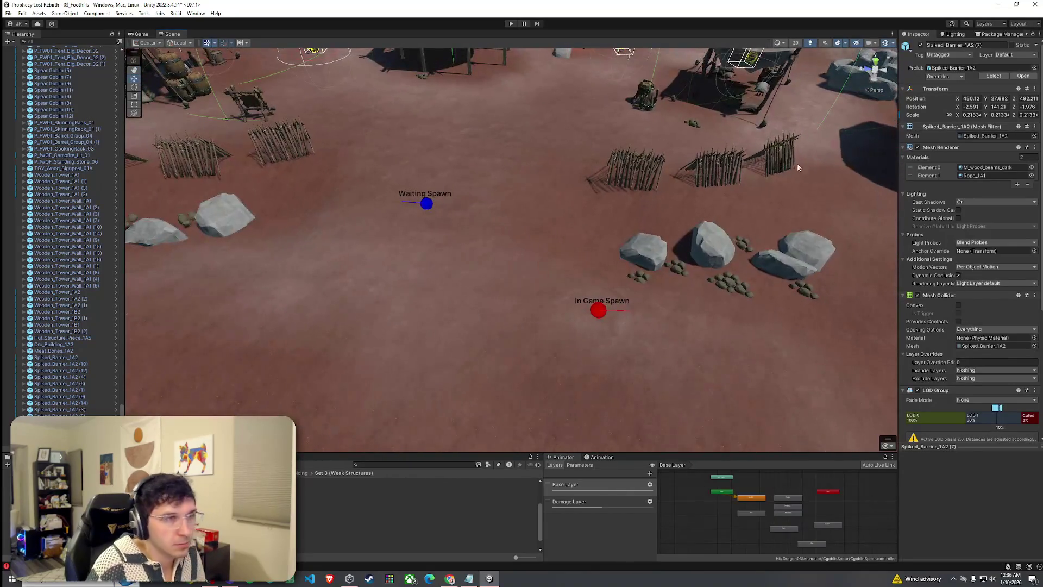
# - Select the terrain and switch its Paint Terrain tool to Paint Texture
pyautogui.click(777, 228)
pyautogui.click(960, 117)
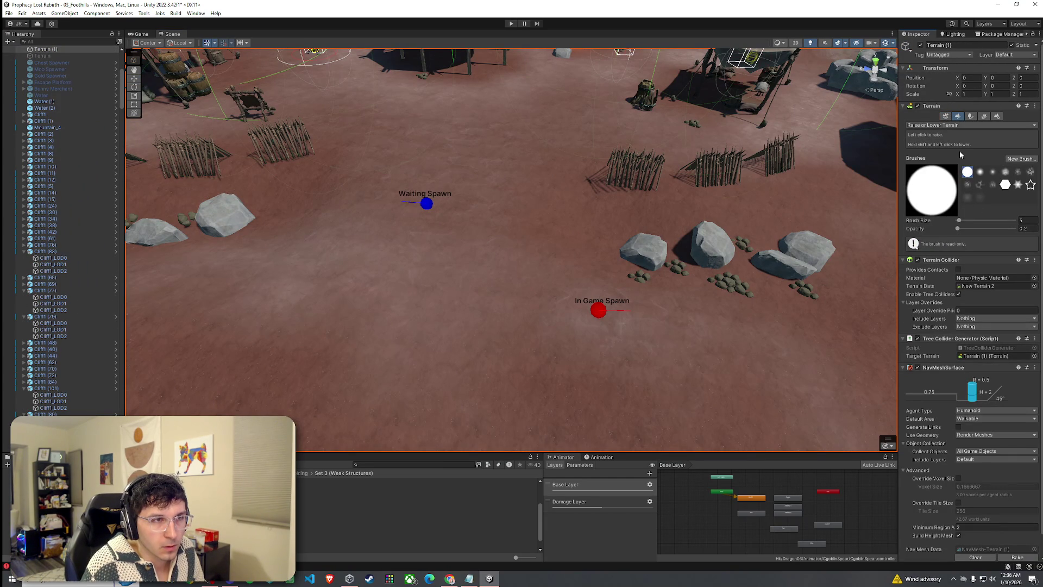
pyautogui.click(947, 144)
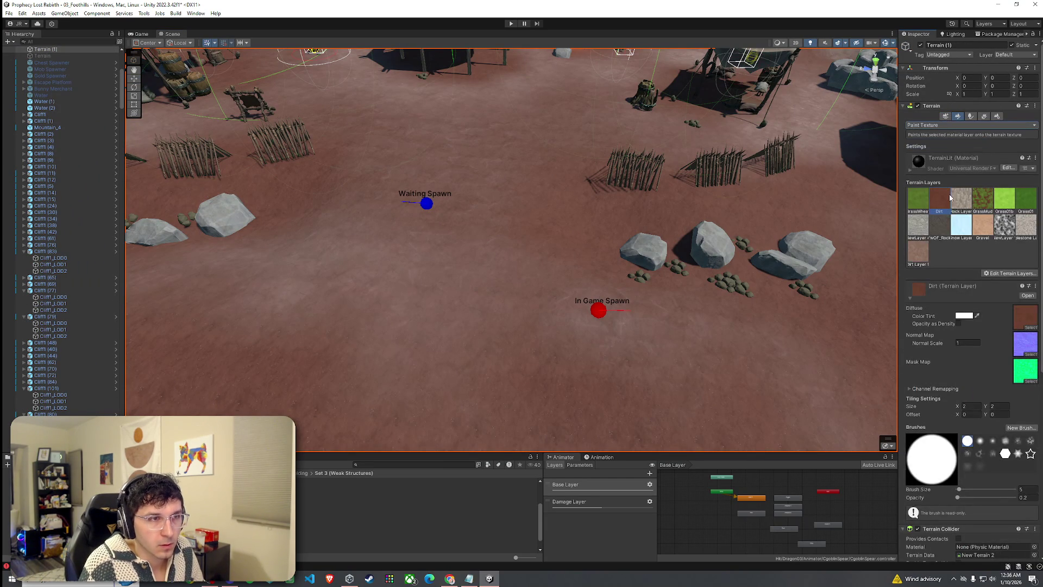
# - Pick Dirt Layer 1 and set the brush opacity to 1
pyautogui.click(911, 263)
pyautogui.scroll(-2, 641, 245)
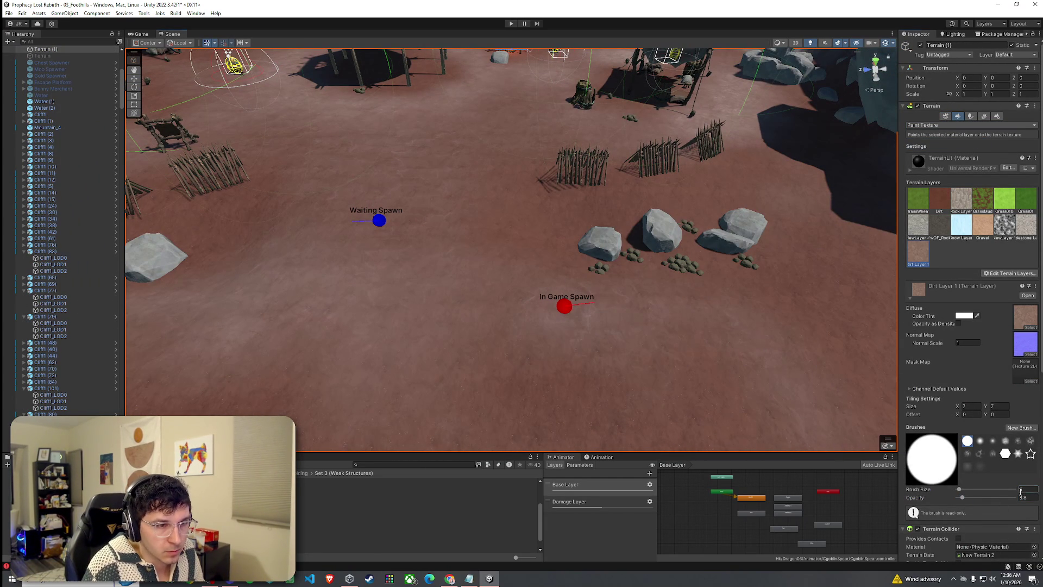
pyautogui.write('1')
pyautogui.press('Return')
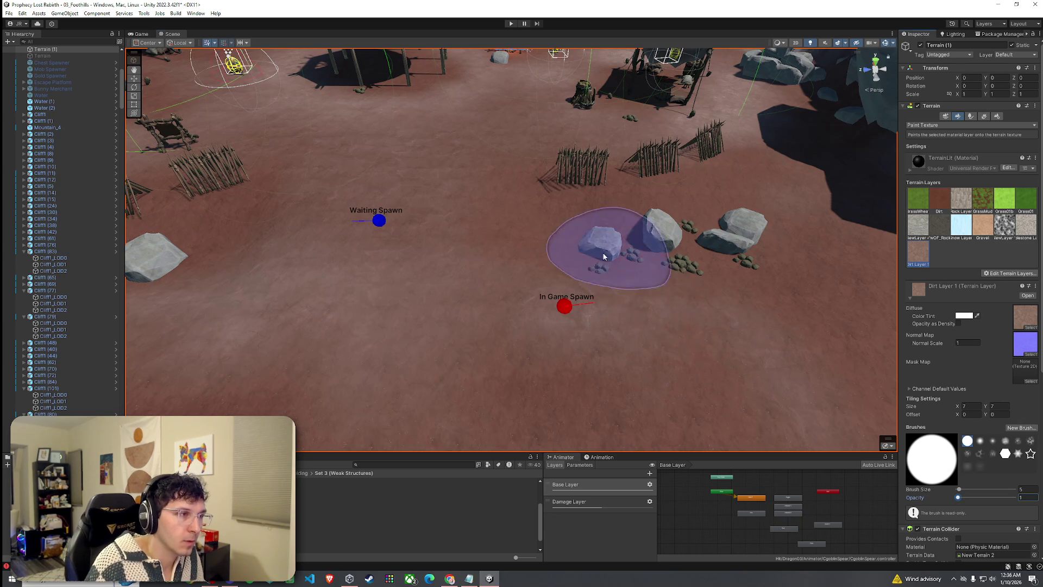
# - Survey the rocks, spawns, tents and cliff, and bring up the terrain tool list
pyautogui.moveTo(747, 245)
pyautogui.mouseDown()
pyautogui.moveTo(686, 292)
pyautogui.moveTo(316, 270)
pyautogui.moveTo(426, 272)
pyautogui.mouseUp()
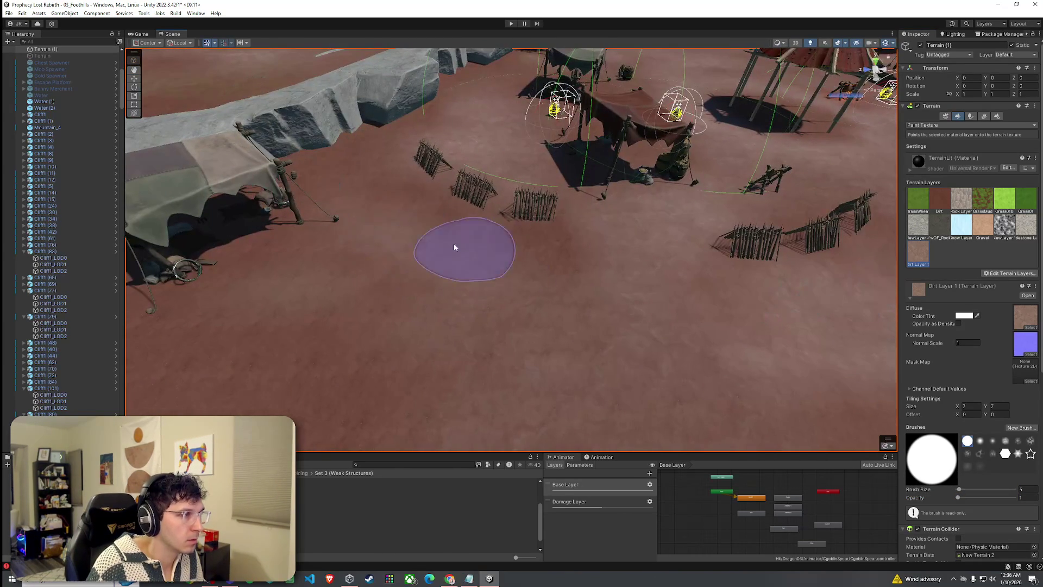
pyautogui.moveTo(478, 244)
pyautogui.mouseDown()
pyautogui.moveTo(492, 266)
pyautogui.moveTo(444, 250)
pyautogui.mouseUp()
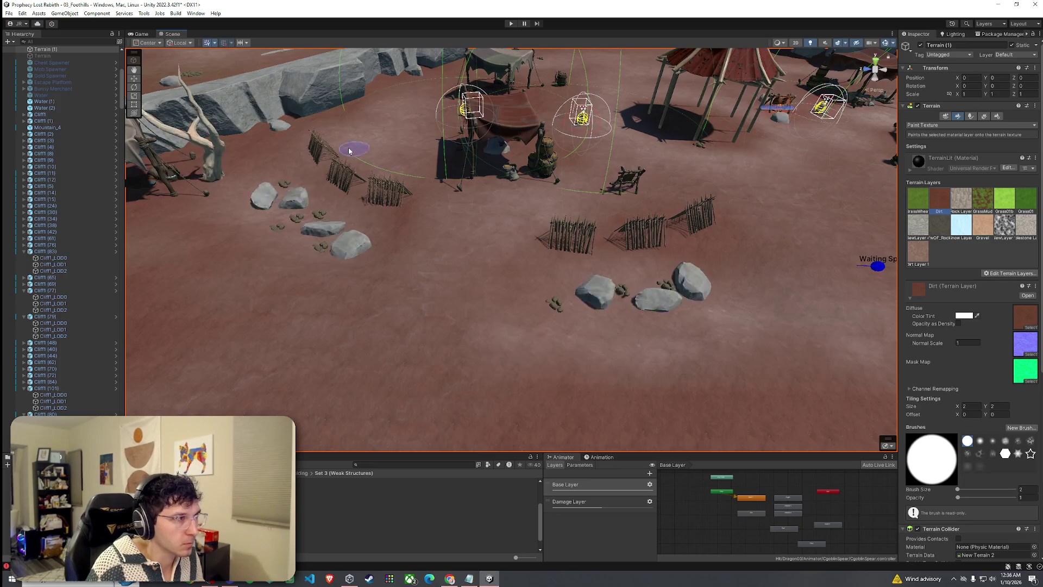
pyautogui.moveTo(417, 212)
pyautogui.mouseDown()
pyautogui.moveTo(493, 177)
pyautogui.moveTo(643, 162)
pyautogui.mouseUp()
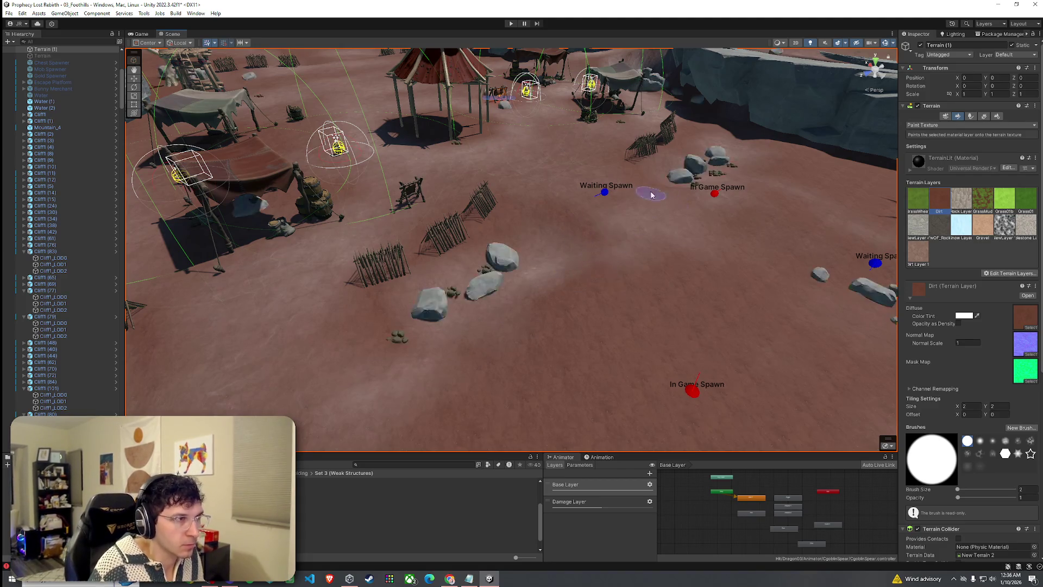
pyautogui.moveTo(701, 131)
pyautogui.mouseDown()
pyautogui.moveTo(660, 165)
pyautogui.moveTo(817, 190)
pyautogui.mouseUp()
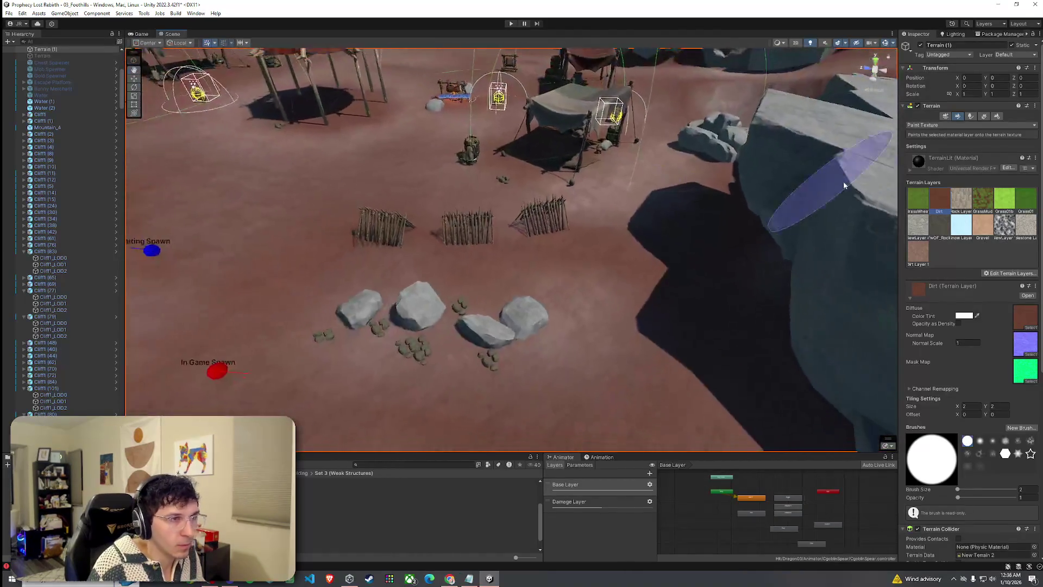
pyautogui.click(956, 126)
# - Switch to Smooth Height and smooth the ground beside the fences
pyautogui.click(956, 161)
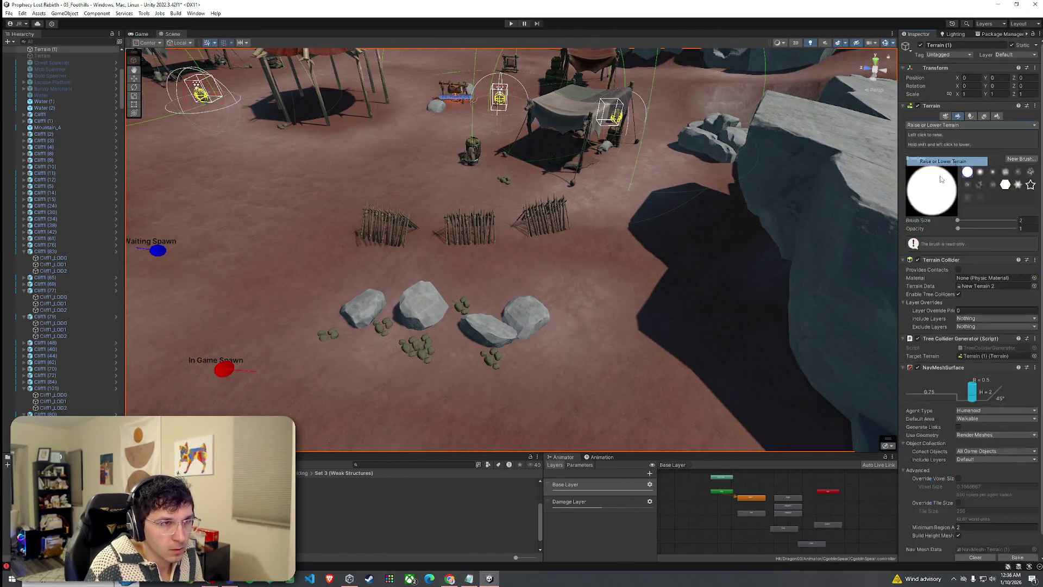
pyautogui.scroll(5, 671, 289)
pyautogui.scroll(-3, 729, 286)
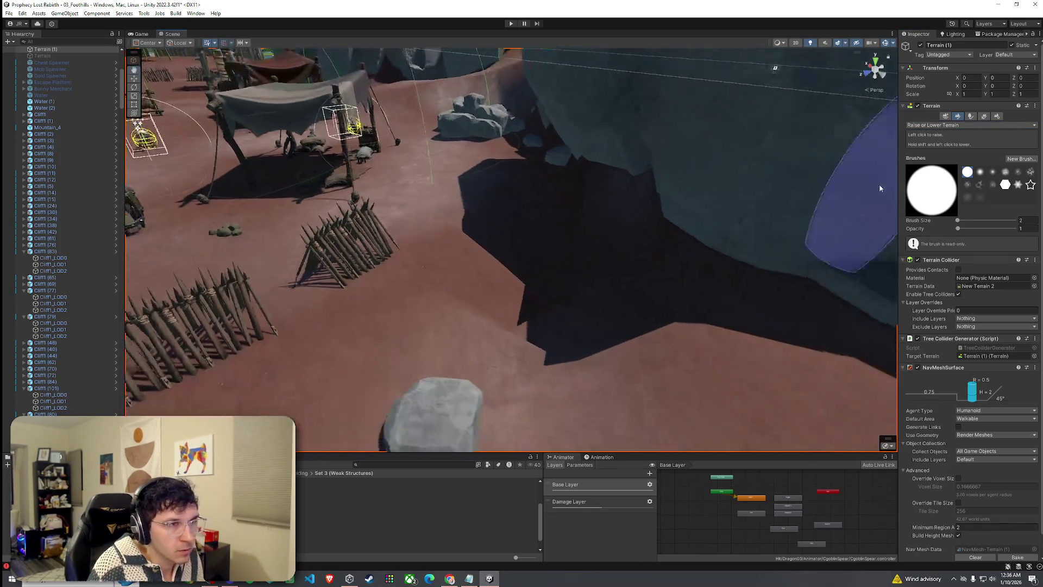
pyautogui.click(938, 171)
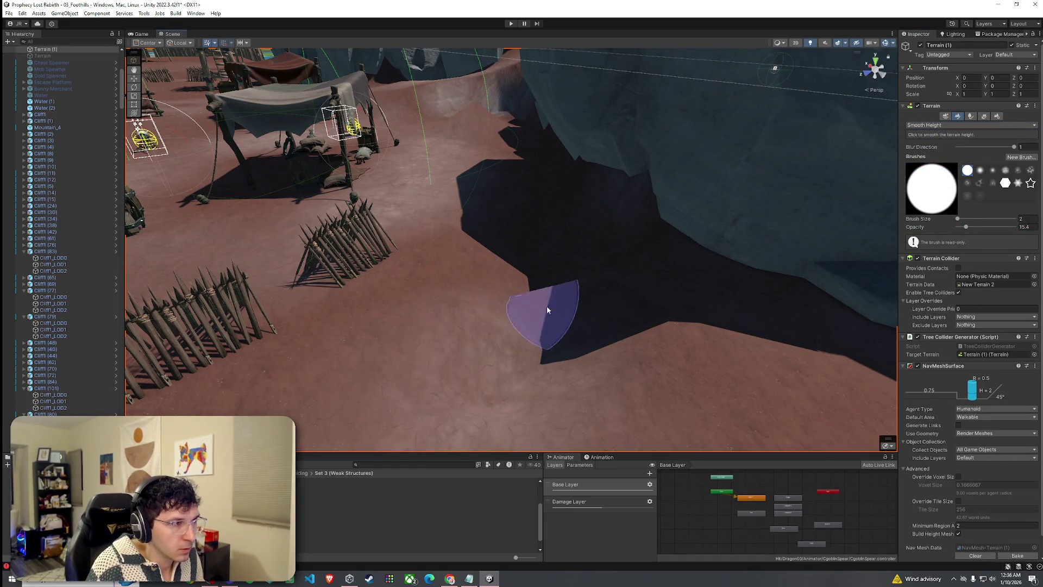
pyautogui.scroll(5, 510, 275)
pyautogui.moveTo(648, 187)
pyautogui.mouseDown()
pyautogui.moveTo(517, 291)
pyautogui.moveTo(494, 336)
pyautogui.moveTo(665, 272)
pyautogui.moveTo(559, 299)
pyautogui.moveTo(600, 257)
pyautogui.moveTo(499, 262)
pyautogui.moveTo(685, 282)
pyautogui.moveTo(768, 322)
pyautogui.moveTo(826, 287)
pyautogui.moveTo(1021, 266)
pyautogui.mouseUp()
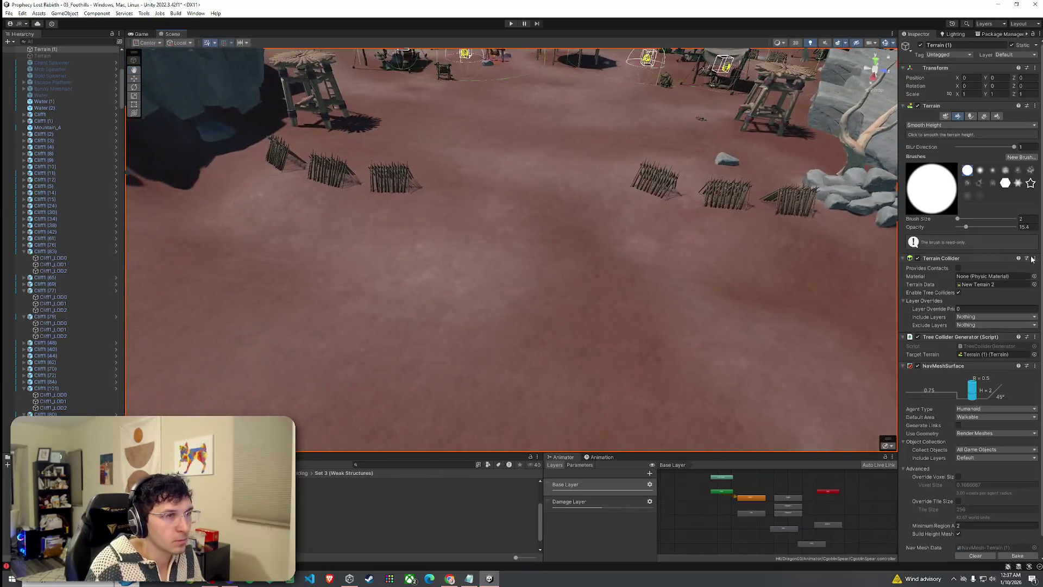
pyautogui.click(984, 116)
# - Place two Stone1b rocks near the fences, then return to Paint Texture
pyautogui.click(958, 116)
pyautogui.click(971, 116)
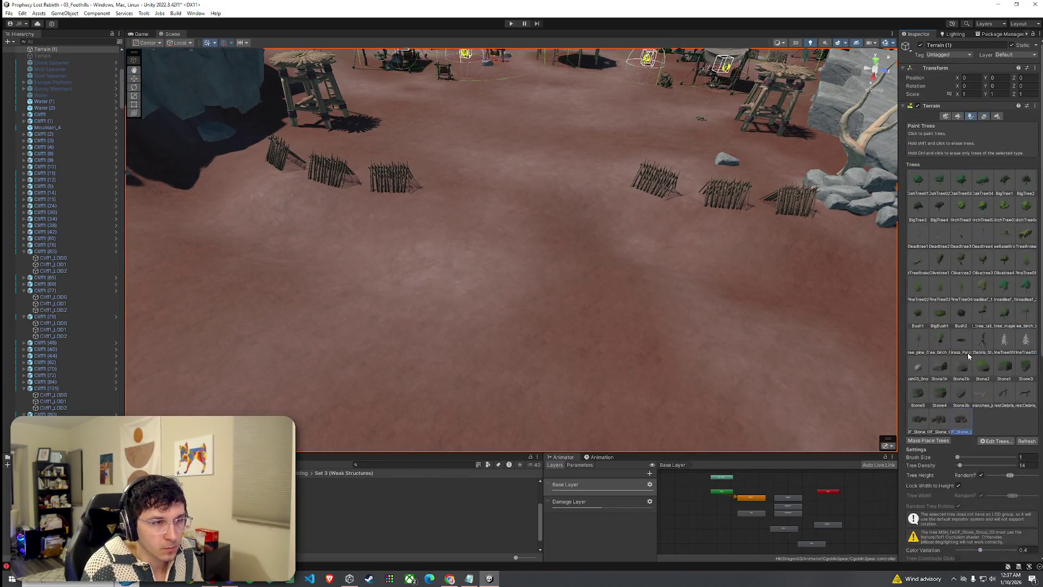
pyautogui.moveTo(318, 263); pyautogui.dragTo(307, 265)
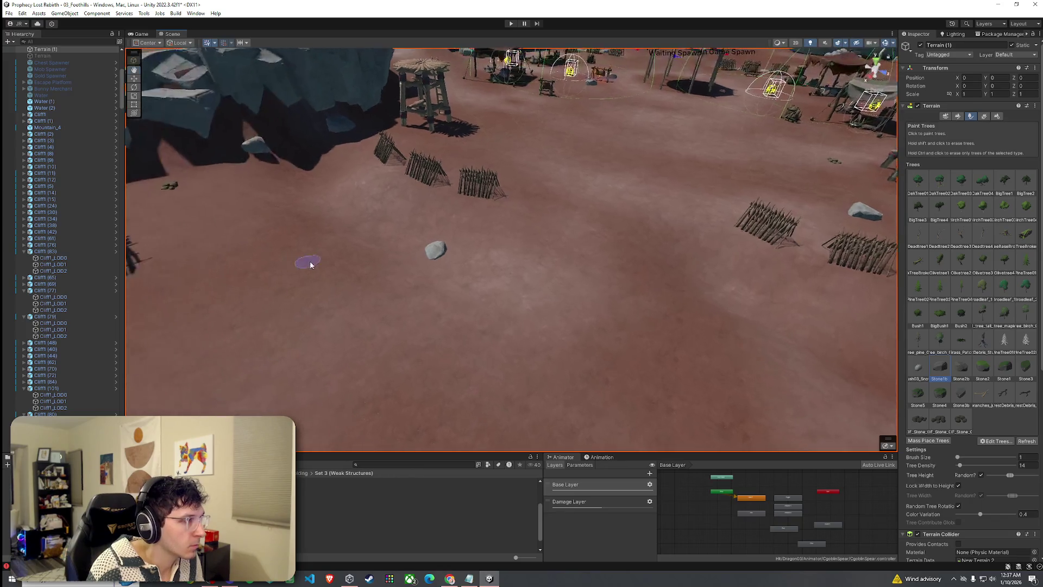
pyautogui.moveTo(440, 281)
pyautogui.mouseDown()
pyautogui.moveTo(396, 268)
pyautogui.moveTo(459, 242)
pyautogui.moveTo(531, 263)
pyautogui.mouseUp()
pyautogui.click(632, 298)
pyautogui.scroll(-2, 544, 302)
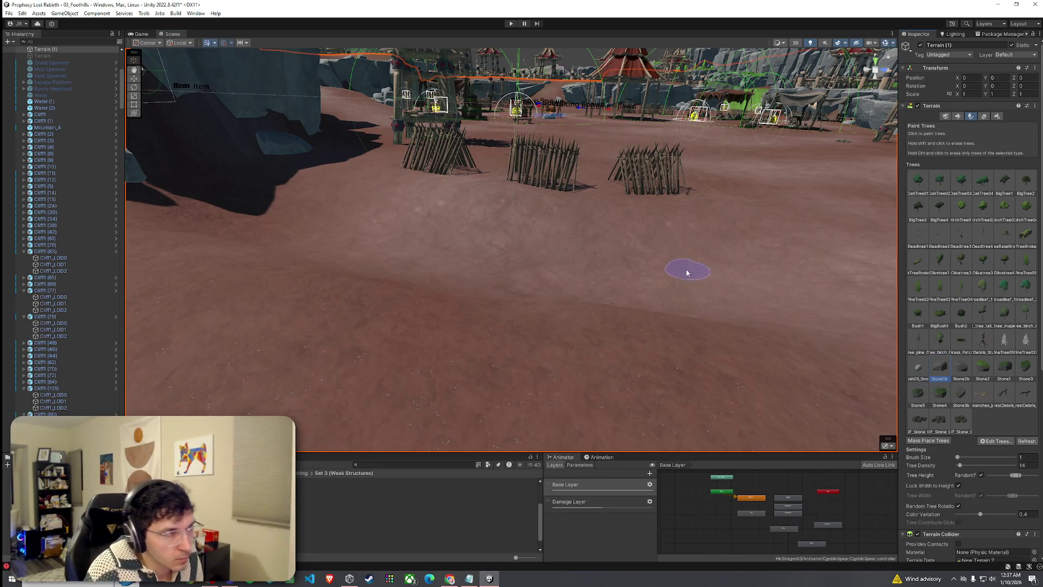
pyautogui.moveTo(348, 252)
pyautogui.mouseDown()
pyautogui.moveTo(384, 233)
pyautogui.moveTo(820, 244)
pyautogui.moveTo(716, 287)
pyautogui.moveTo(502, 298)
pyautogui.moveTo(595, 270)
pyautogui.mouseUp()
pyautogui.moveTo(484, 312)
pyautogui.mouseDown()
pyautogui.moveTo(566, 310)
pyautogui.moveTo(494, 305)
pyautogui.moveTo(482, 220)
pyautogui.moveTo(517, 245)
pyautogui.mouseUp()
pyautogui.click(517, 245)
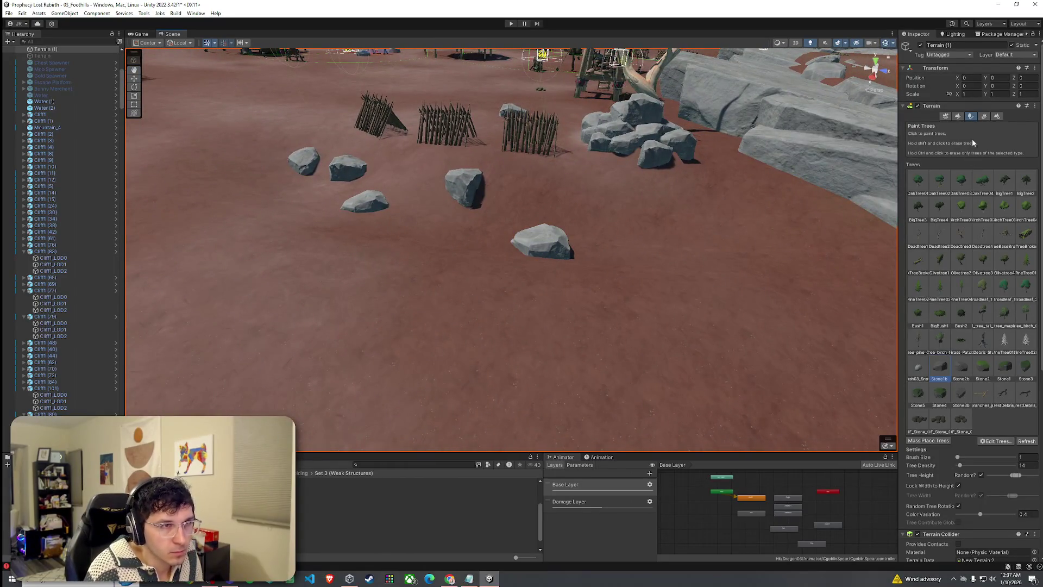
pyautogui.click(956, 117)
pyautogui.click(949, 143)
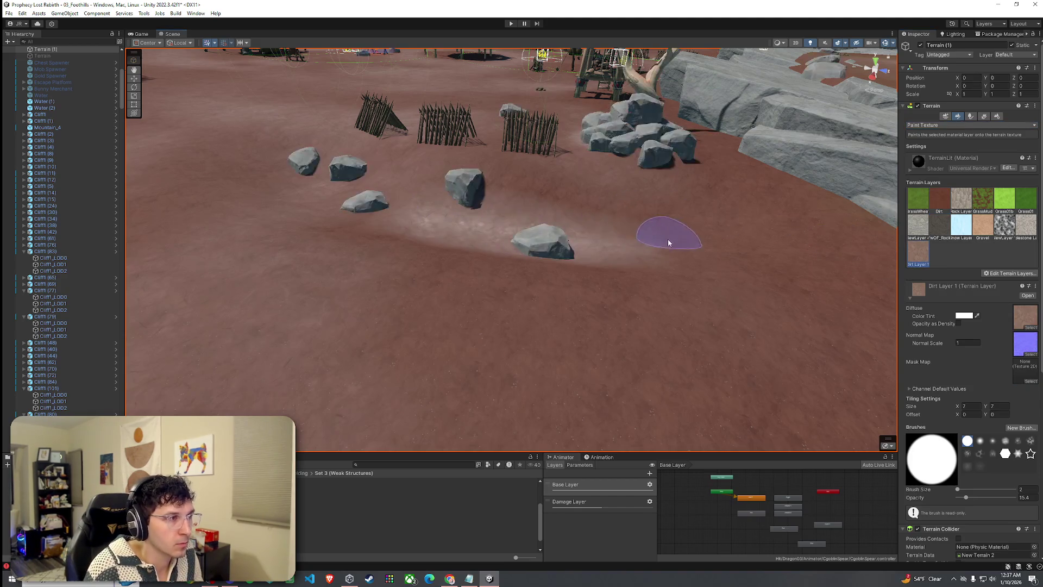
# - Set brush opacity to 2 and paint lighter rock patches in front of the fences
pyautogui.write('2')
pyautogui.press('Return')
pyautogui.moveTo(607, 245)
pyautogui.mouseDown()
pyautogui.moveTo(559, 205)
pyautogui.moveTo(501, 302)
pyautogui.mouseUp()
pyautogui.moveTo(512, 207)
pyautogui.mouseDown()
pyautogui.moveTo(533, 153)
pyautogui.moveTo(559, 172)
pyautogui.moveTo(532, 219)
pyautogui.moveTo(549, 282)
pyautogui.moveTo(682, 321)
pyautogui.moveTo(531, 221)
pyautogui.moveTo(419, 198)
pyautogui.mouseUp()
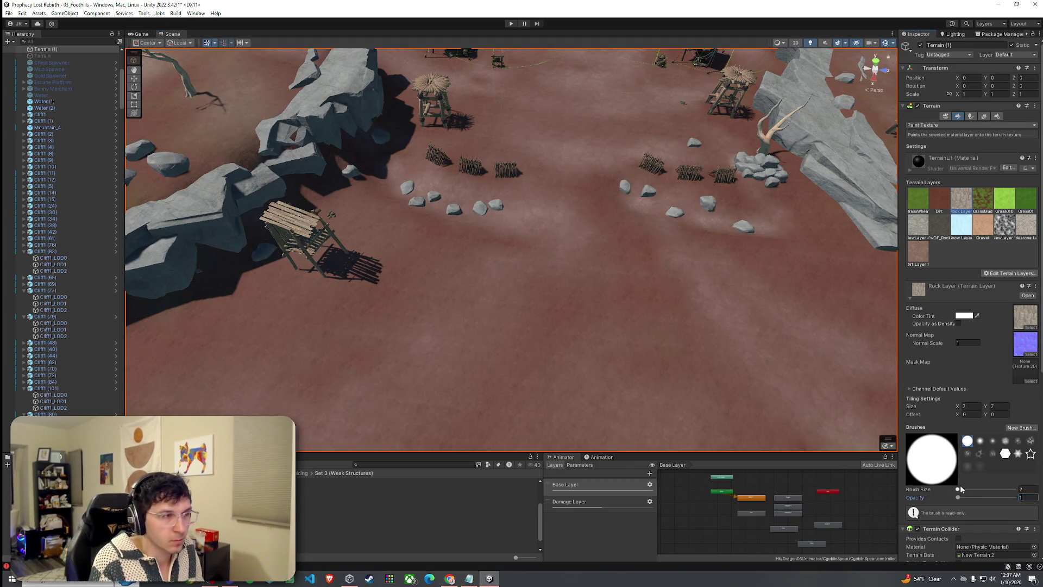
pyautogui.scroll(5, 584, 219)
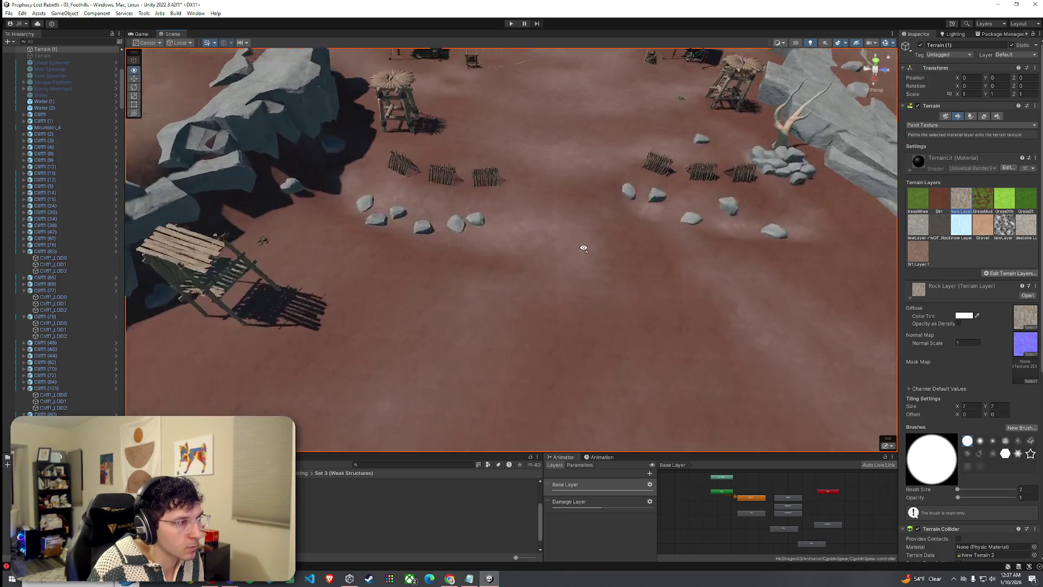
pyautogui.scroll(-2, 565, 232)
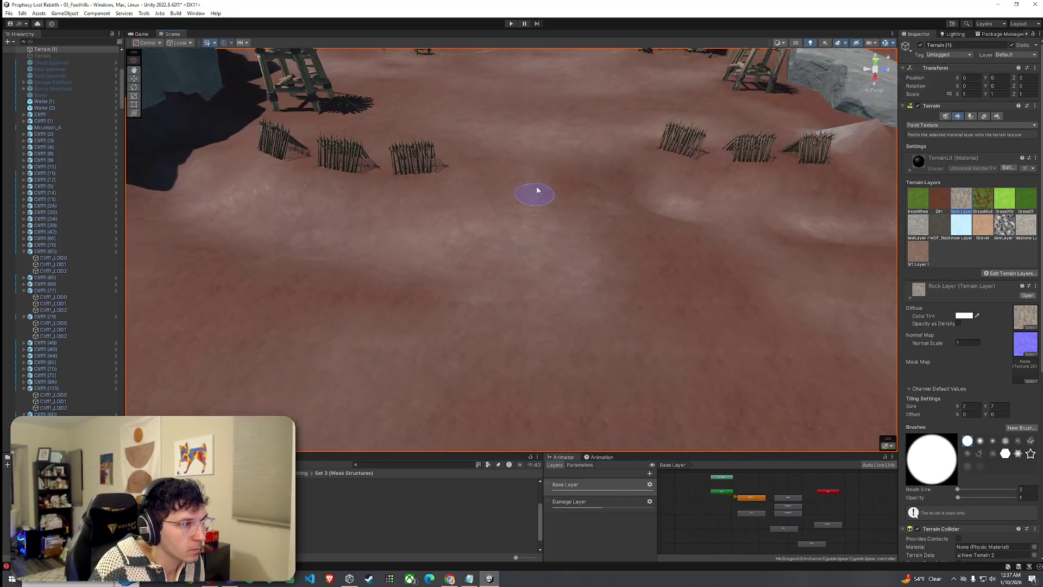
pyautogui.scroll(-3, 680, 342)
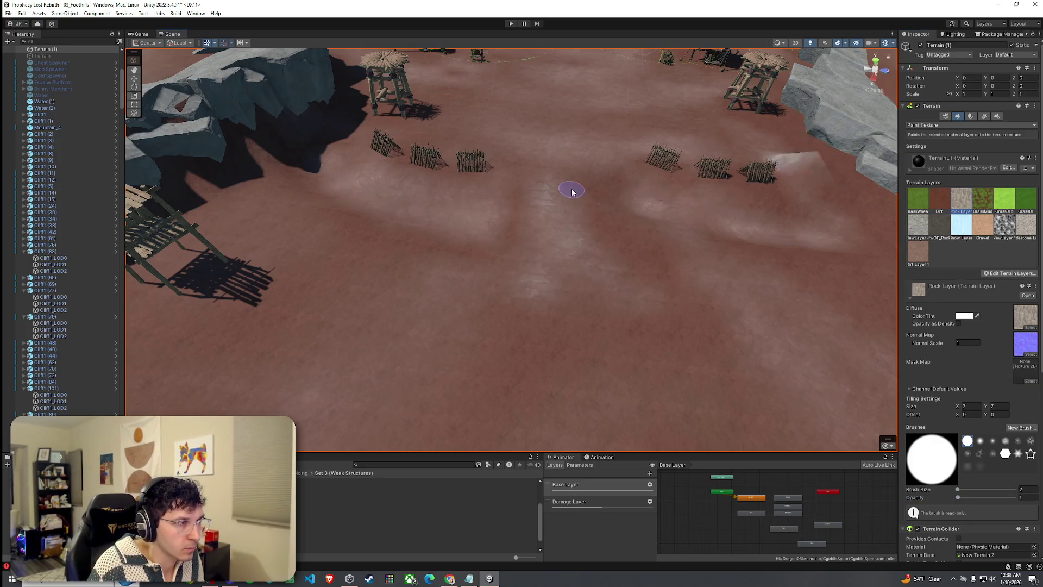
# - Select the Dirt layer, then Dirt Layer 1, as the paint texture
pyautogui.click(939, 199)
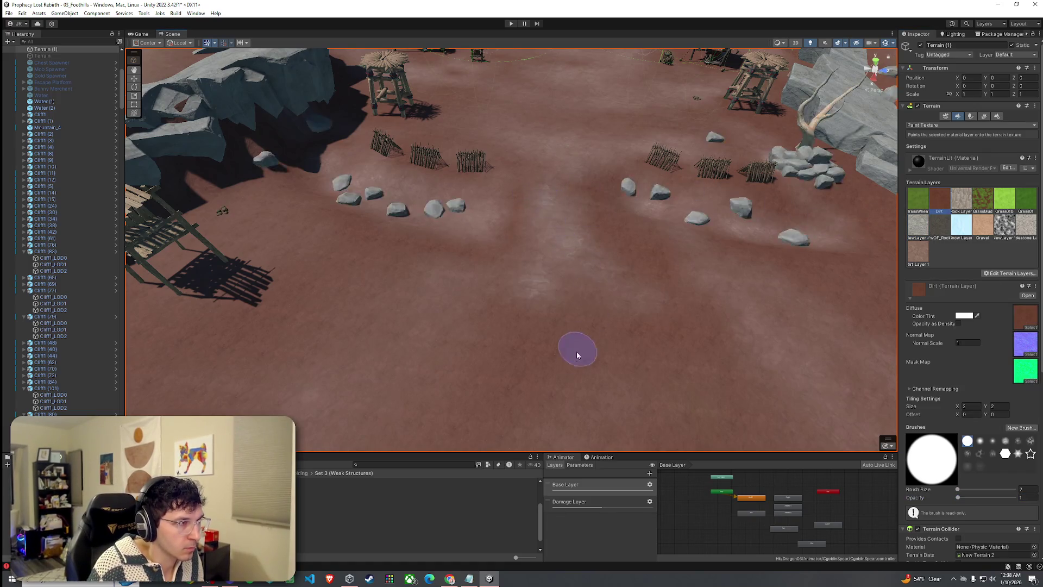
pyautogui.click(918, 252)
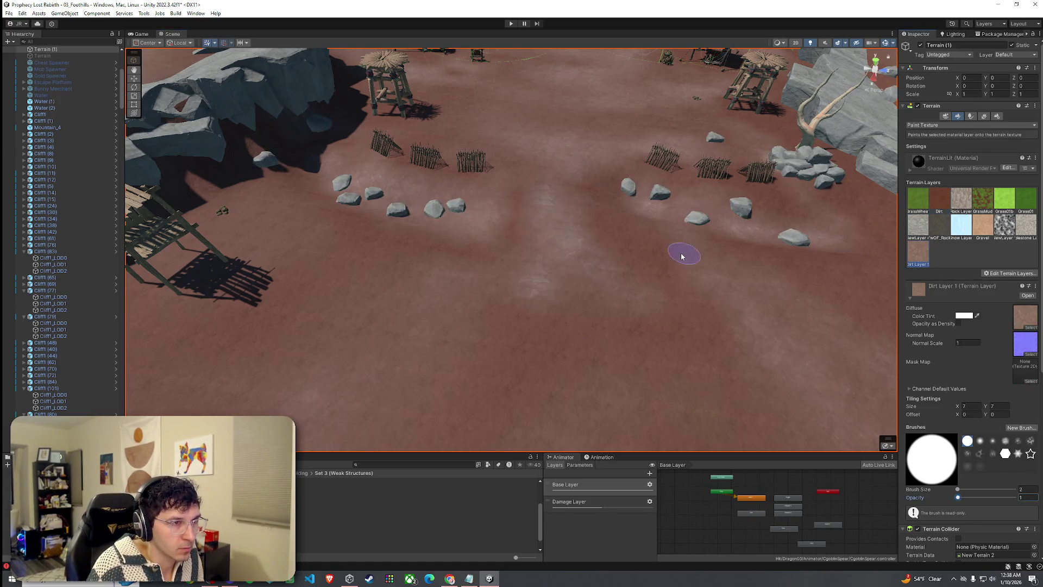
pyautogui.scroll(-3, 510, 263)
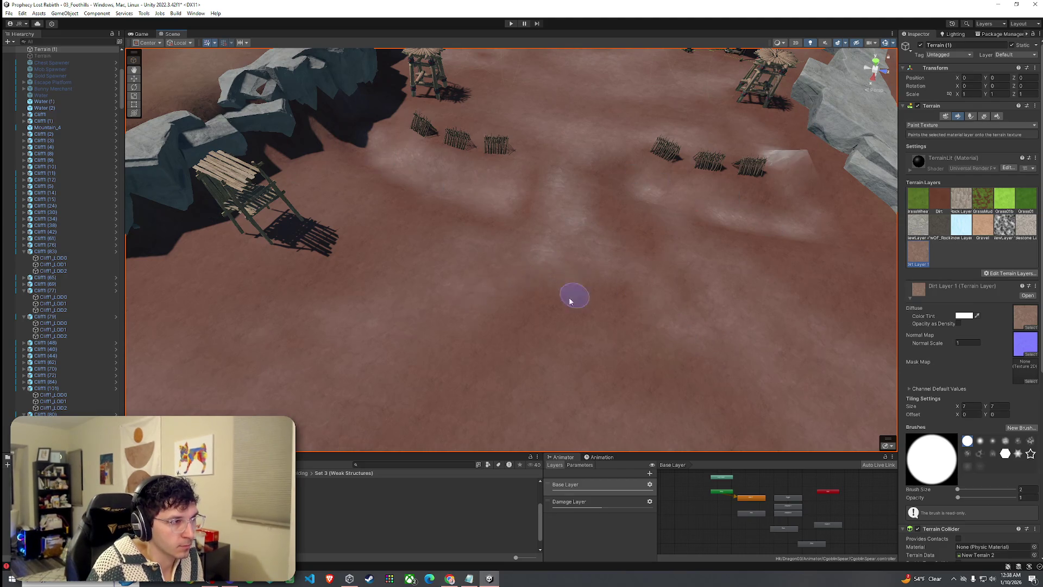
# - Zoom out and orbit to a wide, level overview of the camp and village
pyautogui.scroll(-5, 544, 326)
pyautogui.scroll(-2, 592, 281)
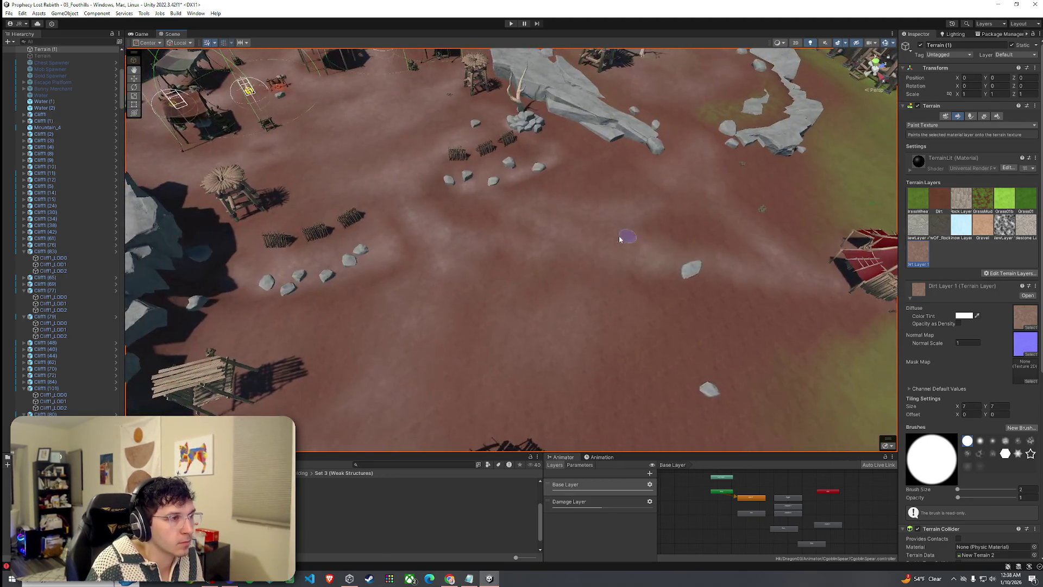
pyautogui.scroll(-5, 423, 200)
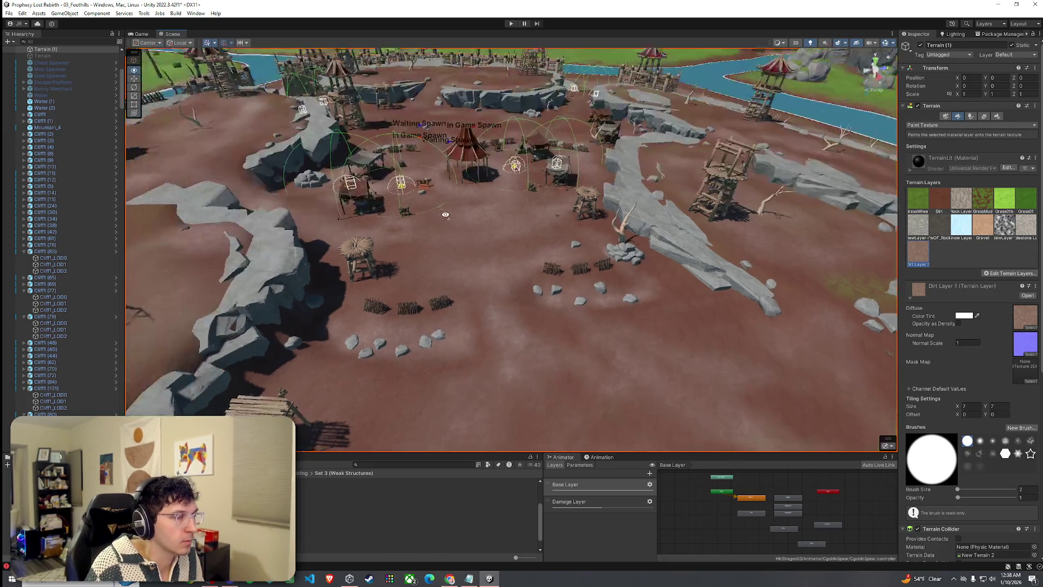
pyautogui.moveTo(435, 212)
pyautogui.mouseDown()
pyautogui.moveTo(597, 308)
pyautogui.moveTo(718, 309)
pyautogui.mouseUp()
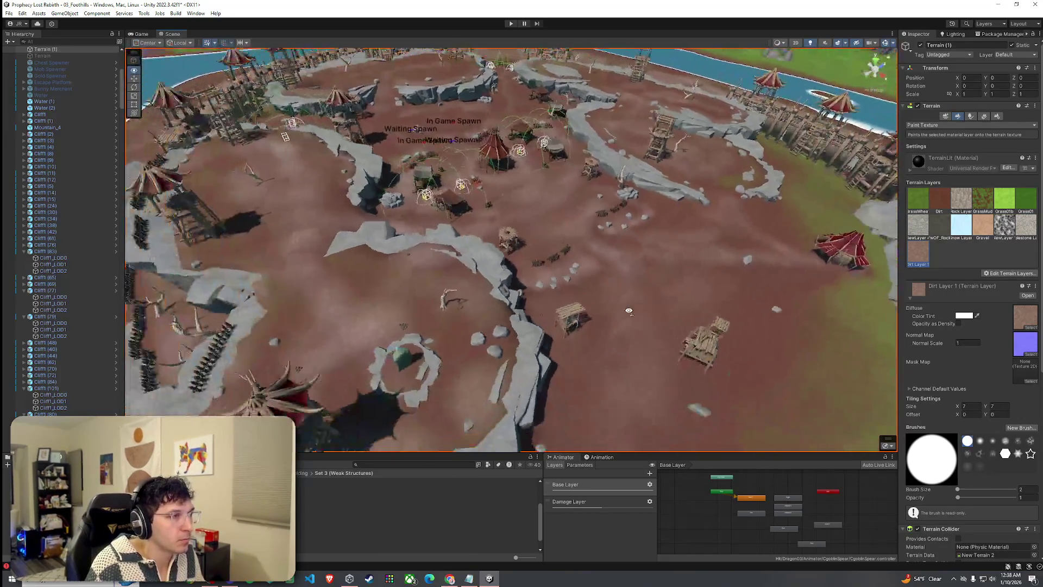
pyautogui.scroll(10, 718, 310)
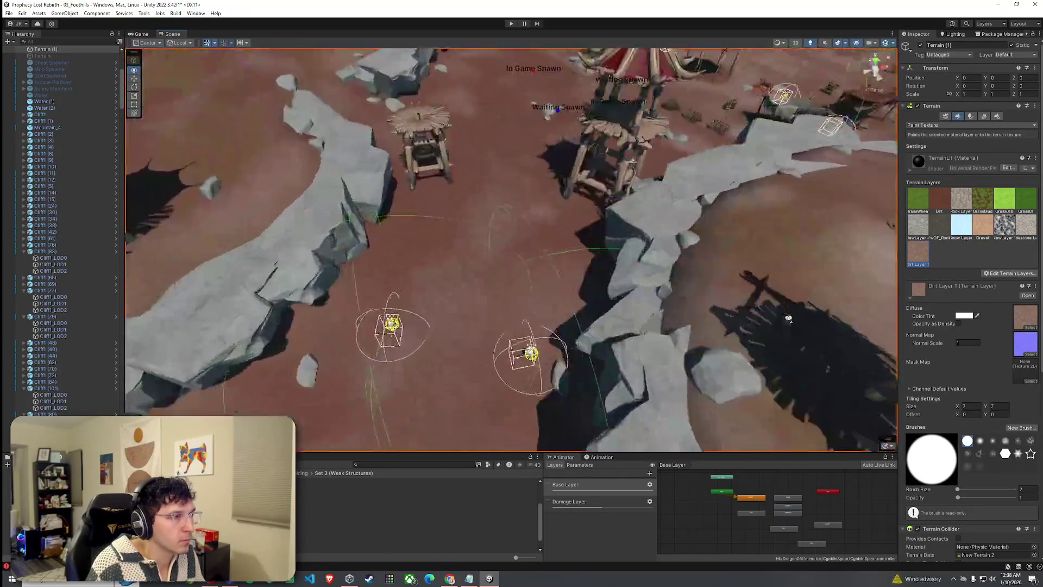
pyautogui.moveTo(788, 318)
pyautogui.mouseDown()
pyautogui.moveTo(850, 218)
pyautogui.moveTo(839, 262)
pyautogui.mouseUp()
# - Run a command from the File menu on the open scene
pyautogui.click(22, 13)
pyautogui.moveTo(10, 13)
pyautogui.click(113, 60)
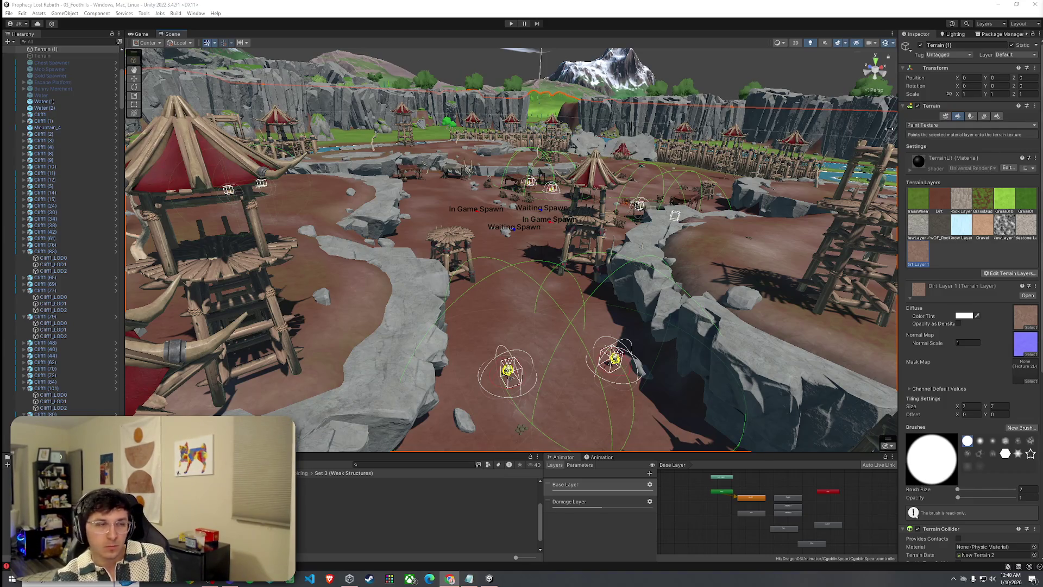
pyautogui.click(9, 13)
pyautogui.click(22, 53)
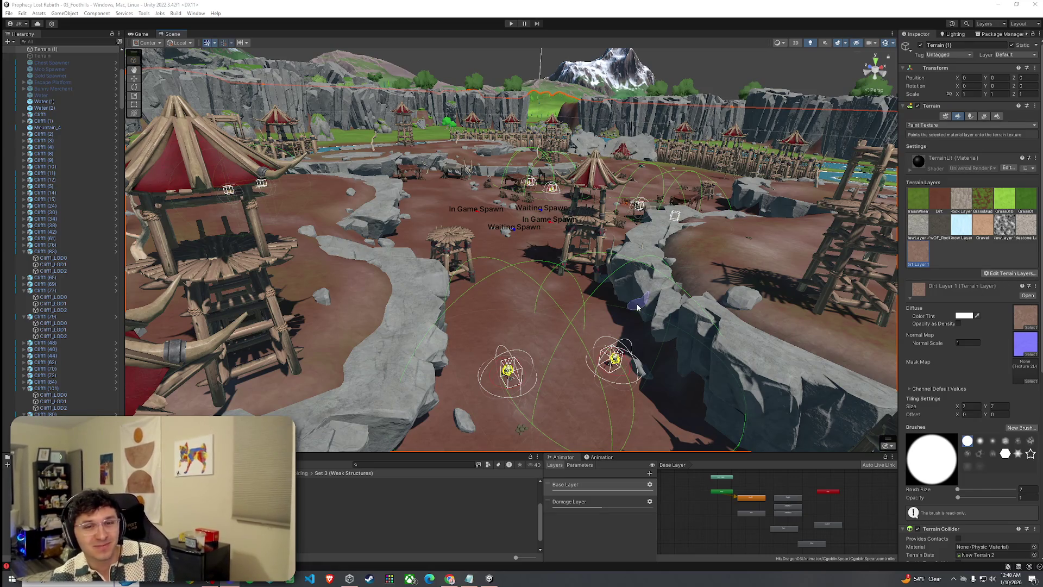
# - Dismiss the Component menu, check the Console, return to Project, and enter Play mode
pyautogui.click(109, 13)
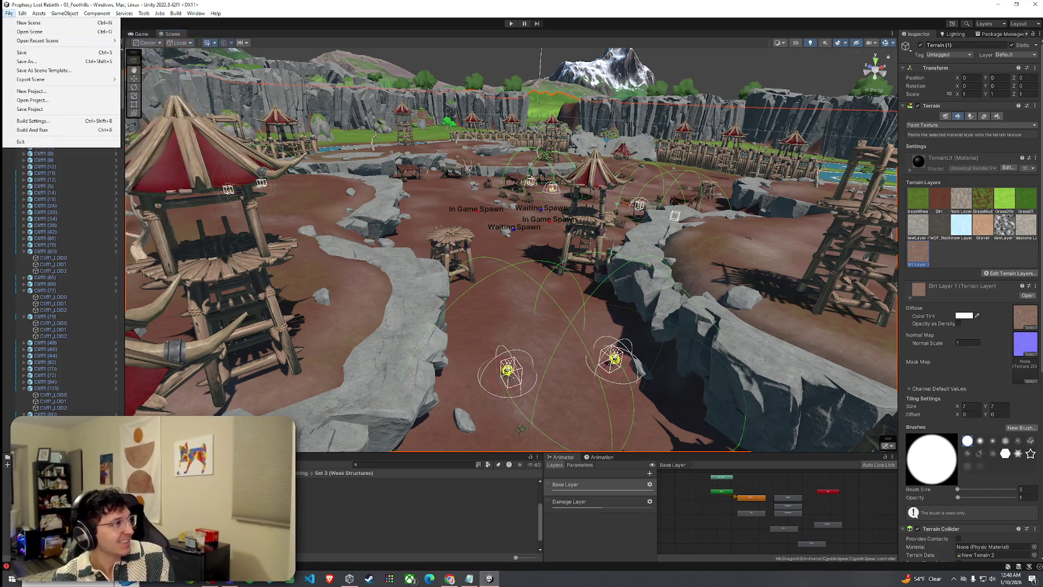
pyautogui.press('Escape')
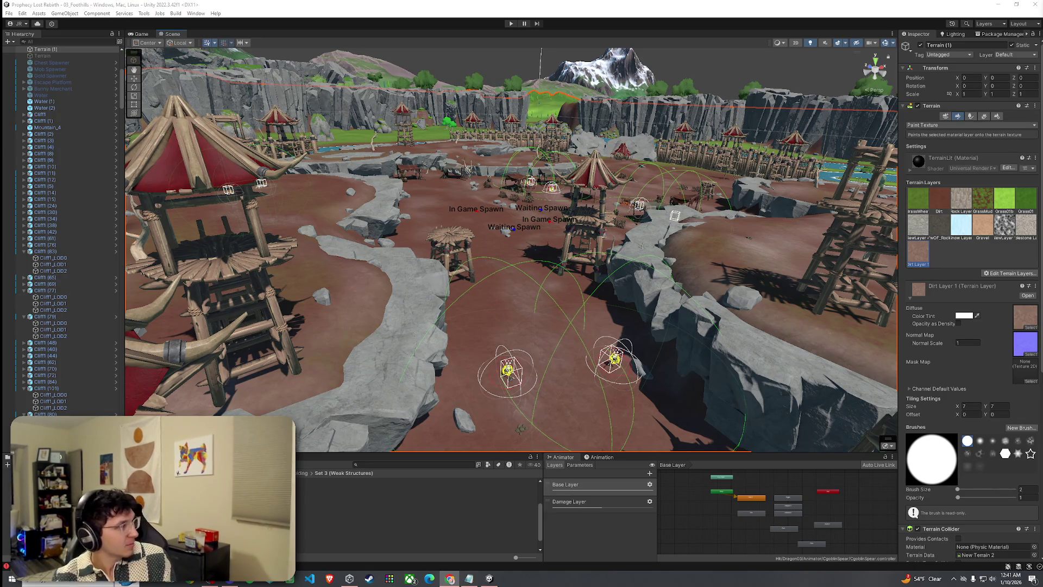
pyautogui.hotkey('alt', 'Tab')
pyautogui.hotkey('ctrl', 'shift', 'c')
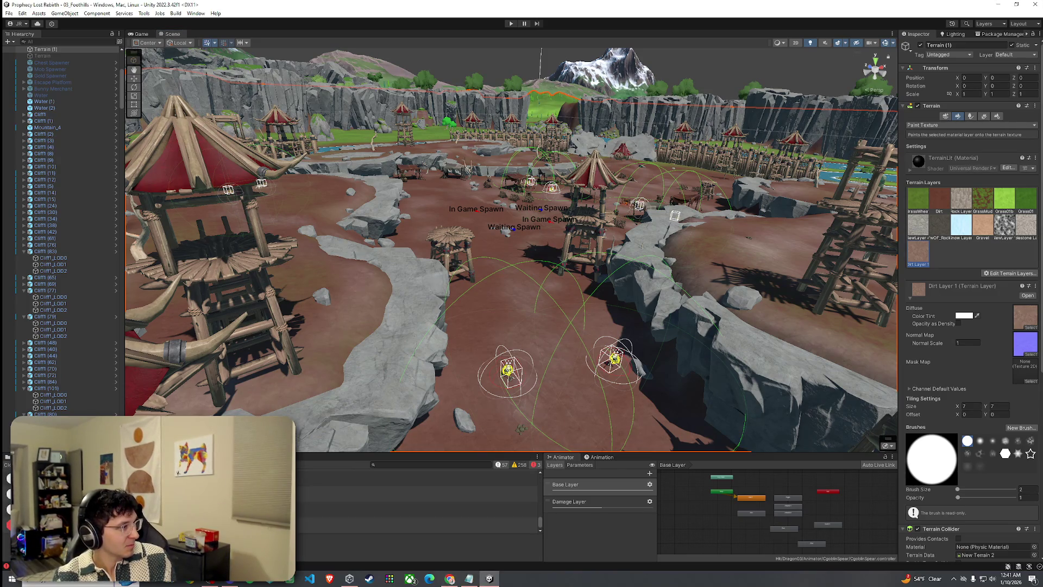
pyautogui.hotkey('ctrl', '5')
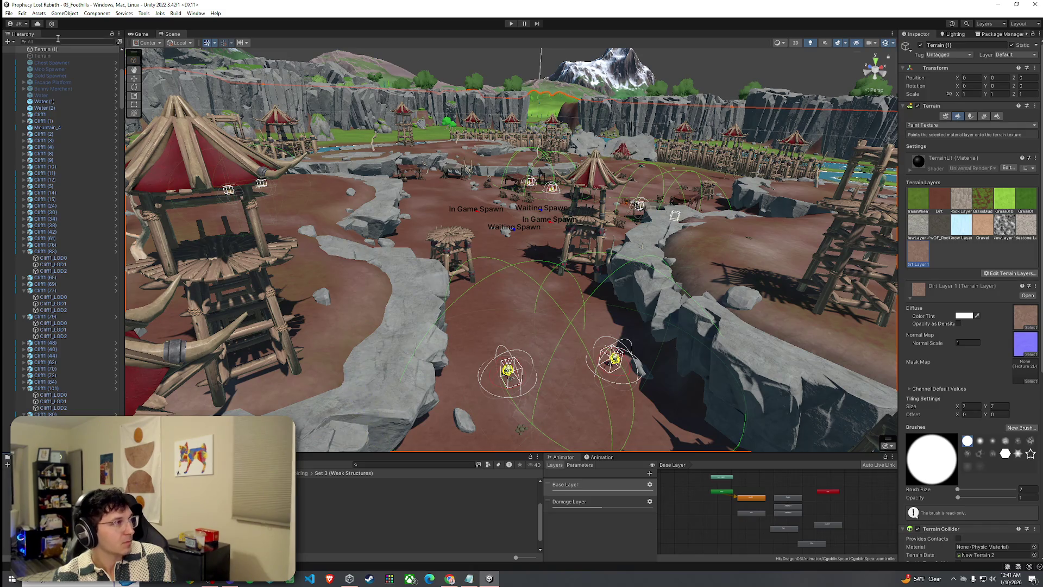
pyautogui.hotkey('ctrl', 'p')
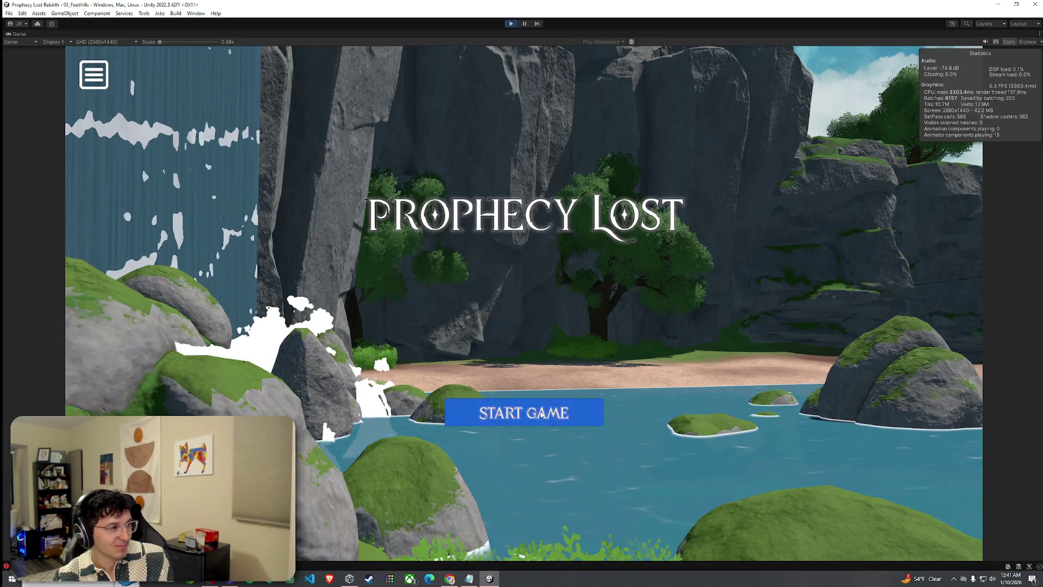
# - Start the game and run the character past the stake fence toward the tent camp
pyautogui.click(543, 400)
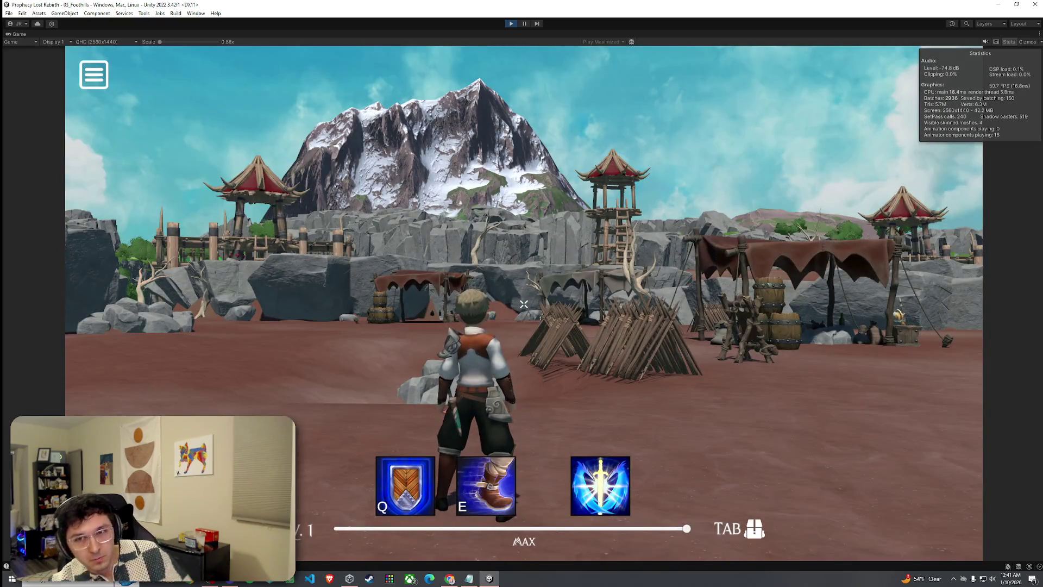
pyautogui.moveTo(524, 304)
pyautogui.press('w')
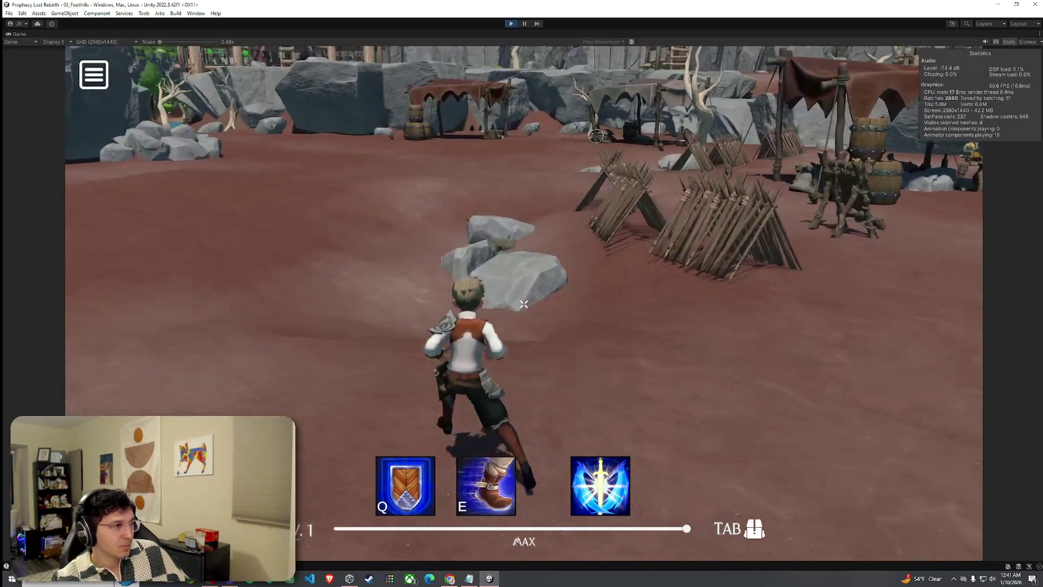
pyautogui.press('w')
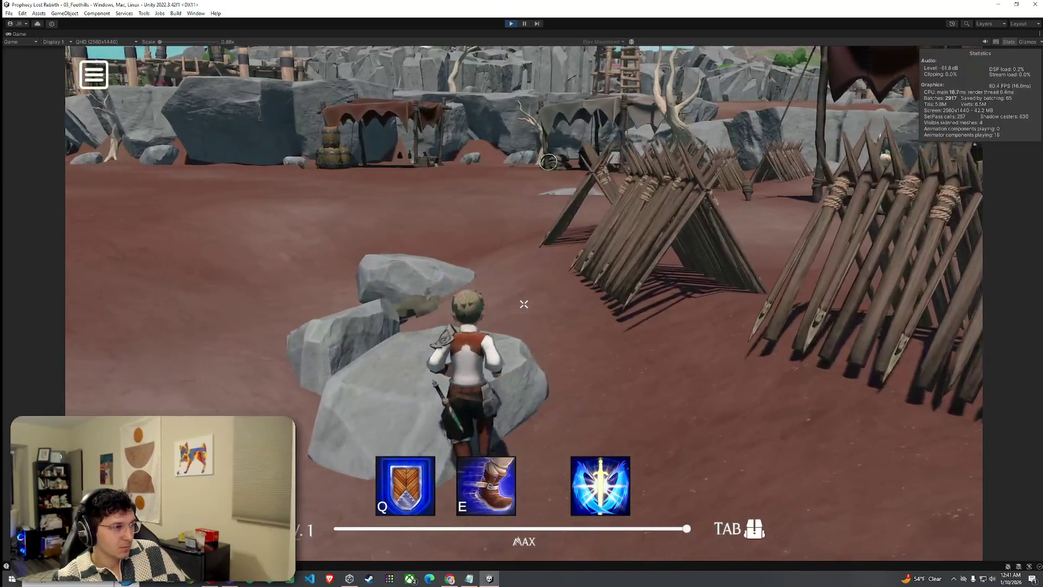
pyautogui.press('w')
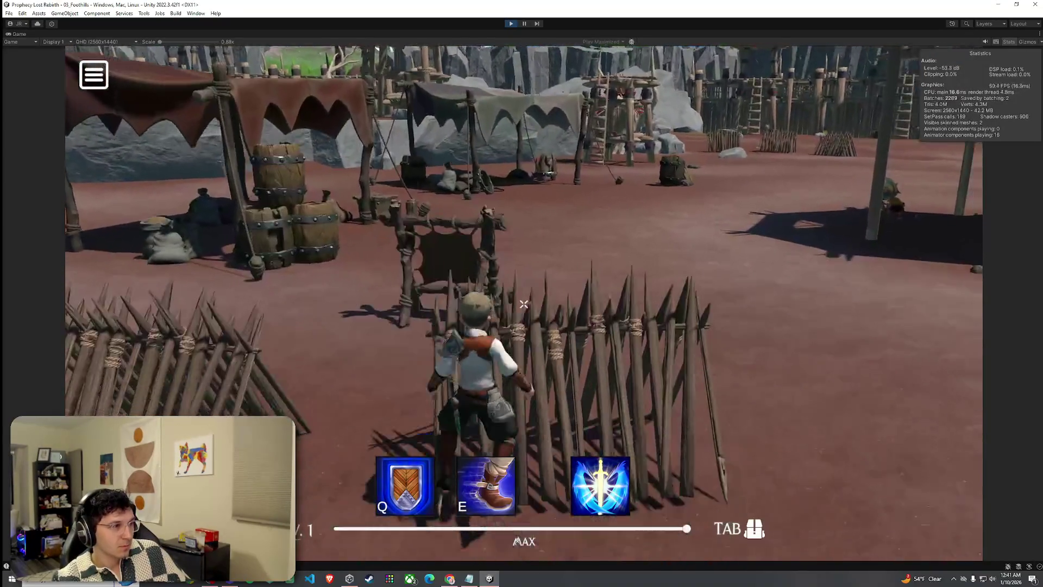
pyautogui.press('w')
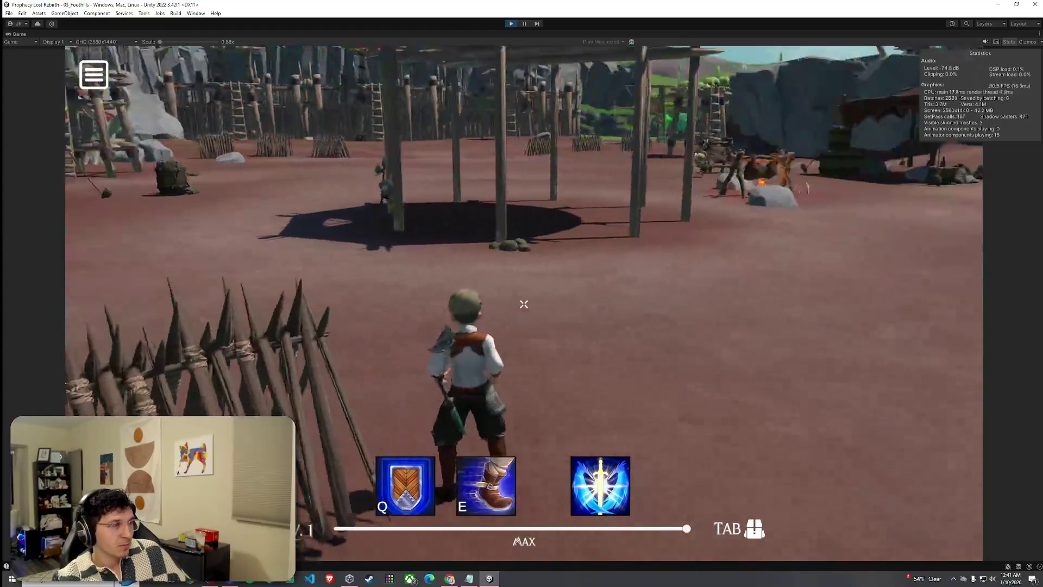
pyautogui.press('w')
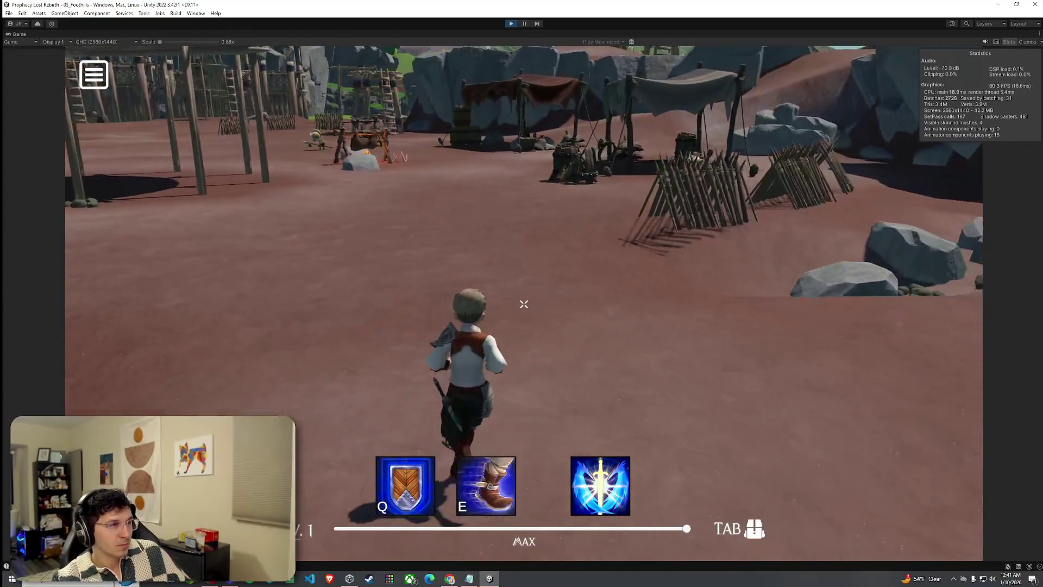
pyautogui.press('w')
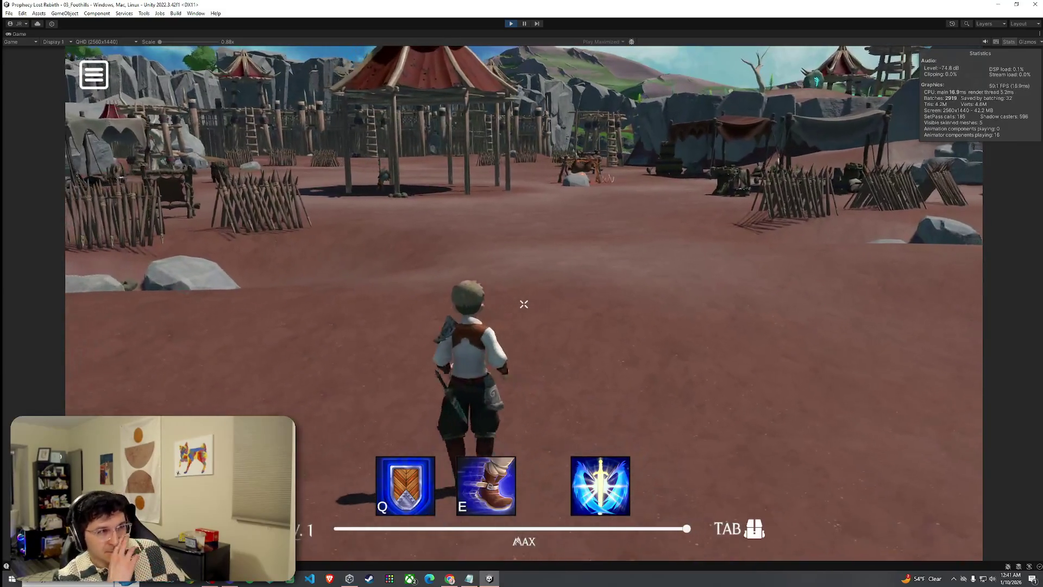
pyautogui.press('w')
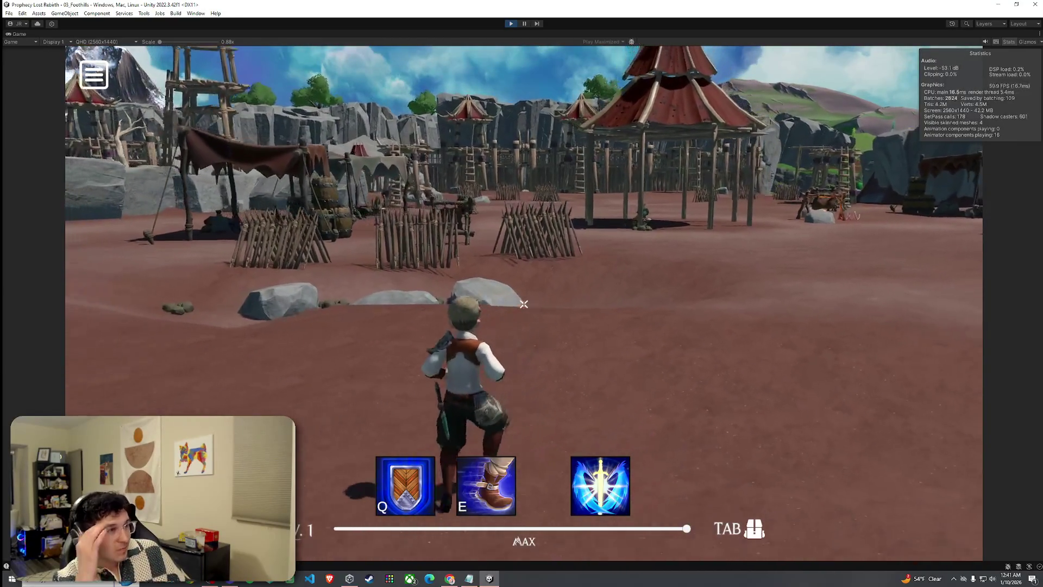
pyautogui.press('w')
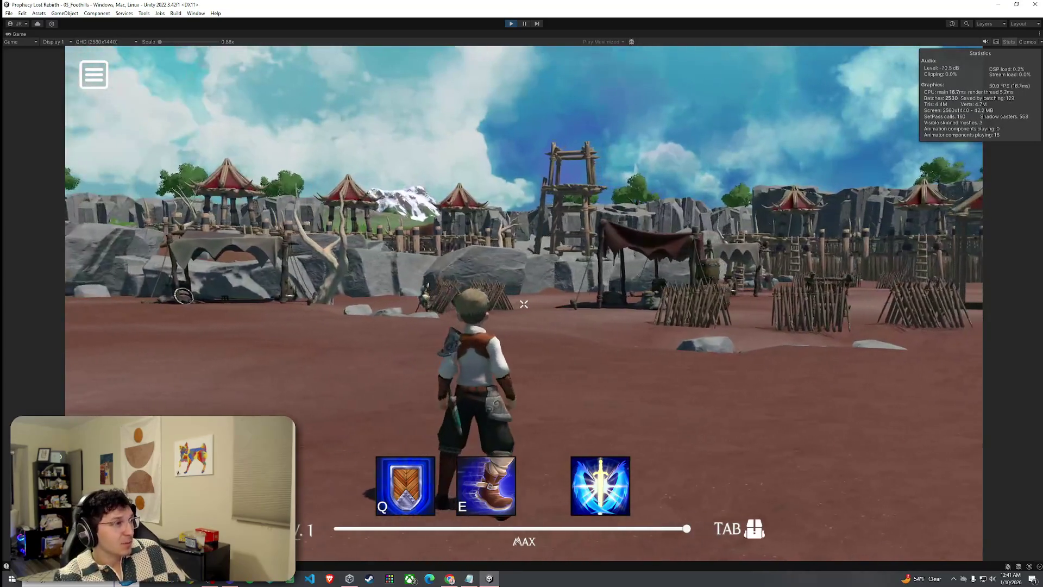
# - Run through the central tents and past the fences, then set the Game view scale to 1x
pyautogui.press('w')
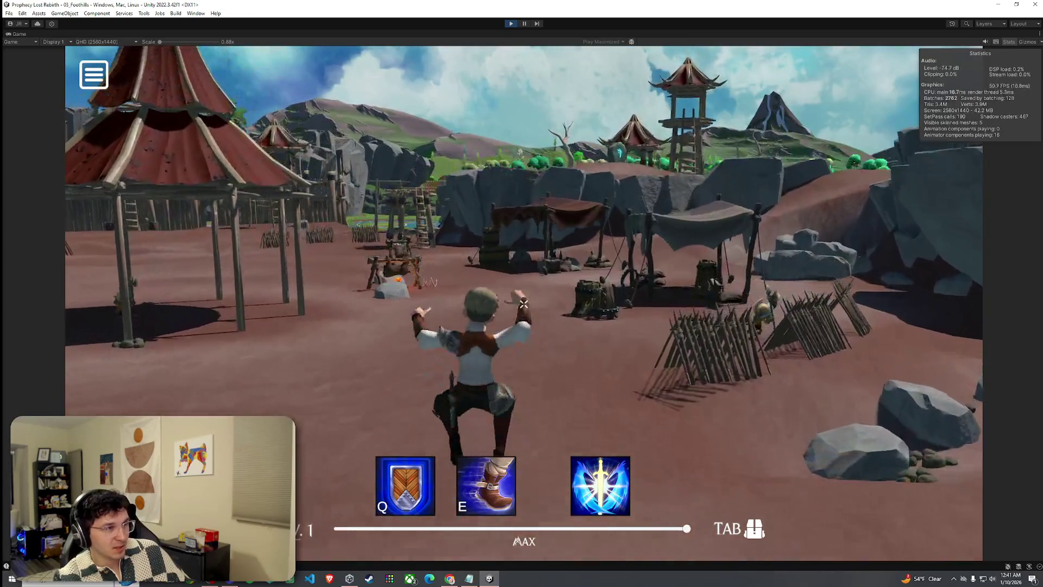
pyautogui.press('w')
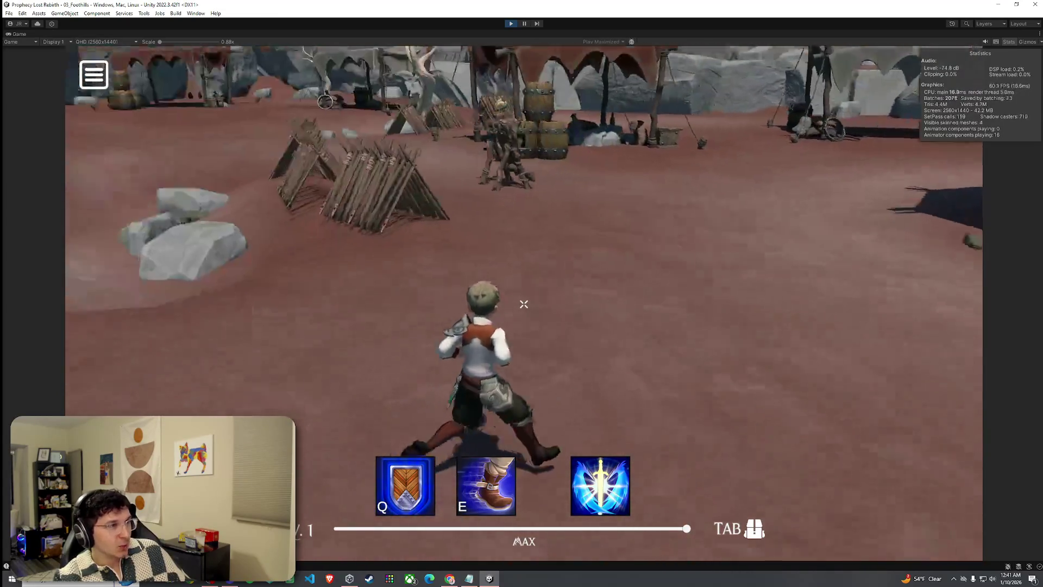
pyautogui.press('w')
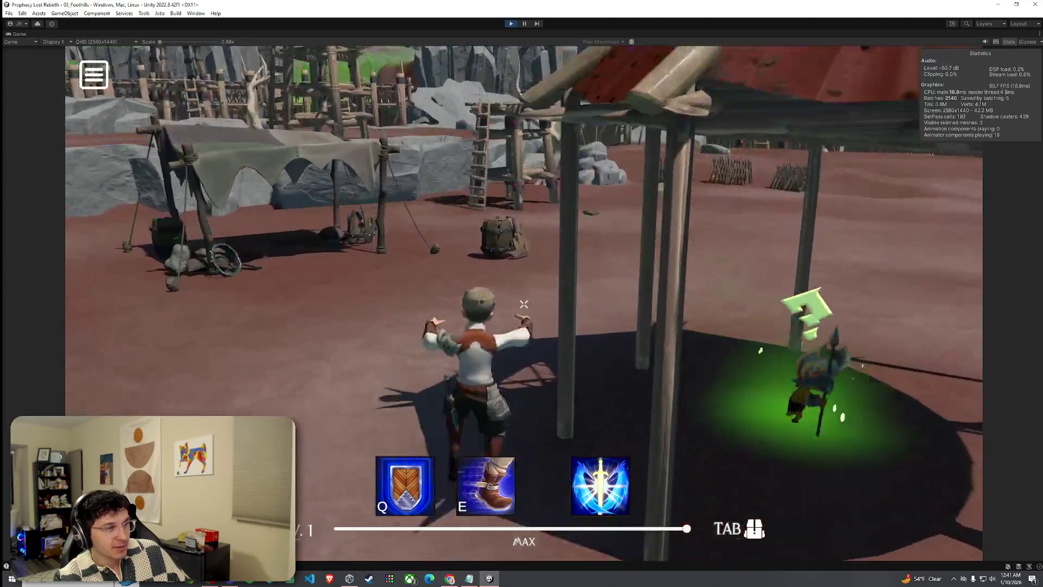
pyautogui.press('w')
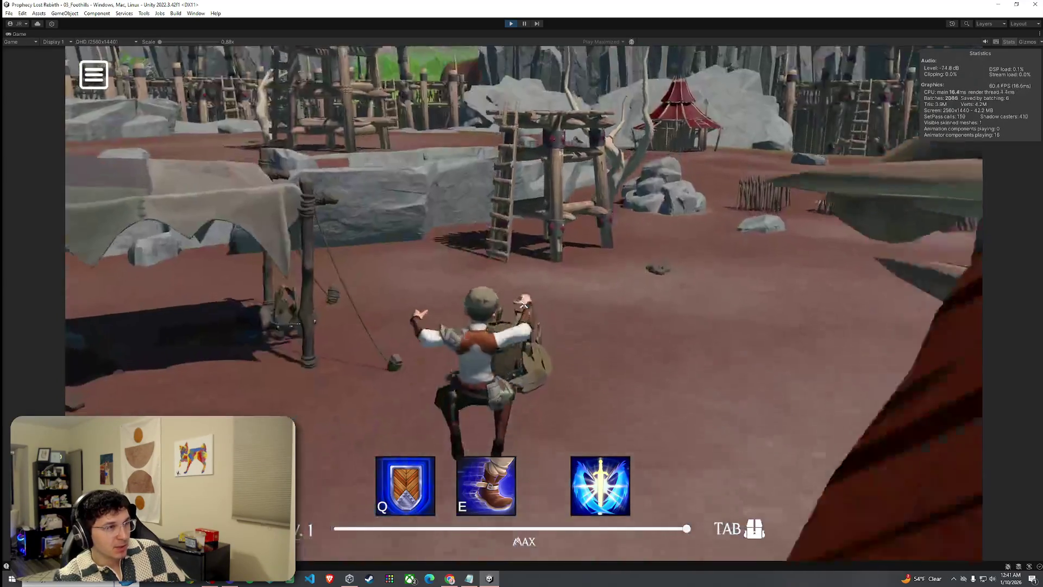
pyautogui.press('w')
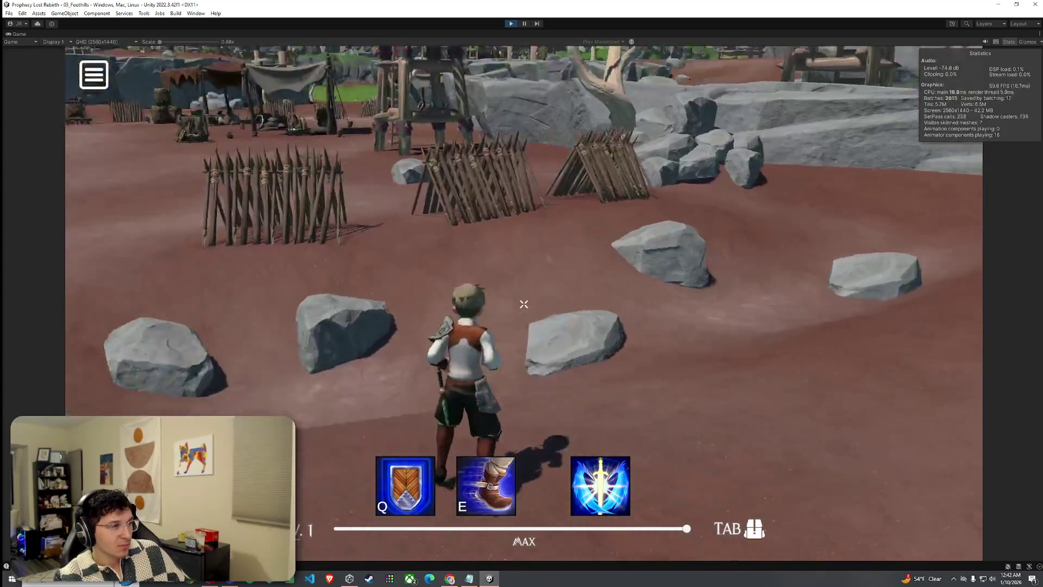
pyautogui.press('w')
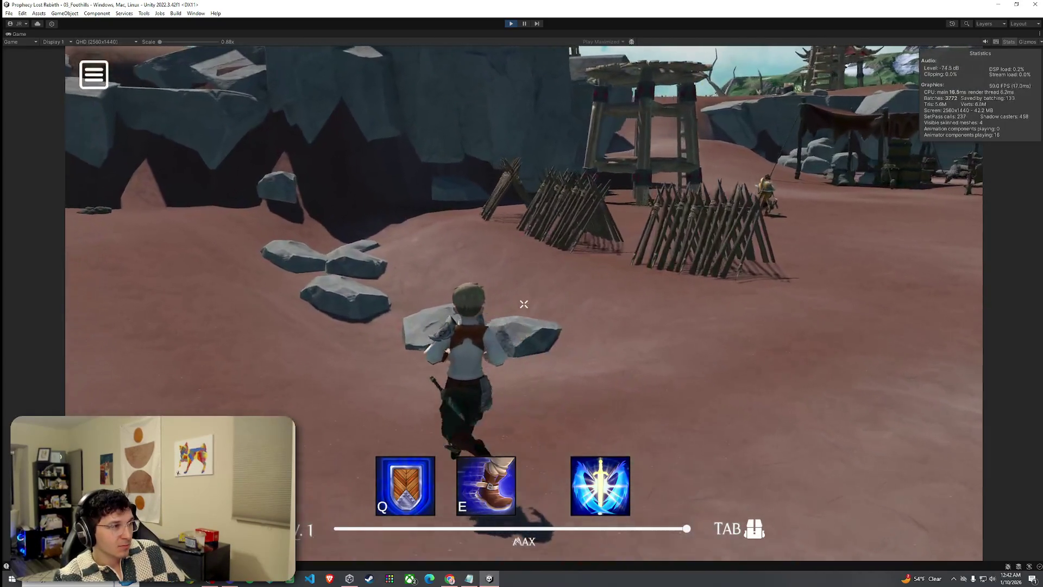
pyautogui.press('w')
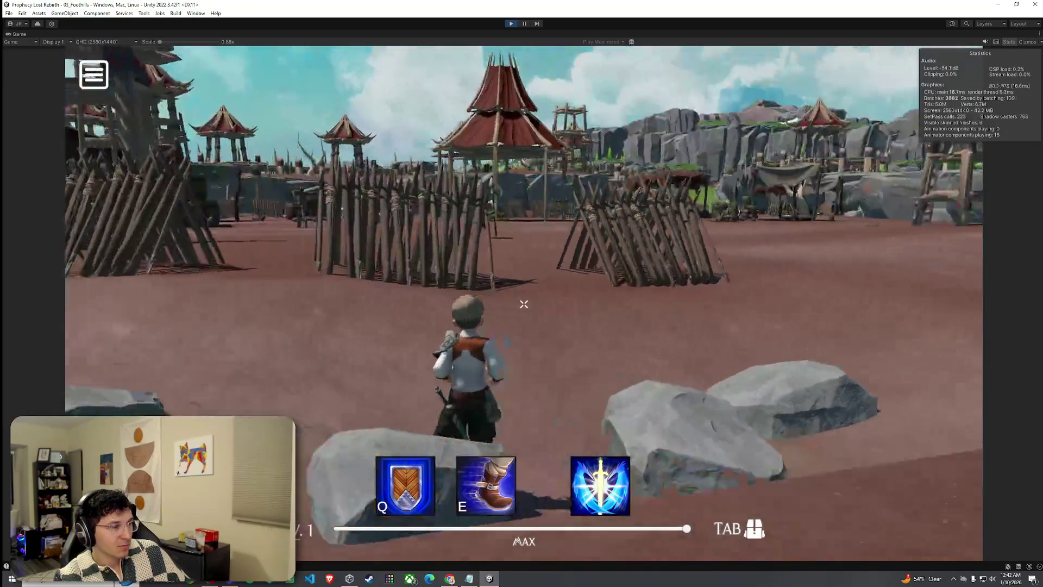
pyautogui.press('w')
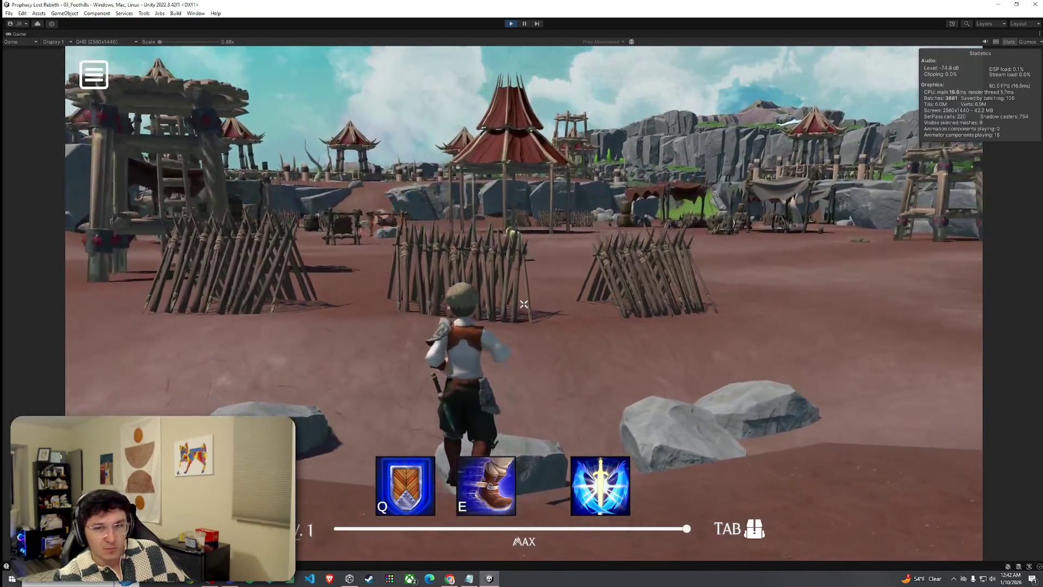
pyautogui.press('w')
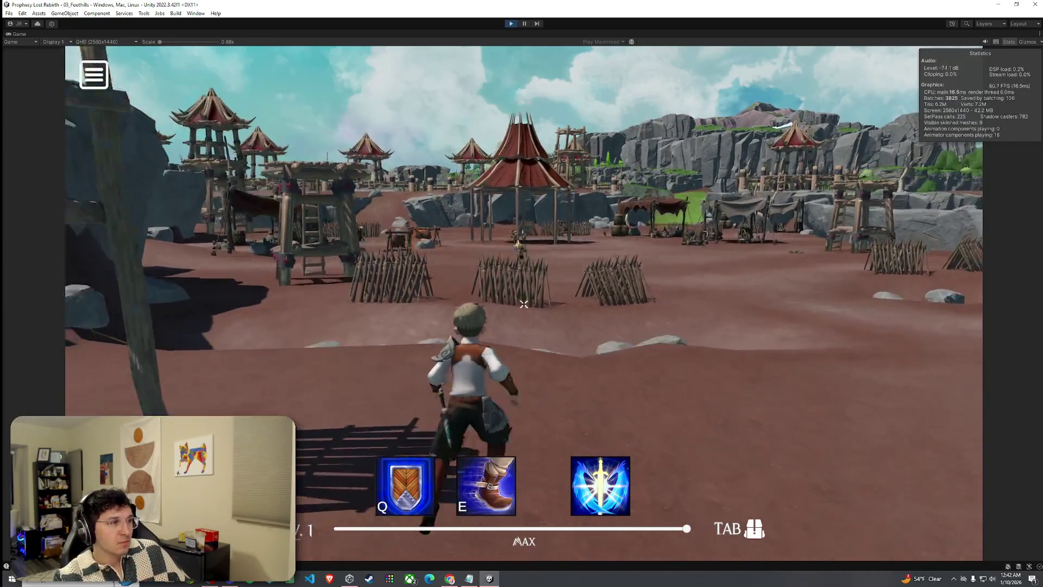
pyautogui.press('w')
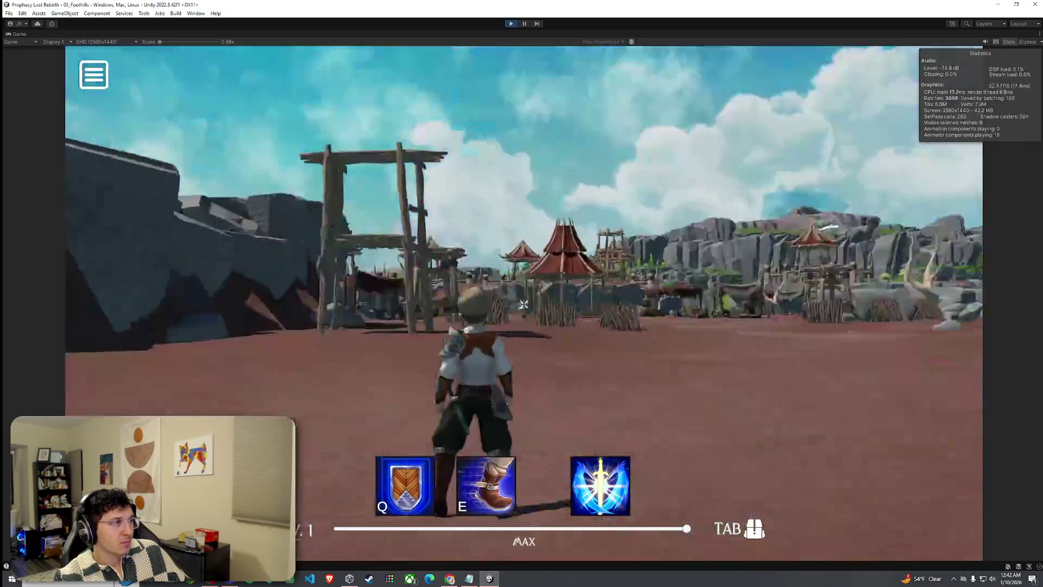
pyautogui.press('super')
pyautogui.moveTo(163, 42); pyautogui.dragTo(164, 42)
# - Run the character toward the camp buildings, across the meadow and uphill beside the large rock
pyautogui.press('w')
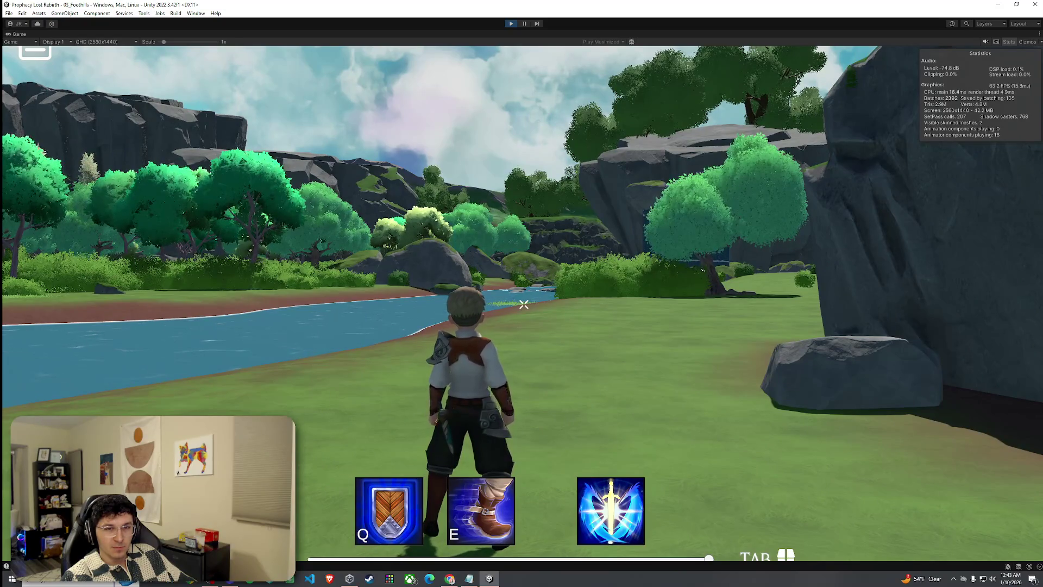
pyautogui.press('super')
pyautogui.press('super')
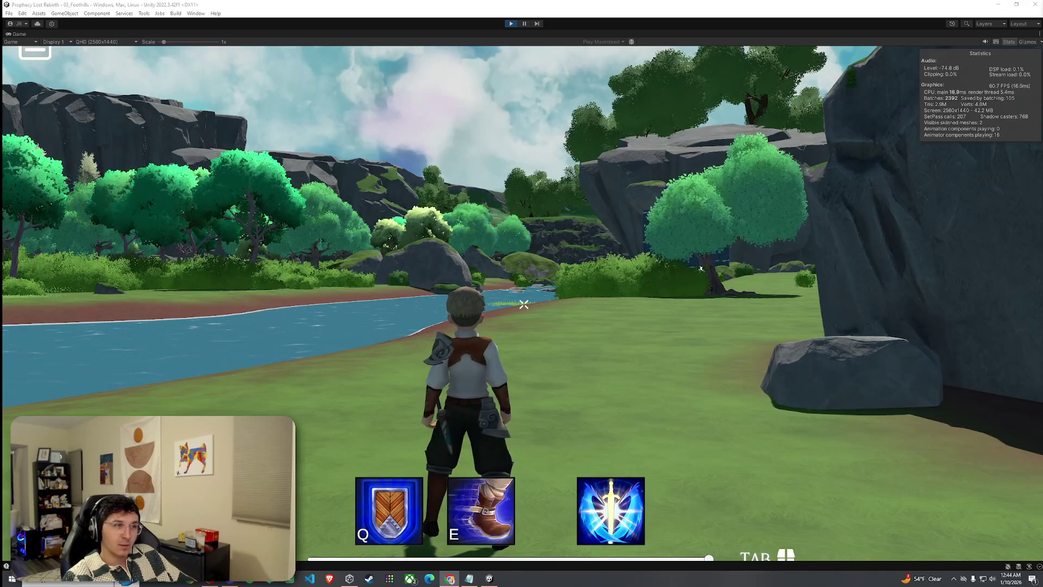
pyautogui.press('w')
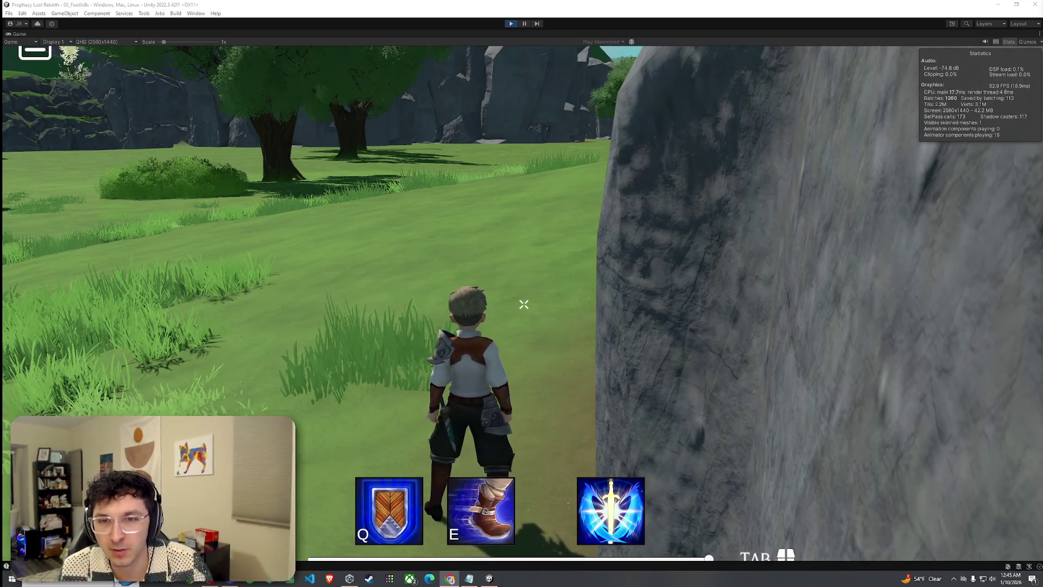
pyautogui.press('w')
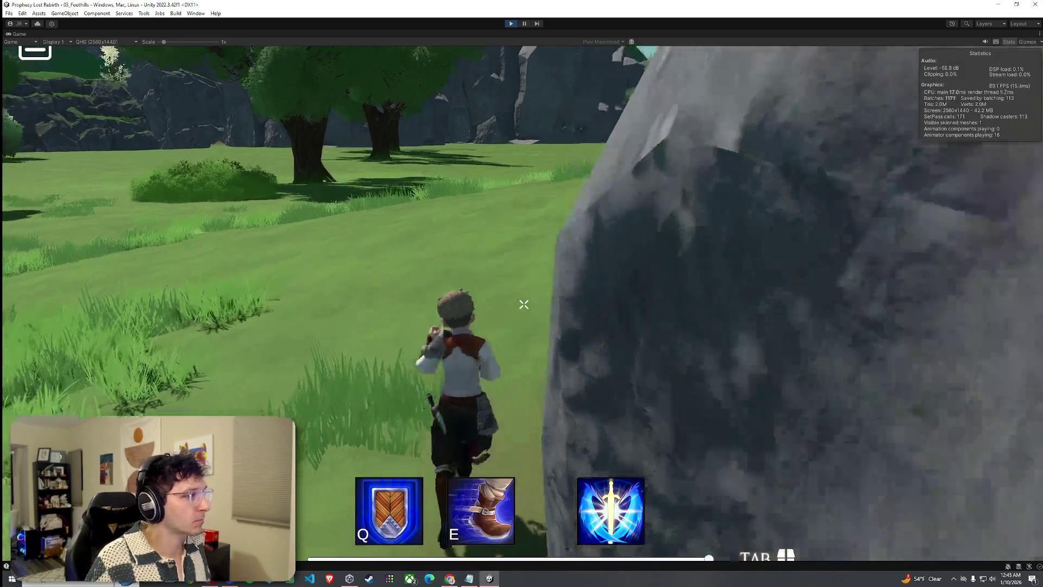
pyautogui.press('super')
pyautogui.press('super')
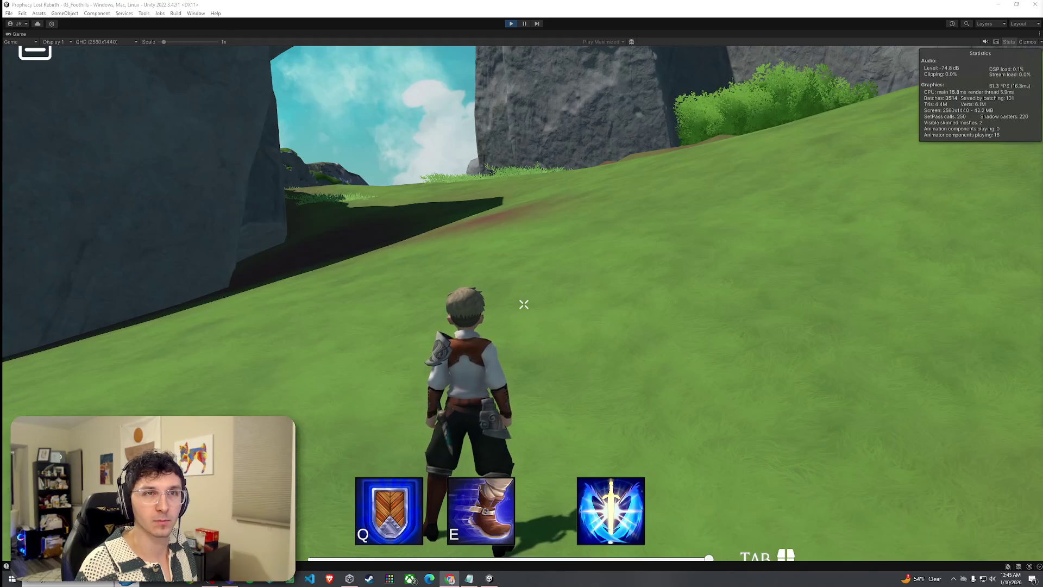
pyautogui.press('super')
pyautogui.press('super')
# - Run along the grassy slope toward the cliff gap, over the red dirt slope, into the tall grass
pyautogui.press('w')
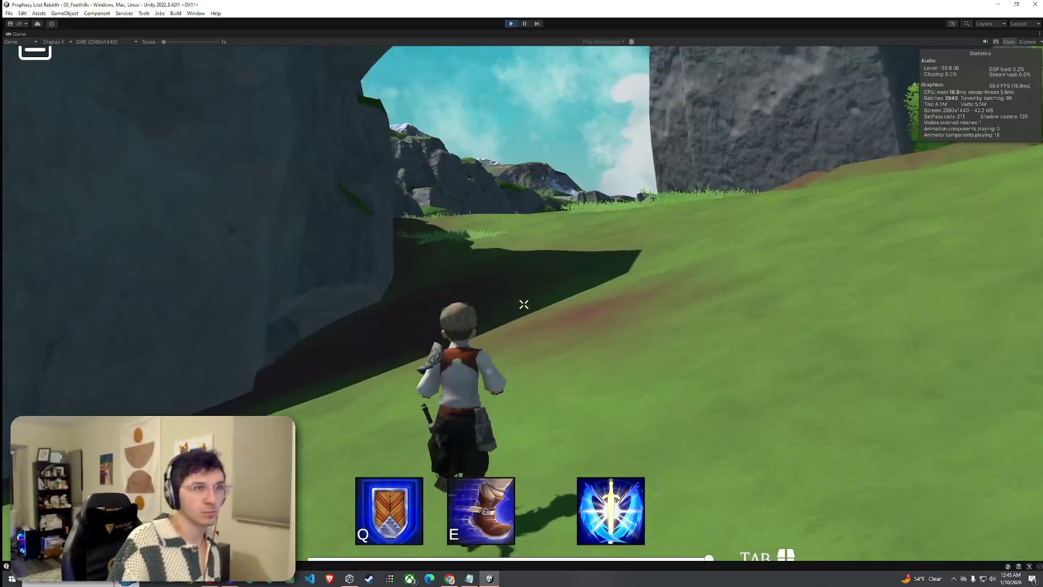
pyautogui.press('w')
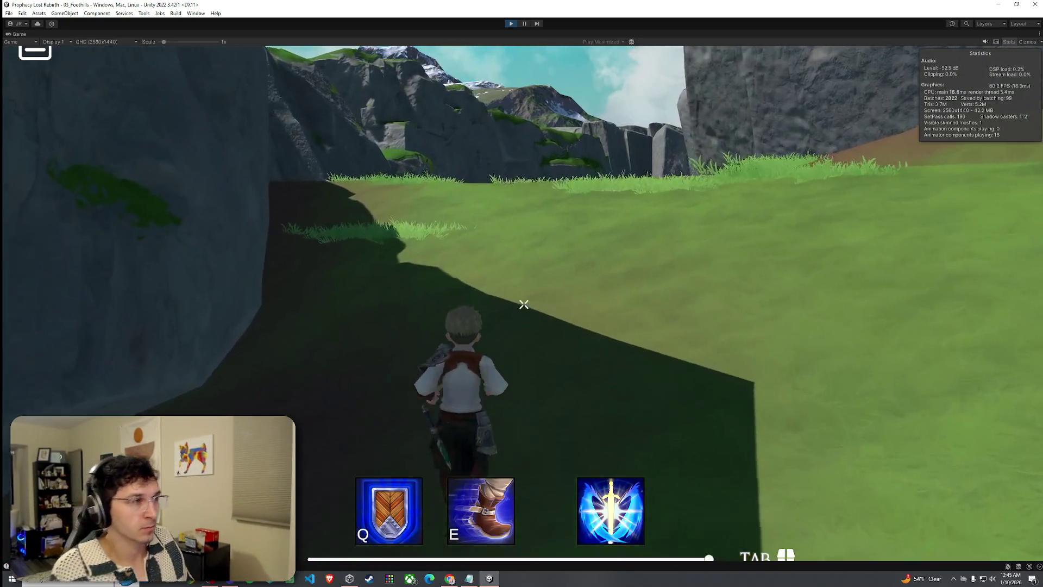
pyautogui.press('w')
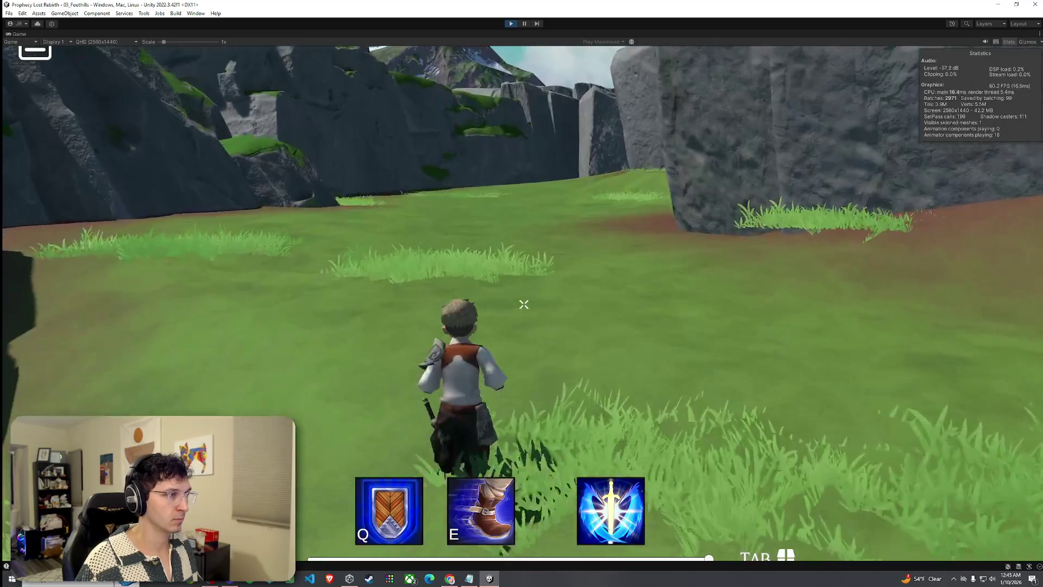
pyautogui.press('w')
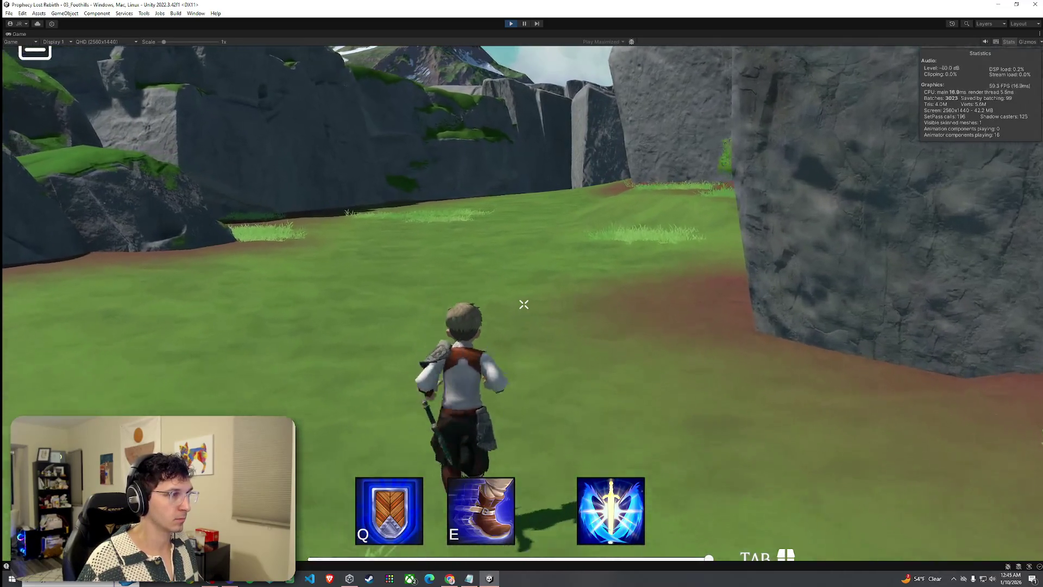
pyautogui.press('w')
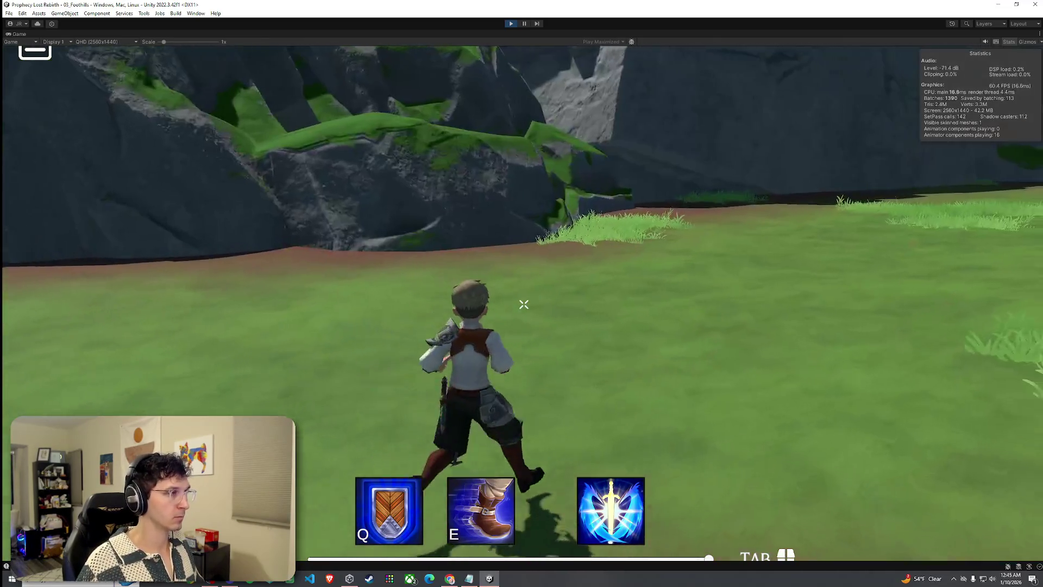
pyautogui.press('w')
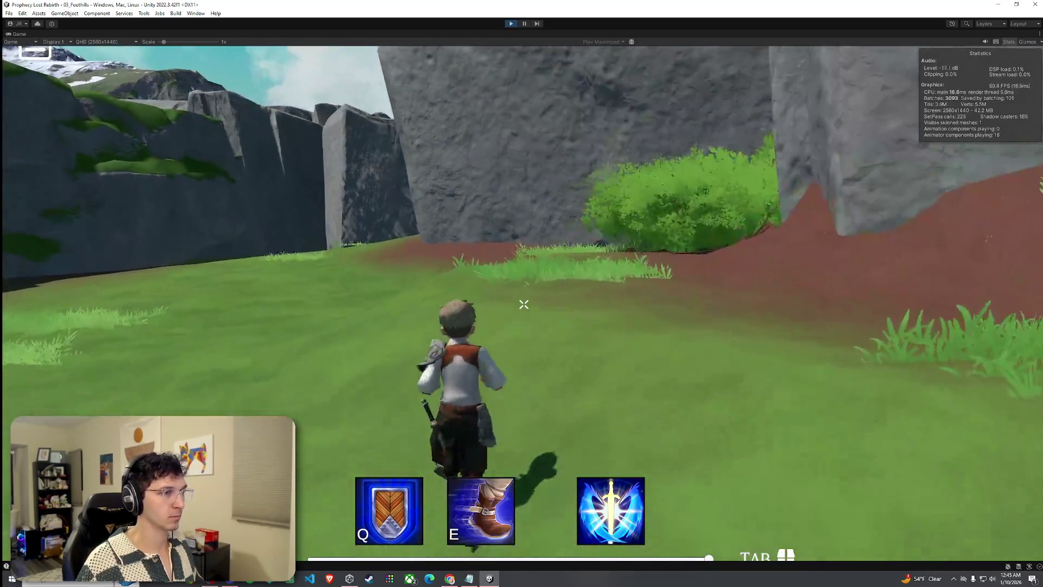
pyautogui.press('w')
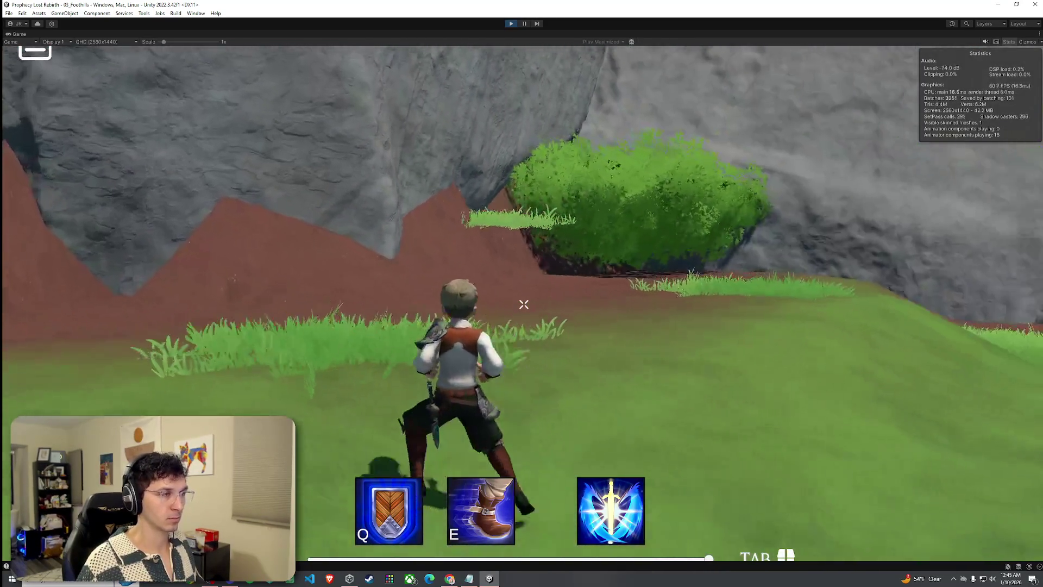
pyautogui.press('w')
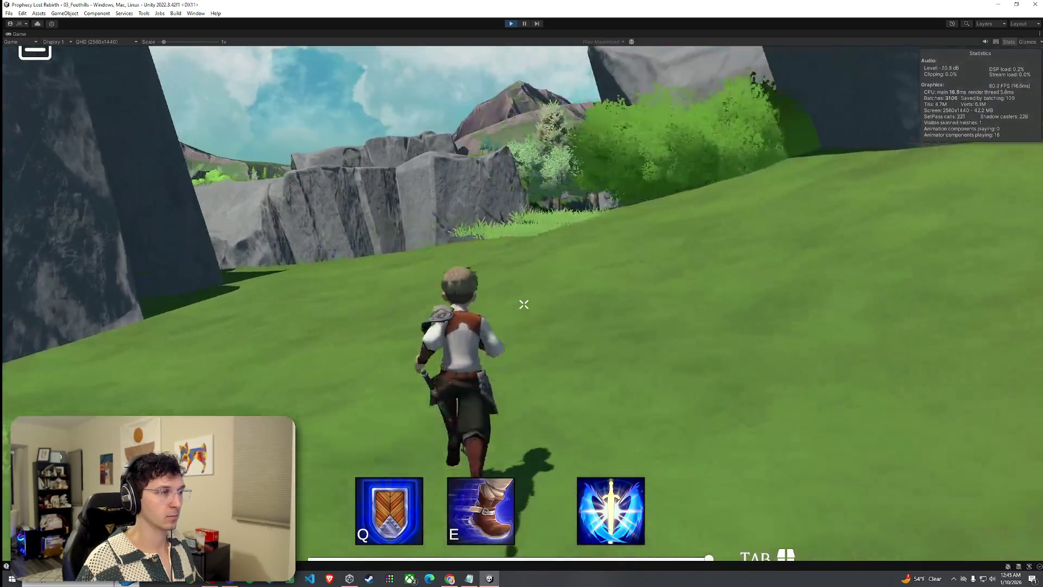
pyautogui.press('w')
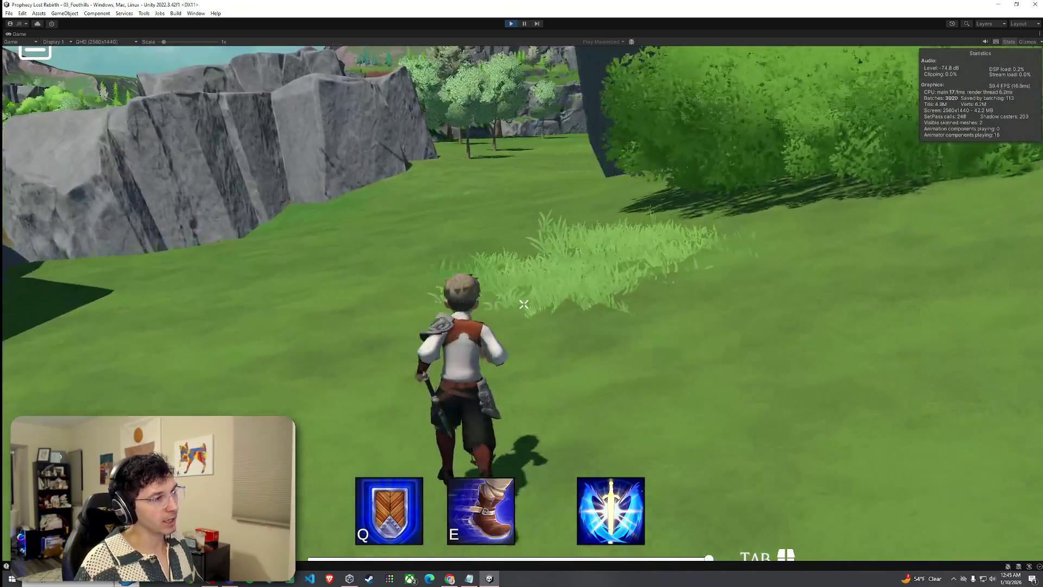
pyautogui.press('w')
pyautogui.press('w')
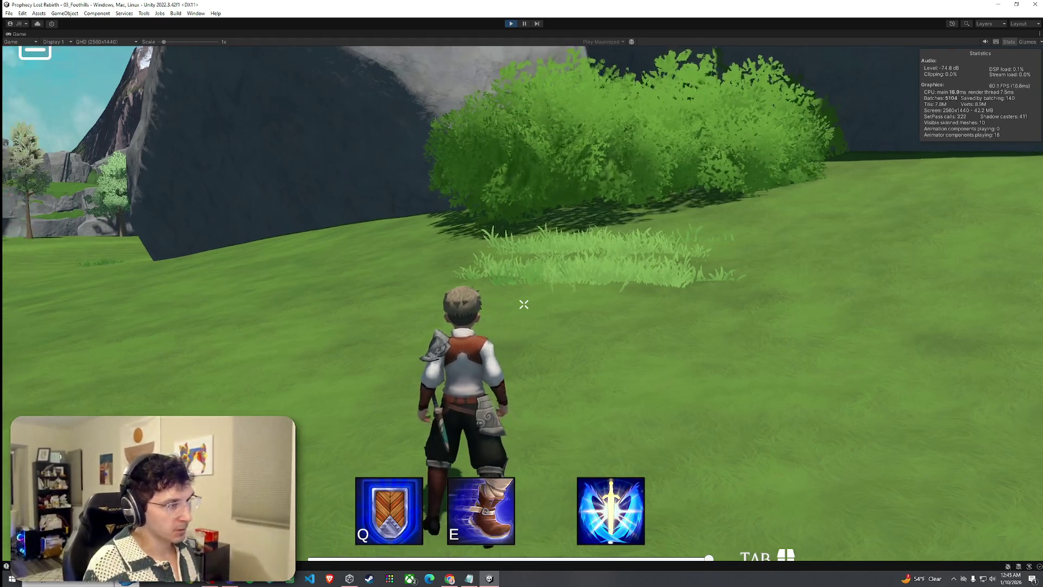
pyautogui.press('w')
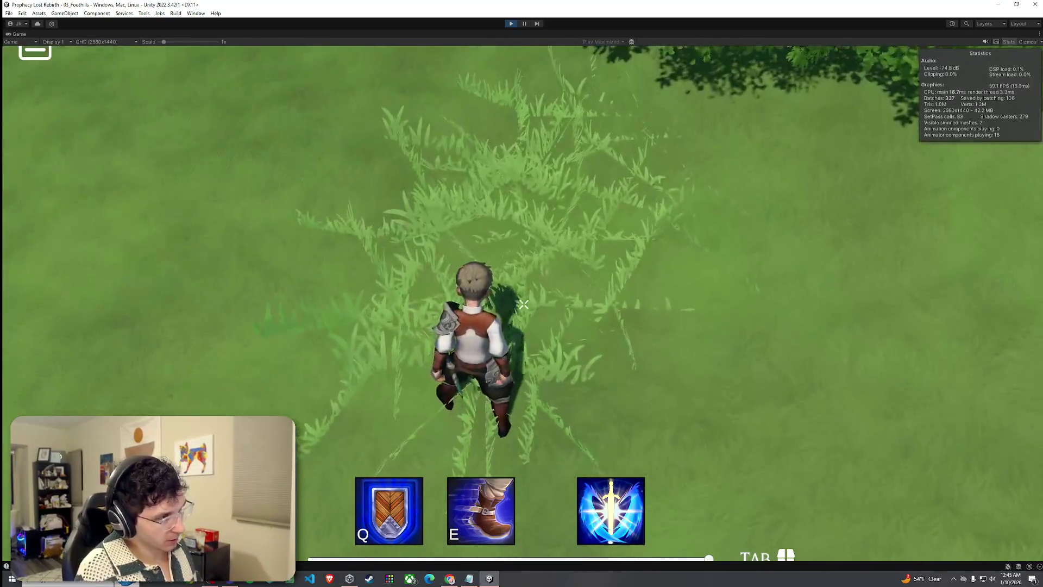
pyautogui.press('a')
pyautogui.moveTo(524, 305)
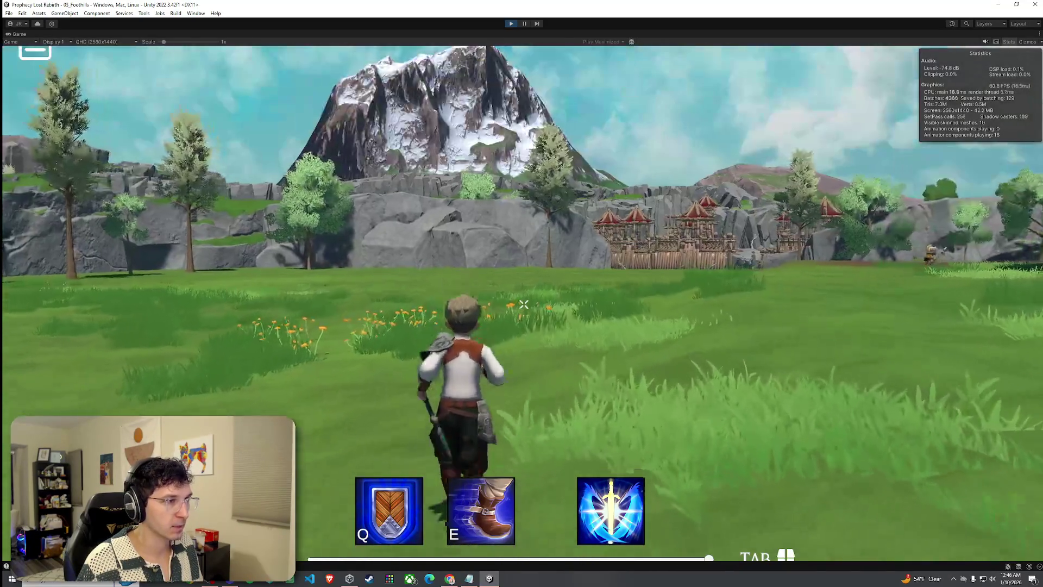
# - Run to the goblin fort and the river's edge, head upstream, then stop the play test
pyautogui.press('space')
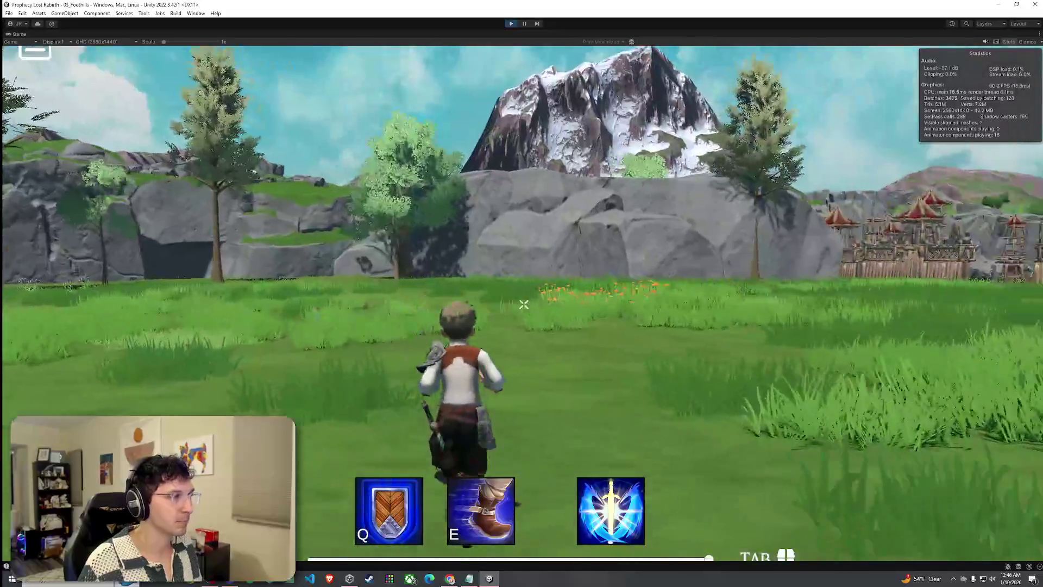
pyautogui.press('w')
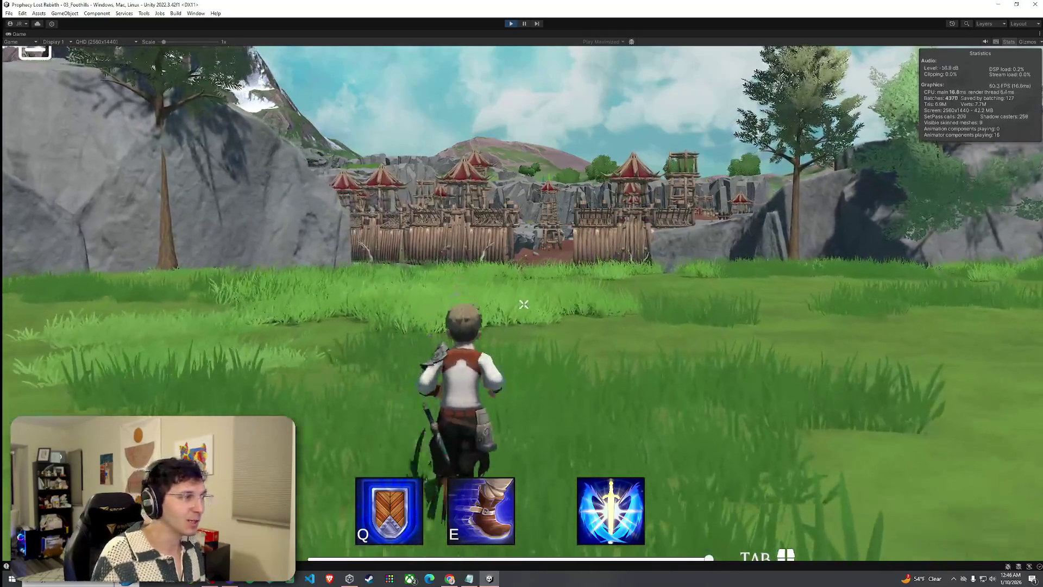
pyautogui.press('w')
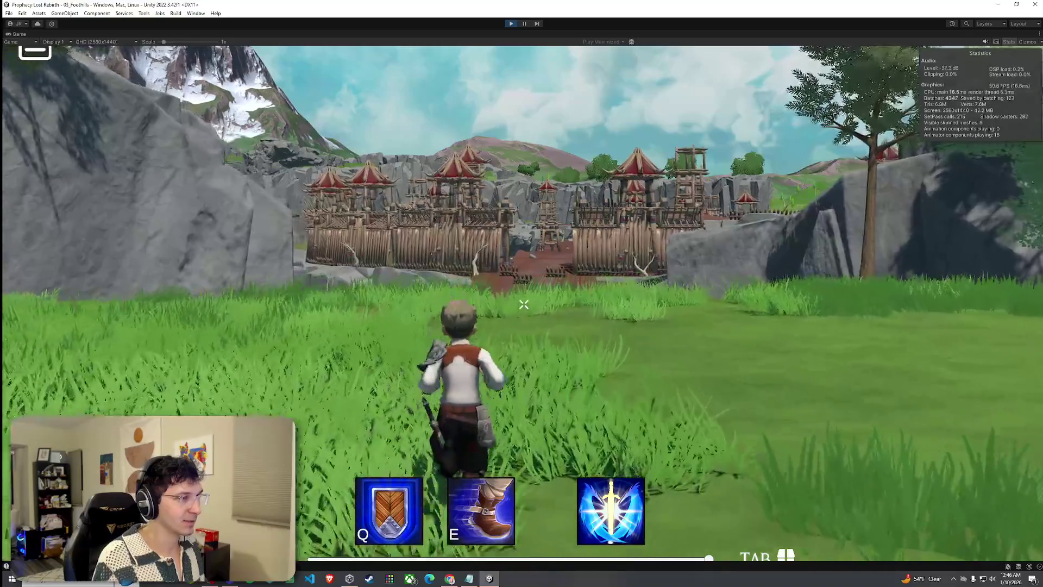
pyautogui.press('w')
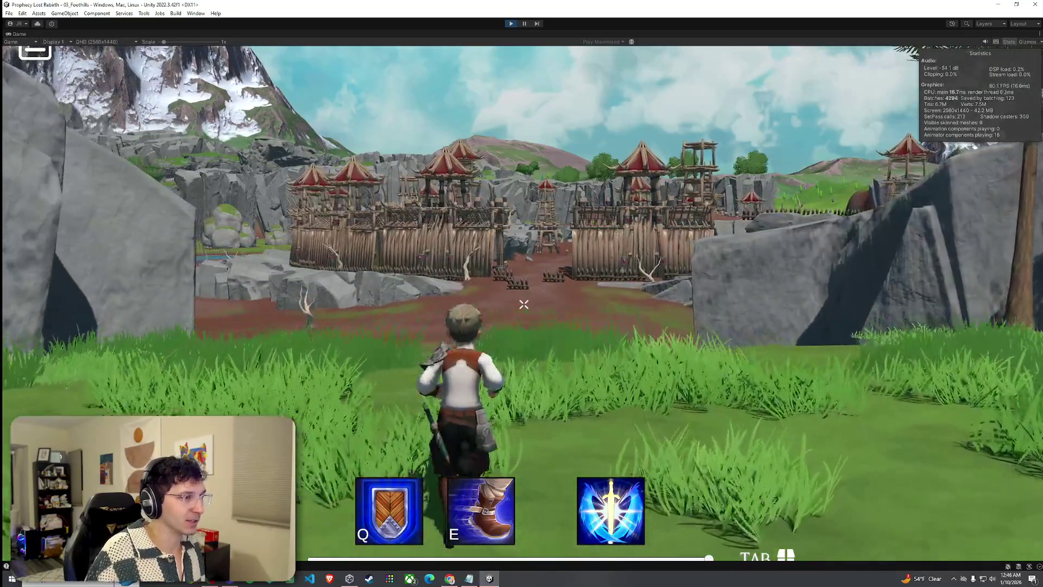
pyautogui.press('w')
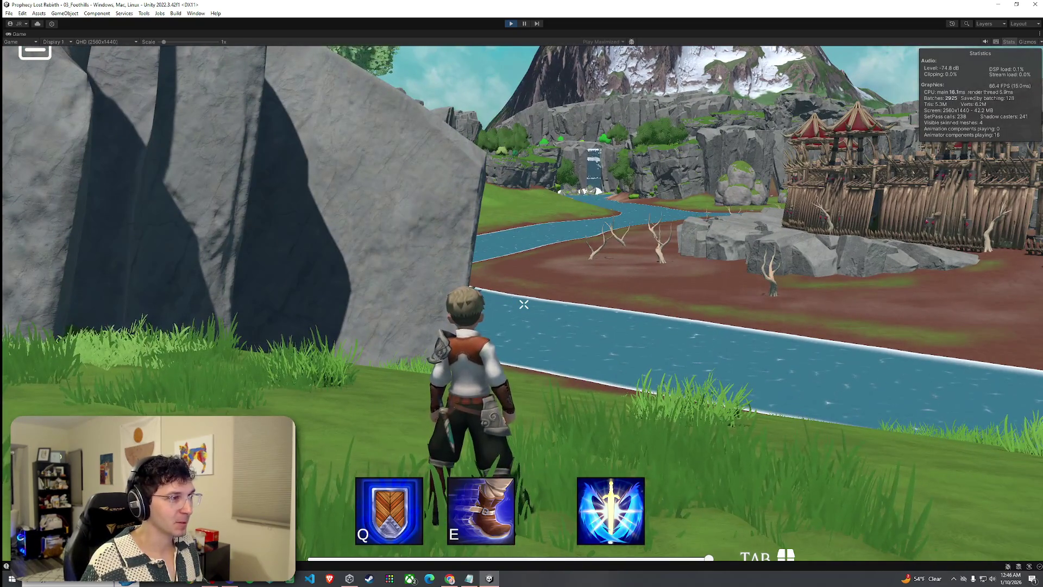
pyautogui.press('w')
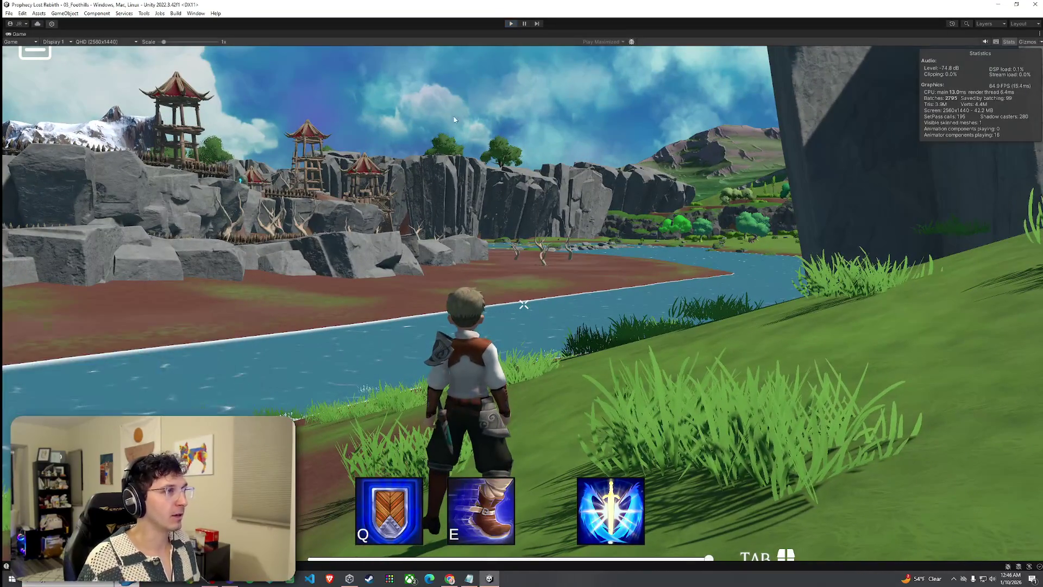
pyautogui.click(511, 24)
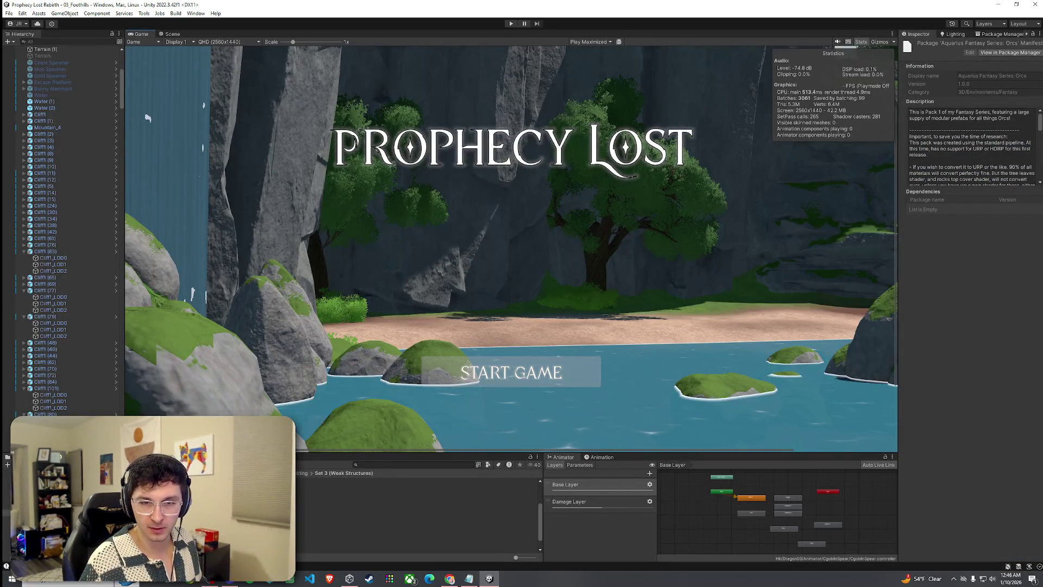
# - Switch briefly to the browser, then return to the level's Scene view
pyautogui.hotkey('alt', 'Tab')
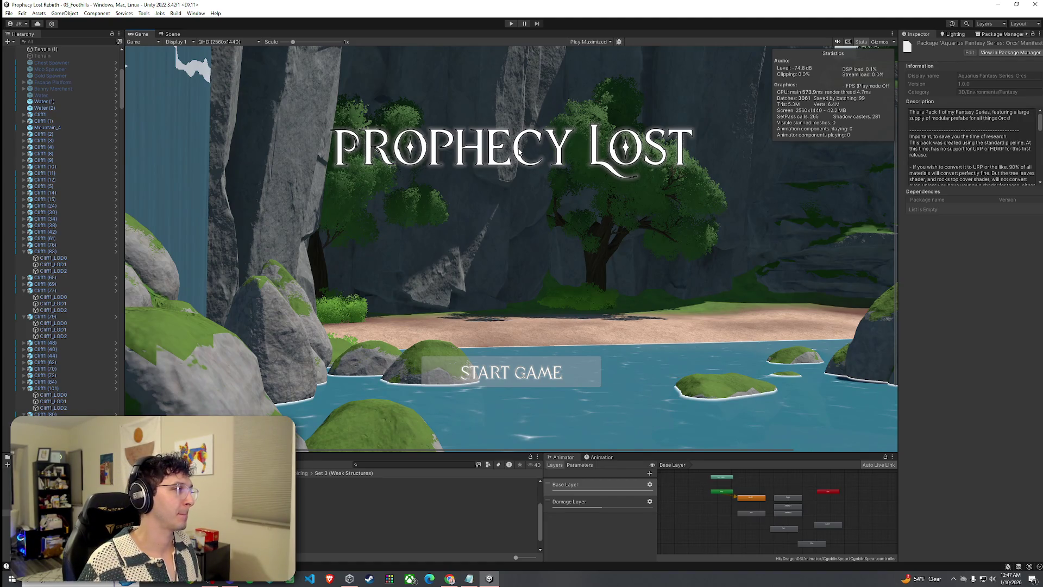
pyautogui.click(172, 33)
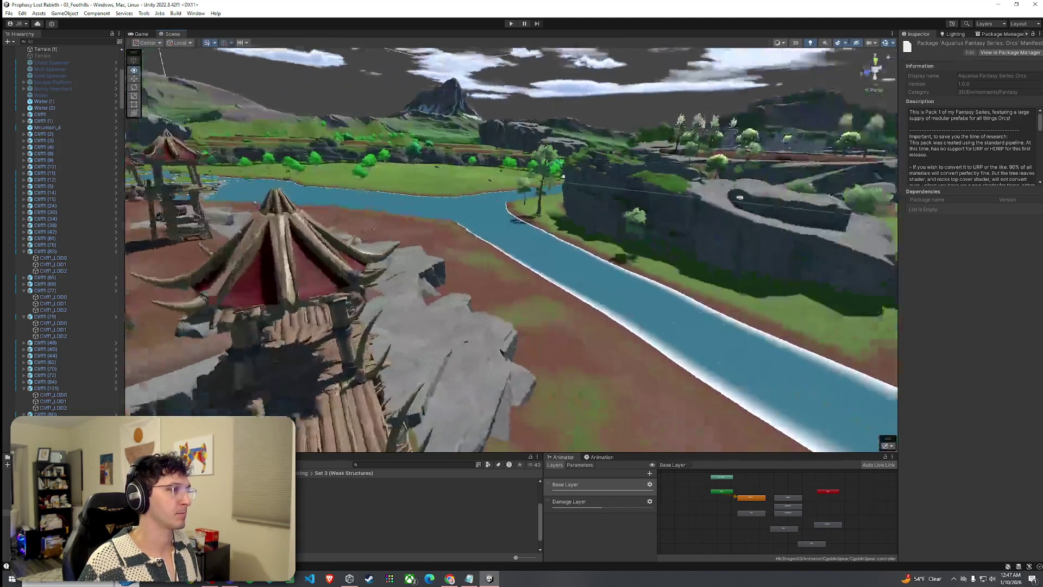
# - Frame the river junction, select the river terrain, and switch its tool to Set Height
pyautogui.moveTo(740, 198)
pyautogui.mouseDown()
pyautogui.moveTo(641, 160)
pyautogui.moveTo(503, 247)
pyautogui.moveTo(570, 275)
pyautogui.mouseUp()
pyautogui.click(722, 230)
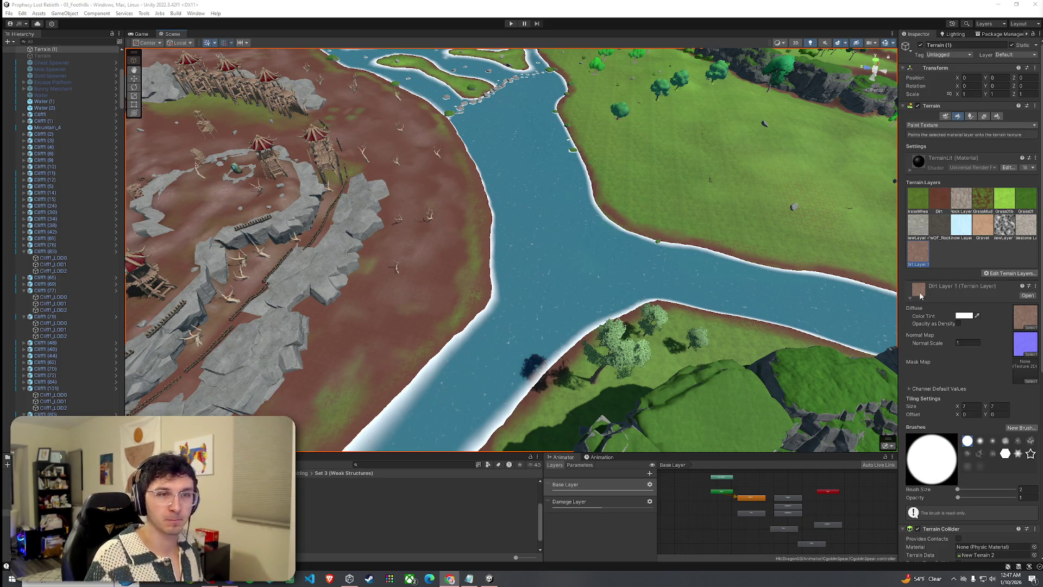
pyautogui.moveTo(639, 276); pyautogui.dragTo(558, 274)
pyautogui.scroll(5, 562, 273)
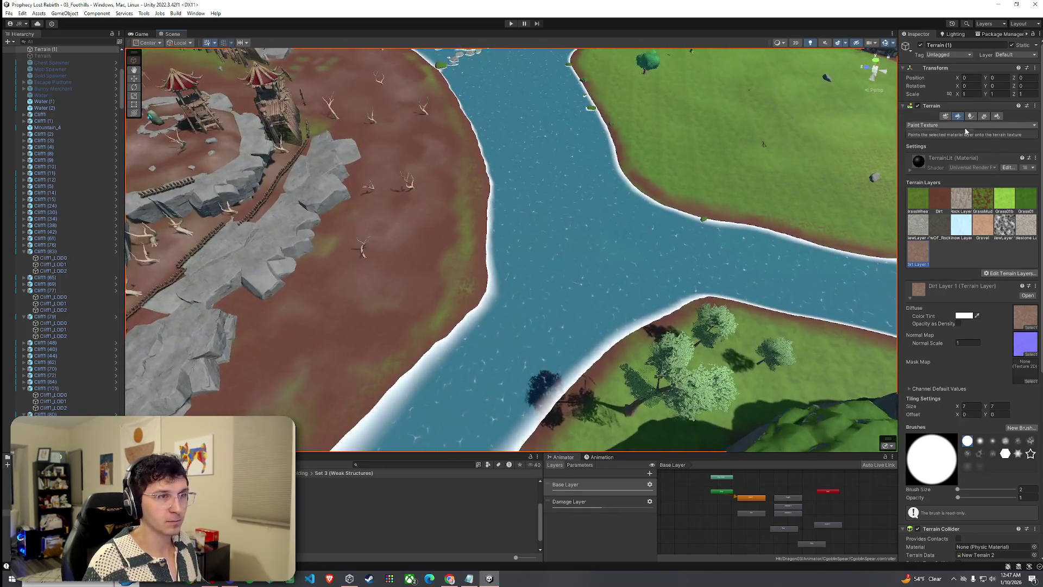
pyautogui.click(970, 125)
pyautogui.click(945, 153)
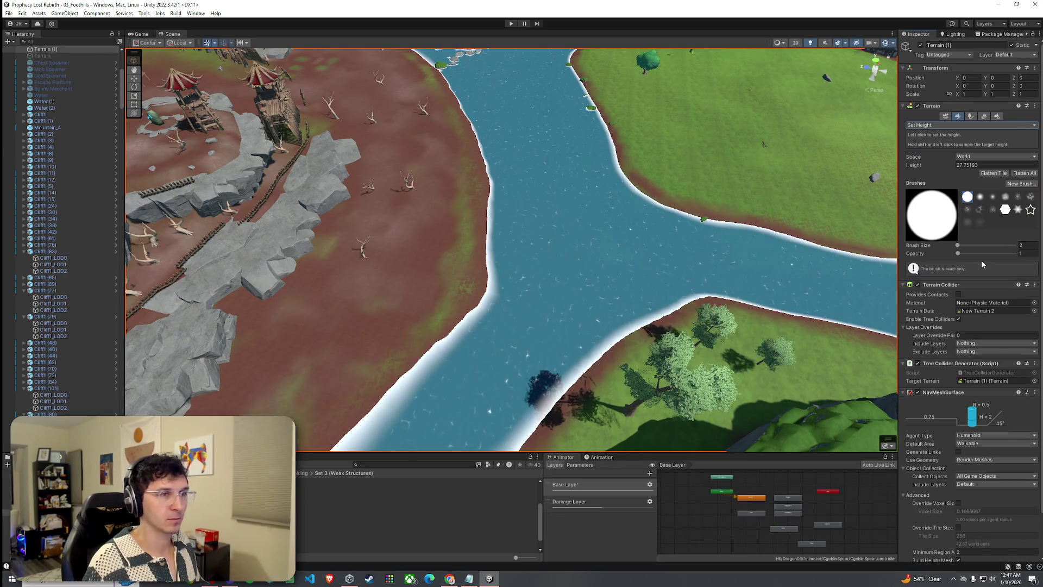
# - Set the height brush to size 18, opacity 10.3, sample water level, and flatten the left bank
pyautogui.moveTo(957, 245); pyautogui.dragTo(964, 253)
pyautogui.keyDown('shift'); pyautogui.click(549, 226); pyautogui.keyUp('shift')
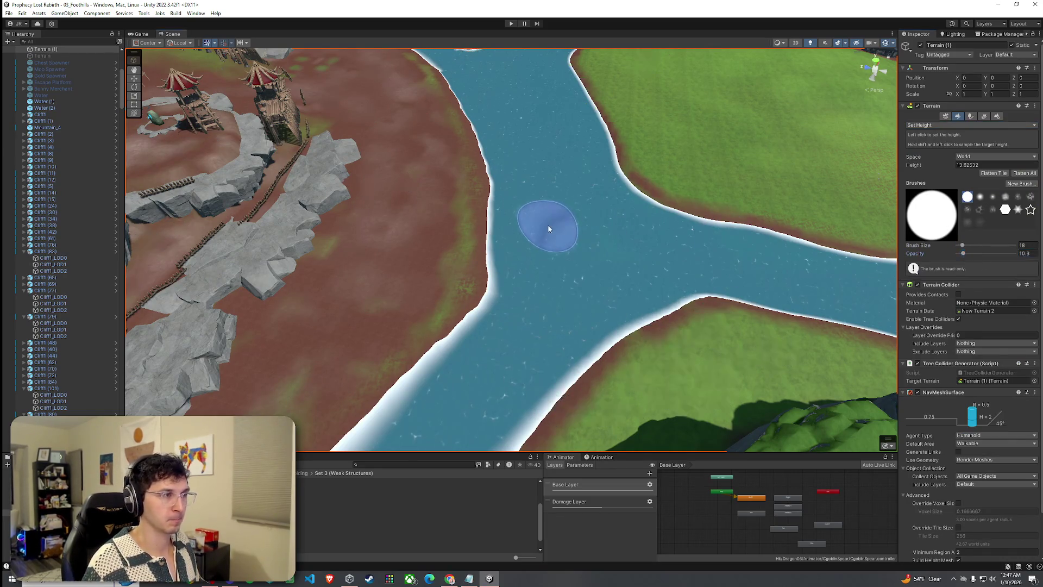
pyautogui.moveTo(510, 205)
pyautogui.mouseDown()
pyautogui.moveTo(446, 103)
pyautogui.moveTo(461, 147)
pyautogui.moveTo(438, 338)
pyautogui.moveTo(467, 202)
pyautogui.moveTo(335, 243)
pyautogui.mouseUp()
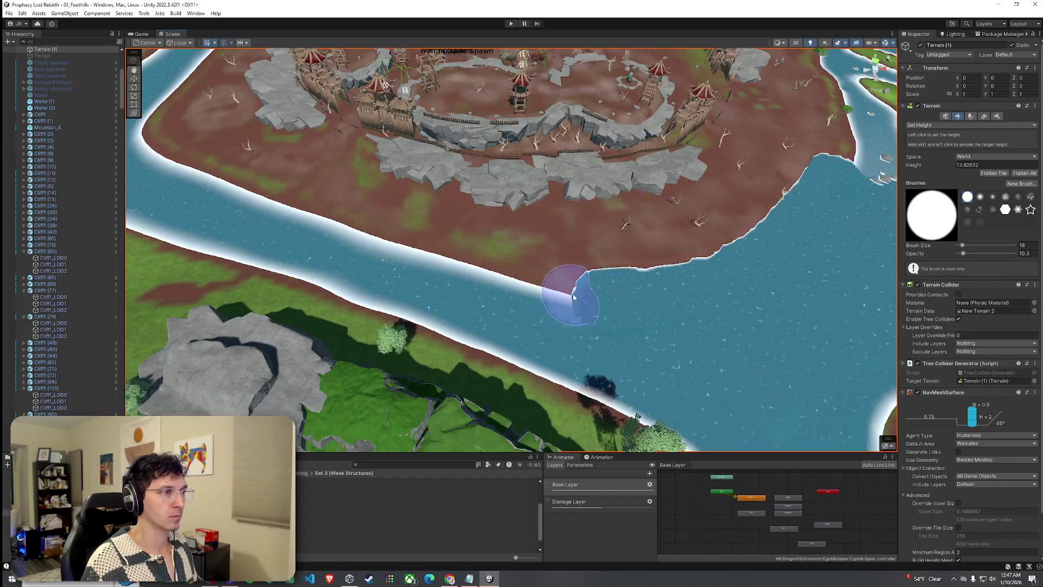
pyautogui.moveTo(806, 181)
pyautogui.mouseDown()
pyautogui.moveTo(768, 168)
pyautogui.moveTo(725, 175)
pyautogui.moveTo(702, 208)
pyautogui.moveTo(663, 205)
pyautogui.moveTo(594, 256)
pyautogui.moveTo(767, 204)
pyautogui.moveTo(557, 272)
pyautogui.moveTo(608, 226)
pyautogui.moveTo(559, 210)
pyautogui.moveTo(485, 255)
pyautogui.moveTo(419, 203)
pyautogui.moveTo(462, 251)
pyautogui.moveTo(384, 191)
pyautogui.moveTo(414, 230)
pyautogui.mouseUp()
pyautogui.hotkey('ctrl', 'z')
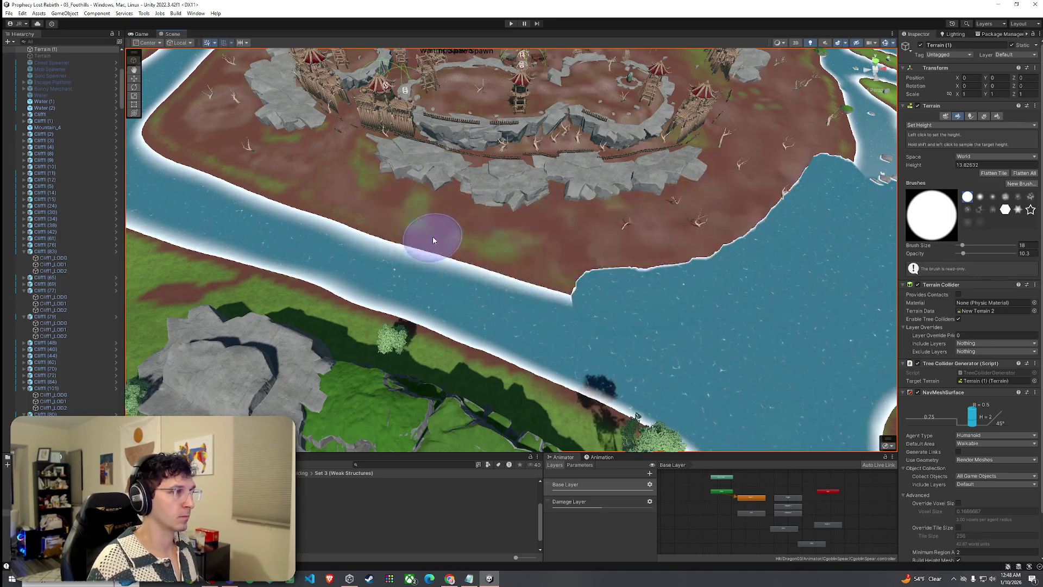
# - Flatten more bank patches and shoreline to water level, widening the channel and lake
pyautogui.click(402, 193)
pyautogui.moveTo(438, 209)
pyautogui.mouseDown()
pyautogui.moveTo(409, 238)
pyautogui.moveTo(467, 235)
pyautogui.moveTo(443, 215)
pyautogui.moveTo(518, 251)
pyautogui.moveTo(497, 292)
pyautogui.mouseUp()
pyautogui.moveTo(605, 256)
pyautogui.mouseDown()
pyautogui.moveTo(577, 247)
pyautogui.moveTo(605, 233)
pyautogui.mouseUp()
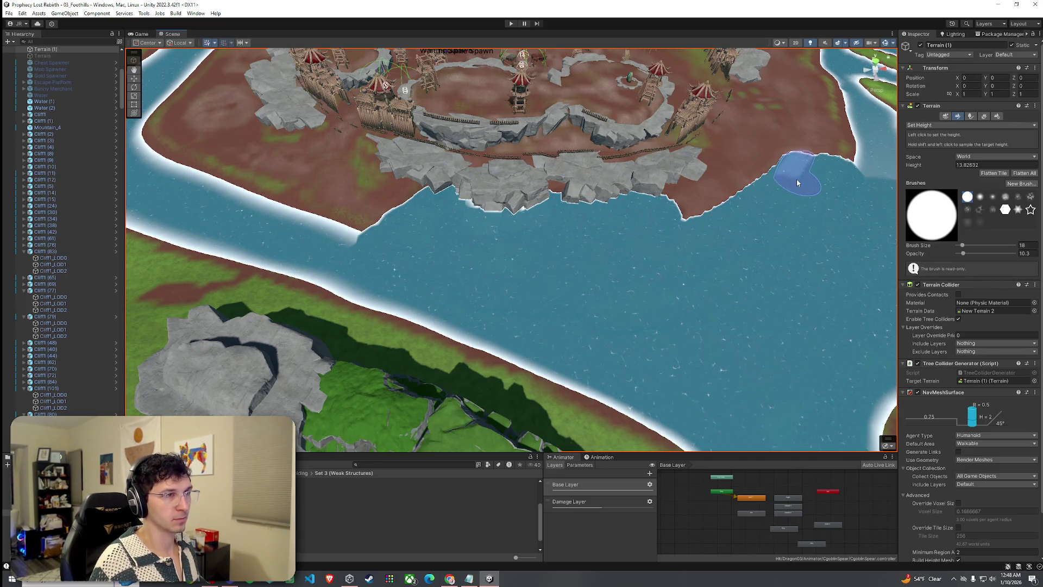
pyautogui.moveTo(781, 198)
pyautogui.mouseDown()
pyautogui.moveTo(694, 216)
pyautogui.moveTo(759, 202)
pyautogui.mouseUp()
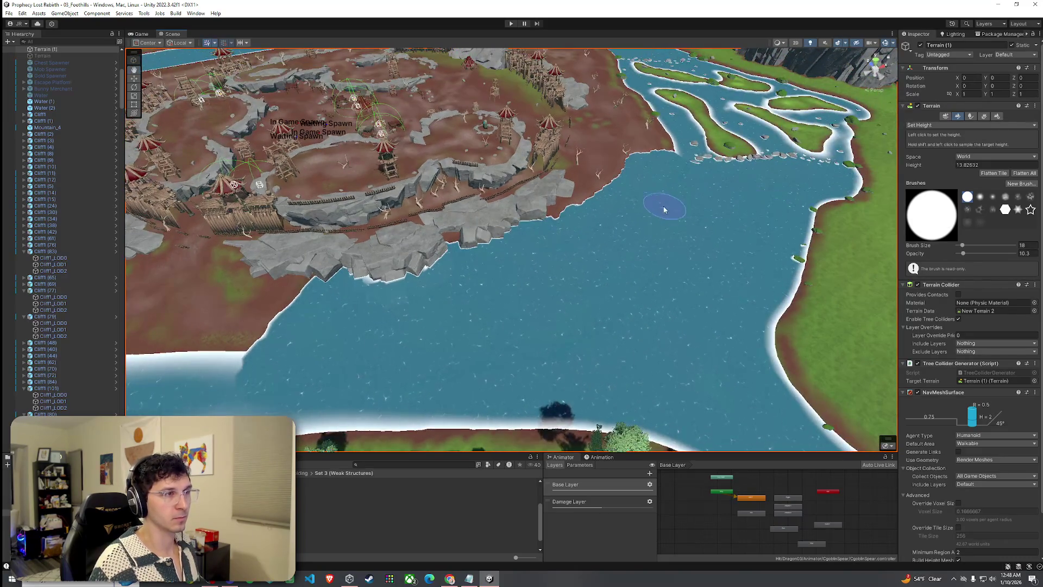
pyautogui.hotkey('ctrl', 'z')
pyautogui.hotkey('ctrl', 'z')
pyautogui.hotkey('ctrl', 'z')
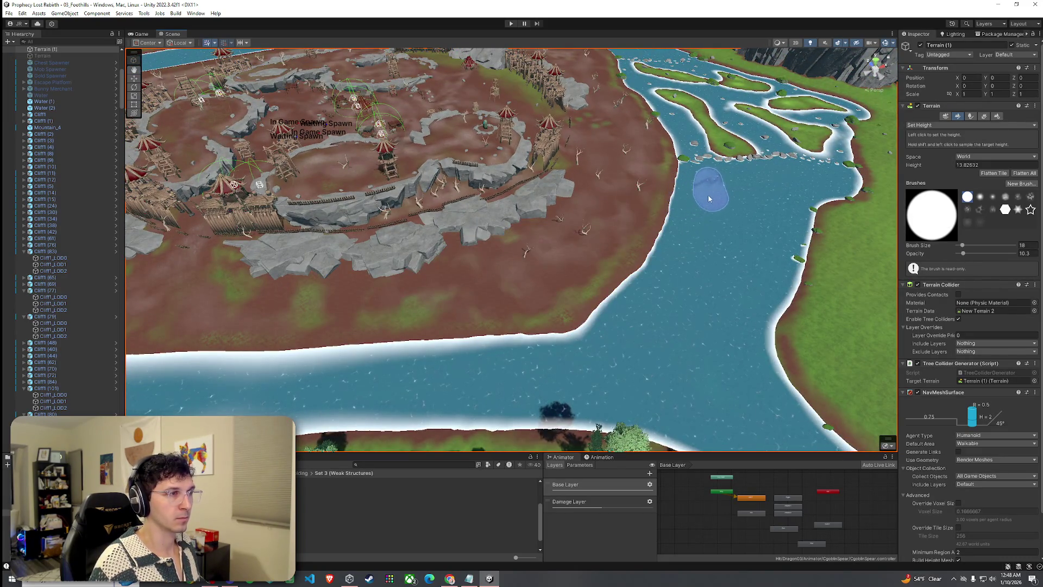
pyautogui.moveTo(684, 194)
pyautogui.mouseDown()
pyautogui.moveTo(657, 214)
pyautogui.moveTo(576, 215)
pyautogui.moveTo(659, 239)
pyautogui.moveTo(617, 248)
pyautogui.moveTo(561, 227)
pyautogui.moveTo(601, 284)
pyautogui.moveTo(563, 298)
pyautogui.moveTo(524, 257)
pyautogui.moveTo(464, 272)
pyautogui.moveTo(414, 303)
pyautogui.moveTo(442, 275)
pyautogui.moveTo(455, 289)
pyautogui.mouseUp()
pyautogui.scroll(-5, 415, 303)
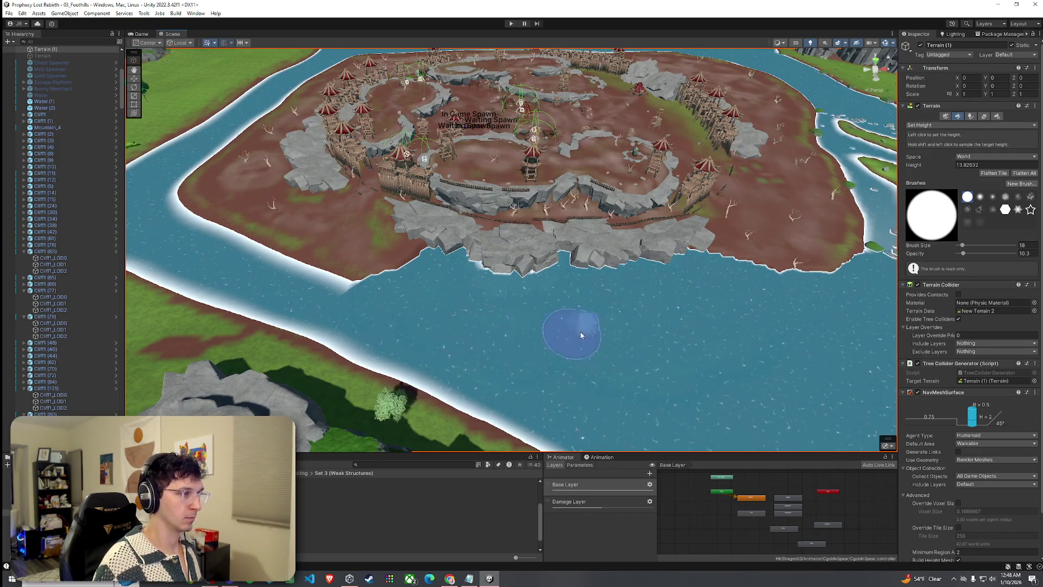
pyautogui.click(933, 125)
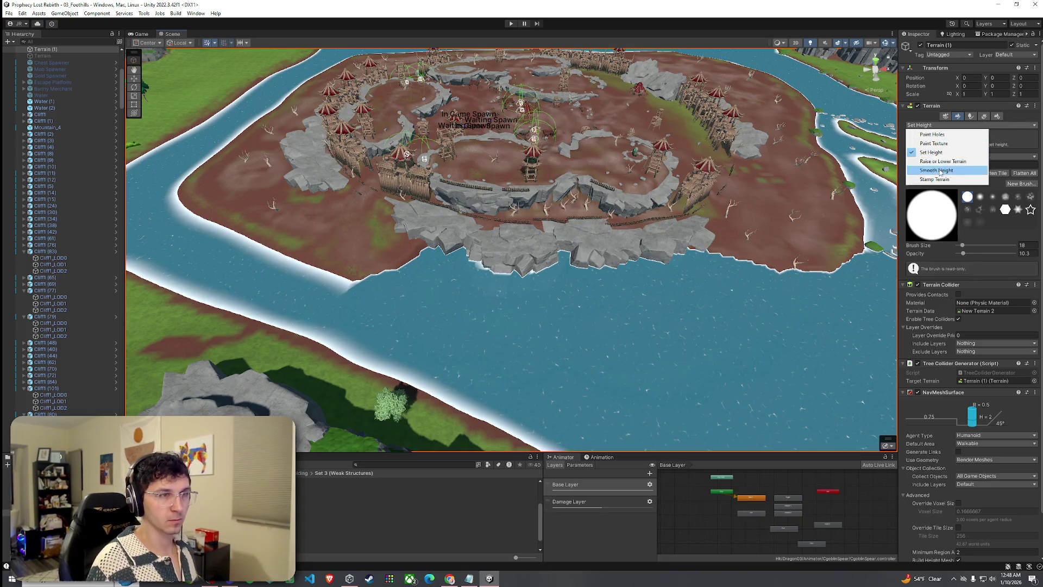
# - Smooth the island's shoreline with Smooth Height and survey the fort and river
pyautogui.click(932, 167)
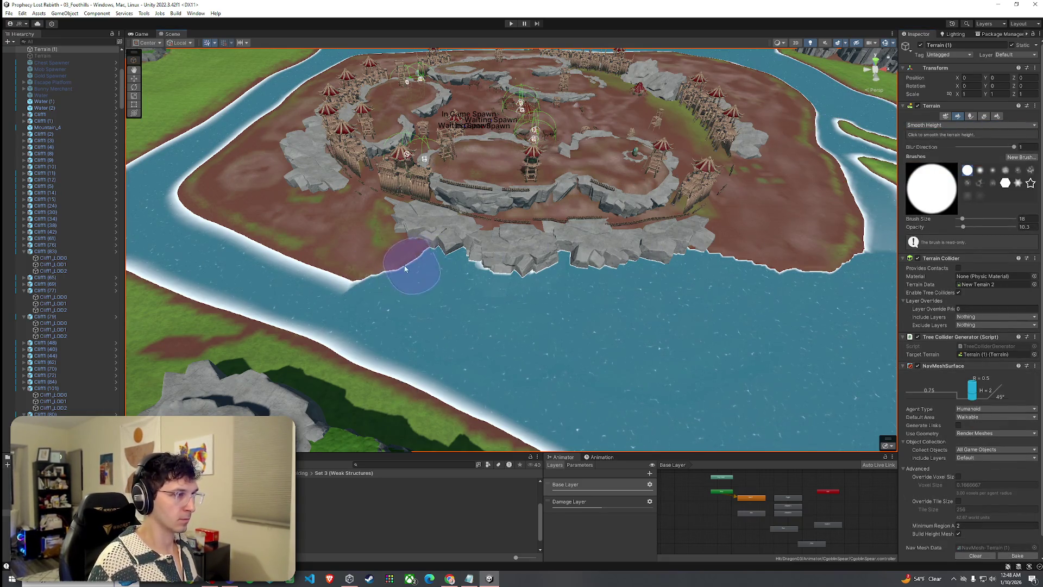
pyautogui.moveTo(345, 263); pyautogui.dragTo(346, 264)
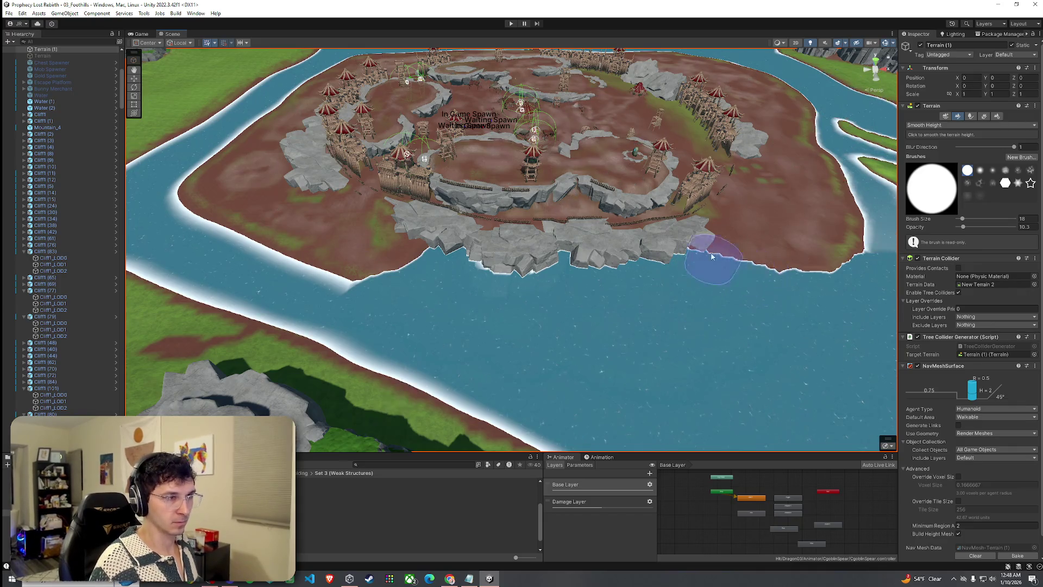
pyautogui.moveTo(799, 275)
pyautogui.mouseDown()
pyautogui.moveTo(802, 256)
pyautogui.moveTo(792, 279)
pyautogui.mouseUp()
pyautogui.moveTo(629, 248); pyautogui.dragTo(966, 229)
pyautogui.moveTo(815, 260)
pyautogui.mouseDown()
pyautogui.moveTo(722, 288)
pyautogui.moveTo(637, 169)
pyautogui.moveTo(921, 231)
pyautogui.mouseUp()
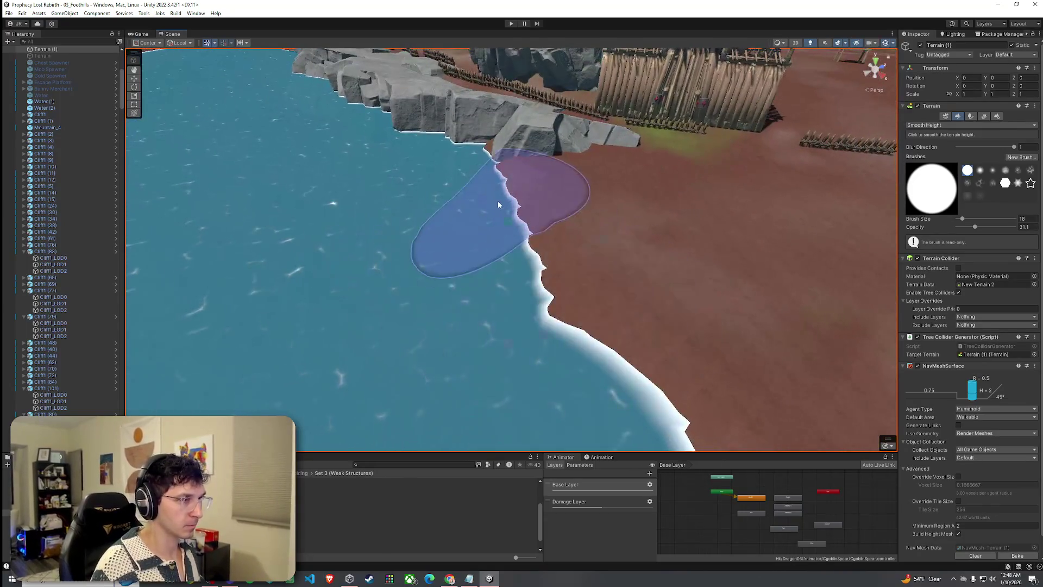
pyautogui.press('d')
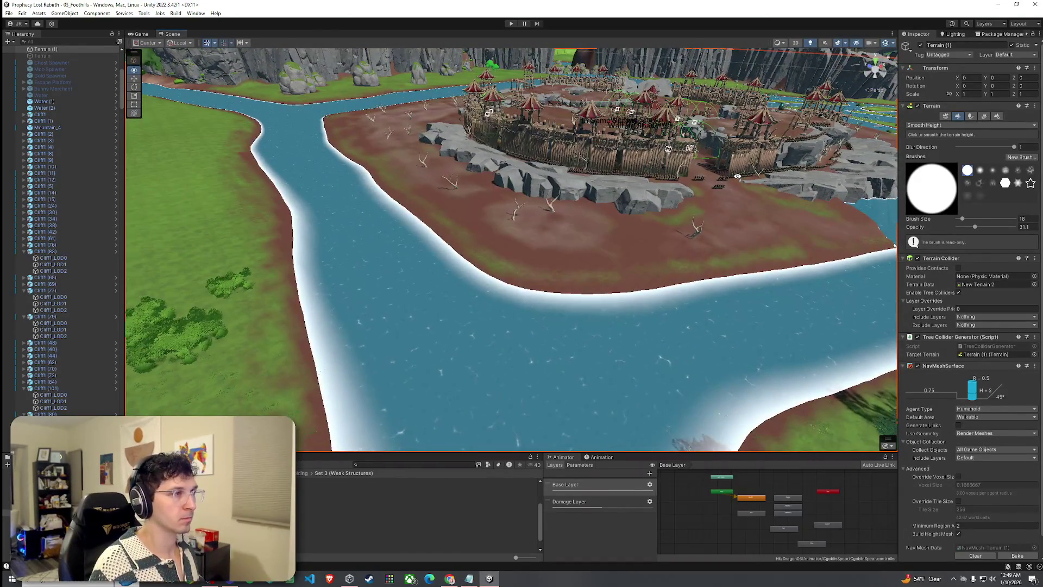
pyautogui.moveTo(734, 177)
pyautogui.mouseDown()
pyautogui.moveTo(829, 146)
pyautogui.moveTo(554, 312)
pyautogui.moveTo(477, 268)
pyautogui.moveTo(776, 302)
pyautogui.moveTo(831, 324)
pyautogui.moveTo(755, 261)
pyautogui.moveTo(873, 181)
pyautogui.mouseUp()
# - Flatten the land spit and the bank along the river into the water with Set Height
pyautogui.click(970, 125)
pyautogui.click(932, 166)
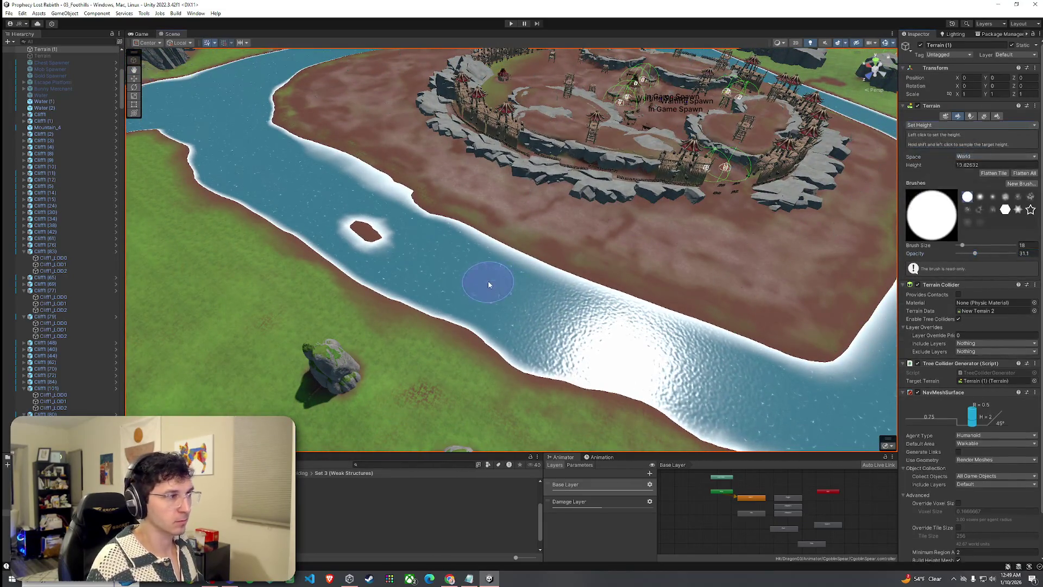
pyautogui.moveTo(439, 216); pyautogui.dragTo(405, 179)
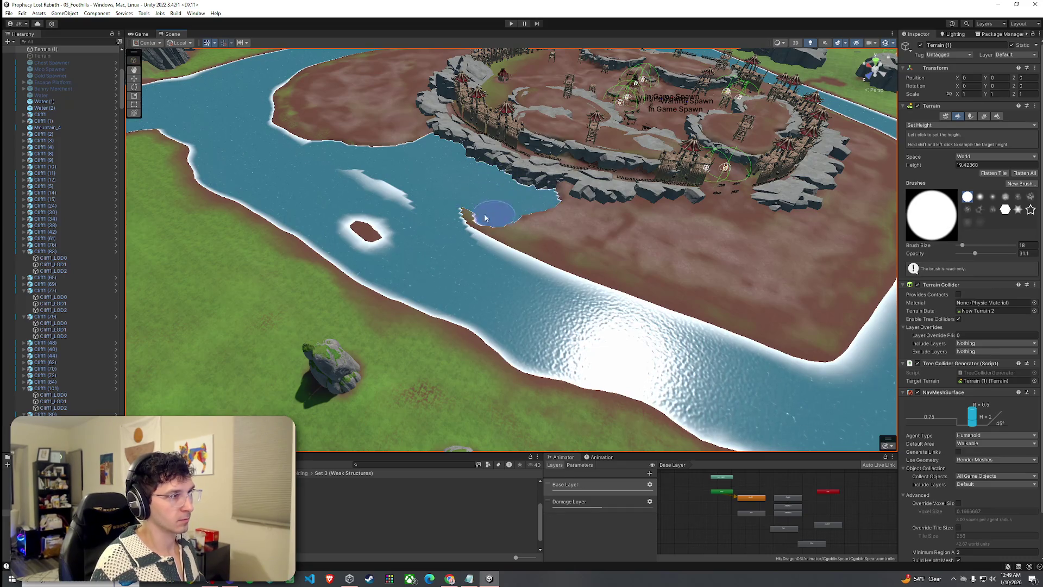
pyautogui.moveTo(473, 233)
pyautogui.mouseDown()
pyautogui.moveTo(531, 286)
pyautogui.moveTo(561, 250)
pyautogui.mouseUp()
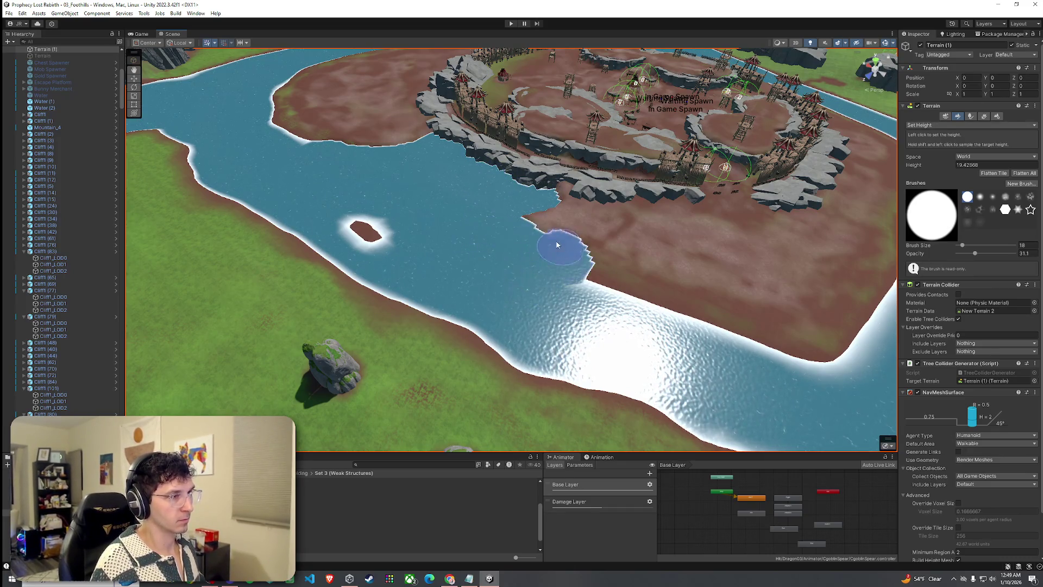
pyautogui.moveTo(557, 201)
pyautogui.mouseDown()
pyautogui.moveTo(708, 342)
pyautogui.moveTo(624, 249)
pyautogui.mouseUp()
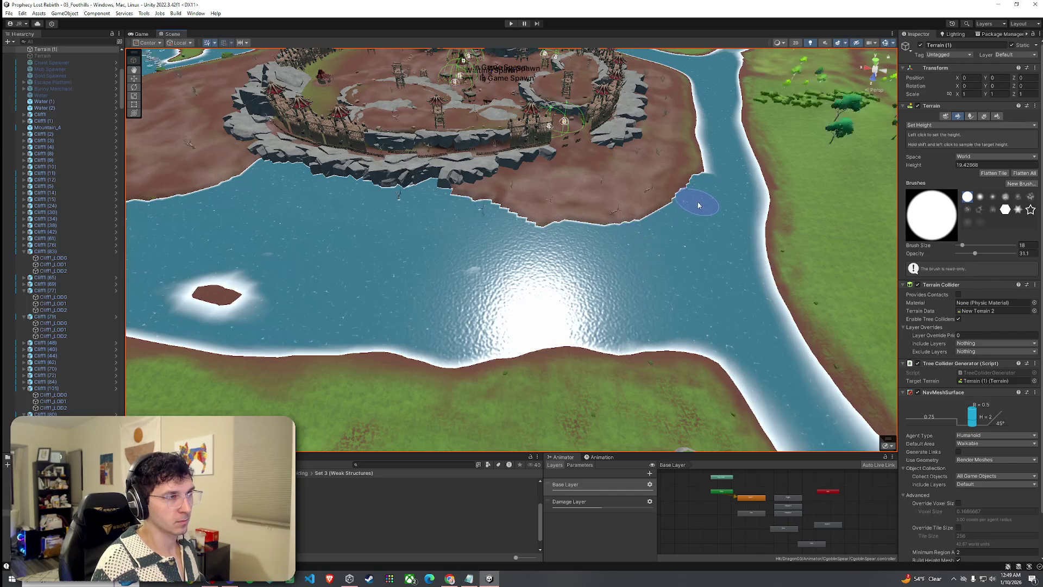
pyautogui.moveTo(722, 198)
pyautogui.mouseDown()
pyautogui.moveTo(716, 174)
pyautogui.moveTo(616, 214)
pyautogui.mouseUp()
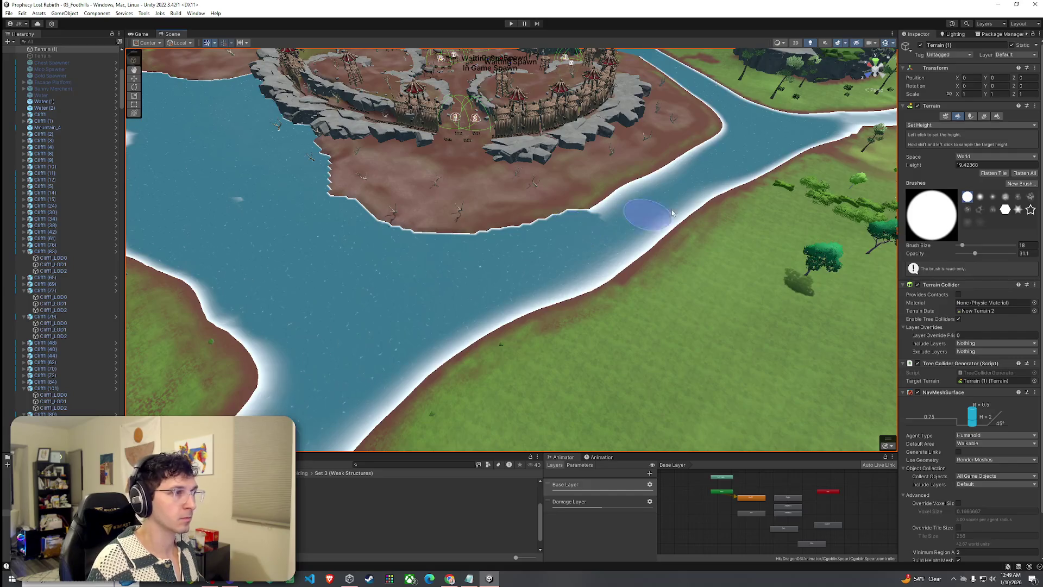
# - Fill the small water inlet beside the shore using Raise or Lower Terrain
pyautogui.click(932, 126)
pyautogui.click(935, 153)
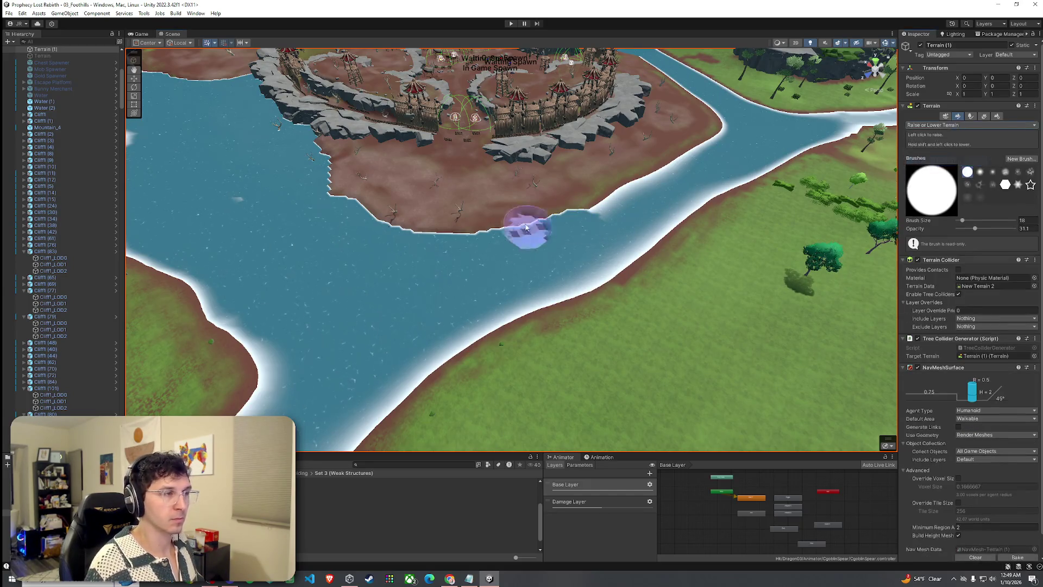
pyautogui.moveTo(520, 224); pyautogui.dragTo(470, 218)
pyautogui.click(967, 125)
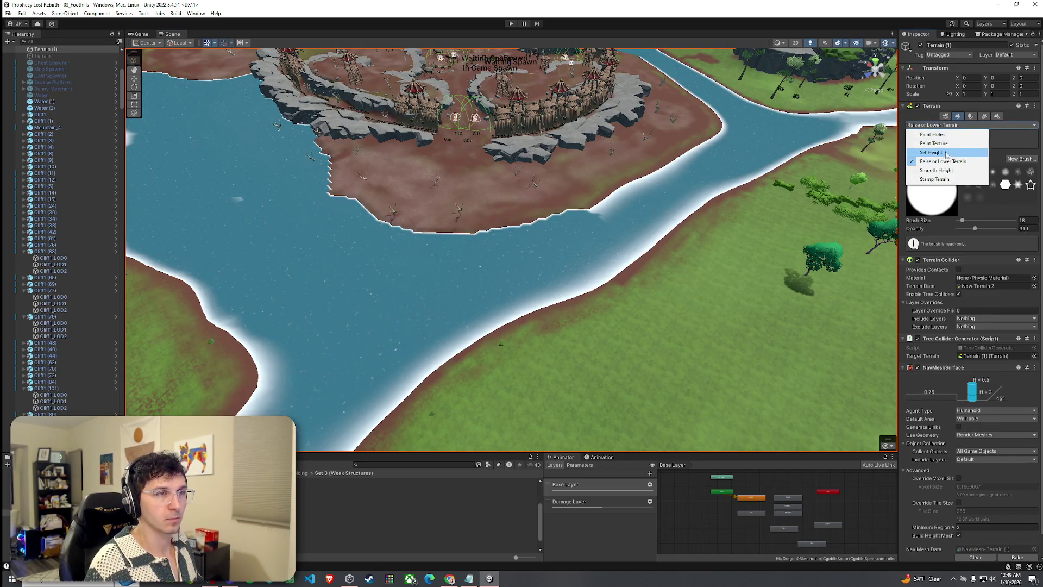
# - Sample the river height and paint a flat shallow crossing with Set Height
pyautogui.click(934, 154)
pyautogui.keyDown('shift'); pyautogui.click(481, 258); pyautogui.keyUp('shift')
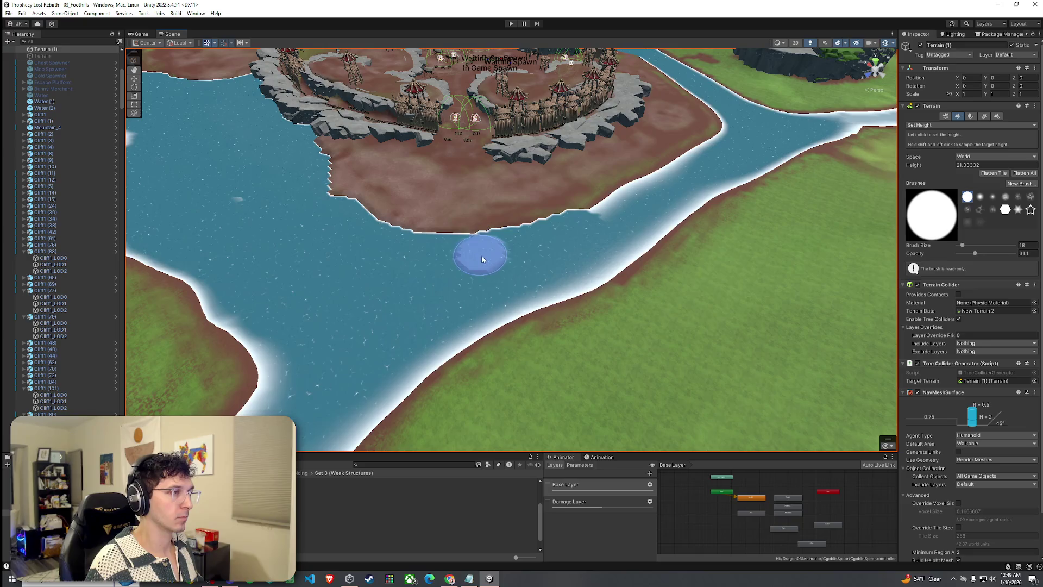
pyautogui.click(609, 210)
pyautogui.keyDown('shift'); pyautogui.click(503, 240); pyautogui.keyUp('shift')
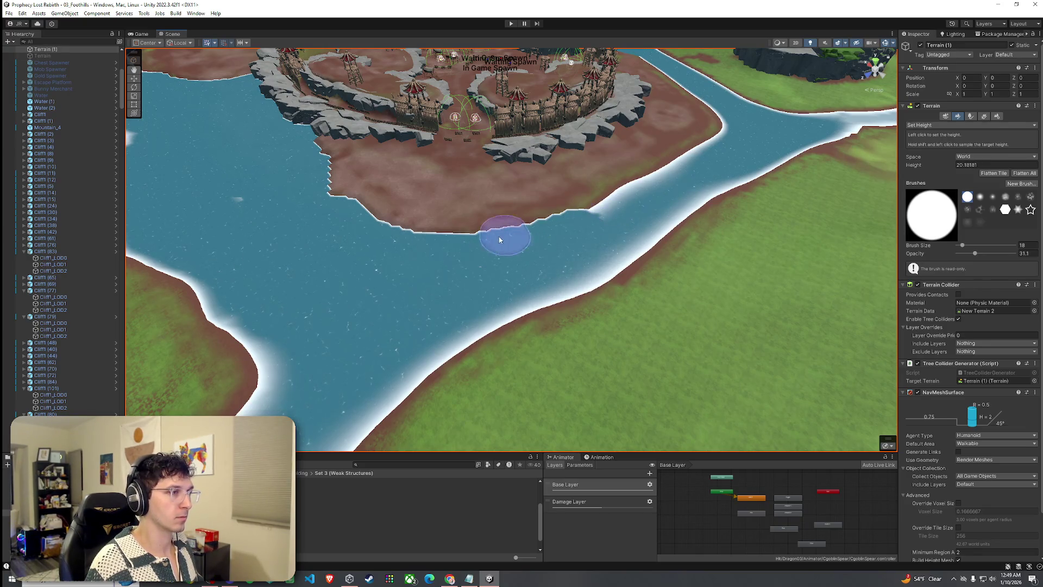
pyautogui.moveTo(492, 235)
pyautogui.mouseDown()
pyautogui.moveTo(489, 291)
pyautogui.moveTo(445, 256)
pyautogui.moveTo(444, 322)
pyautogui.moveTo(473, 272)
pyautogui.mouseUp()
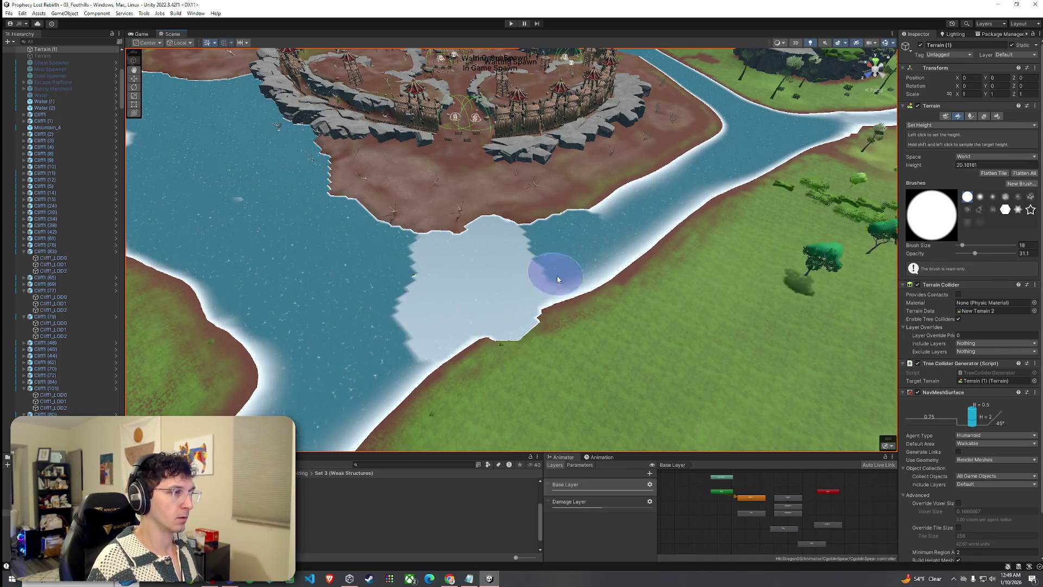
# - Smooth the crossing's shores and pale shallows edges with Smooth Height at opacity 77.7
pyautogui.click(949, 125)
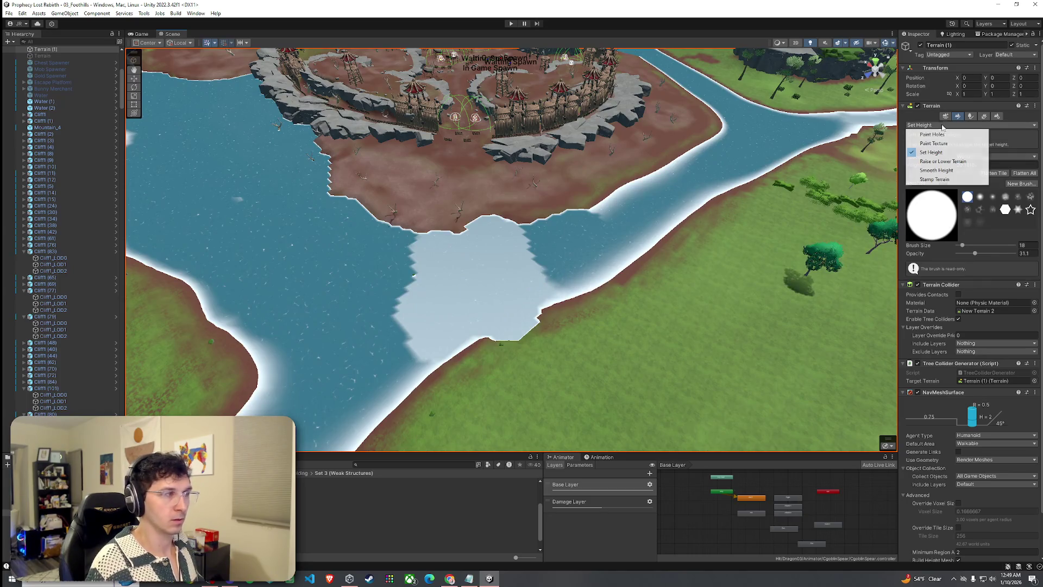
pyautogui.click(943, 170)
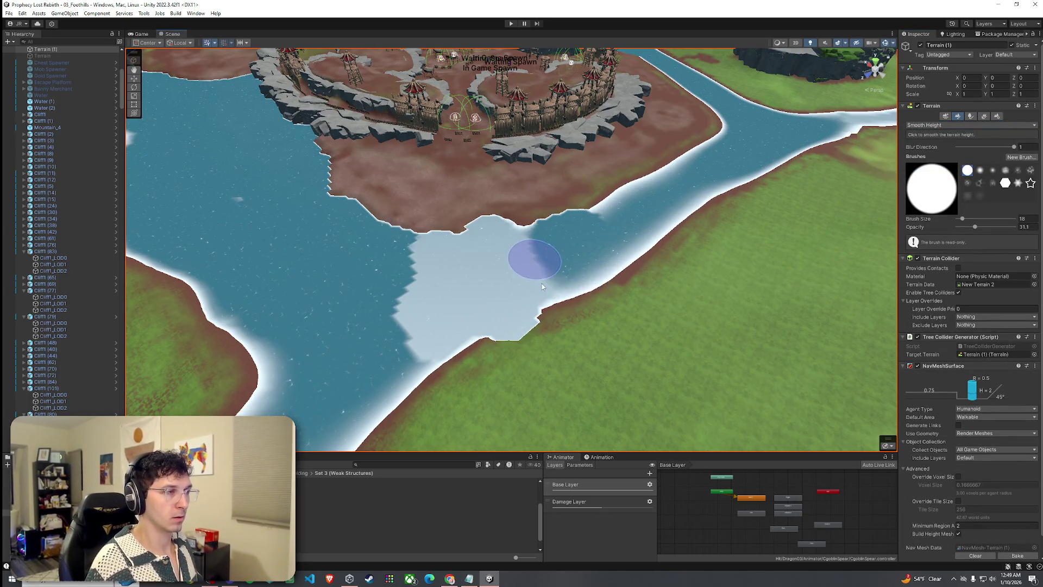
pyautogui.moveTo(471, 233)
pyautogui.mouseDown()
pyautogui.moveTo(496, 232)
pyautogui.moveTo(389, 353)
pyautogui.moveTo(398, 258)
pyautogui.mouseUp()
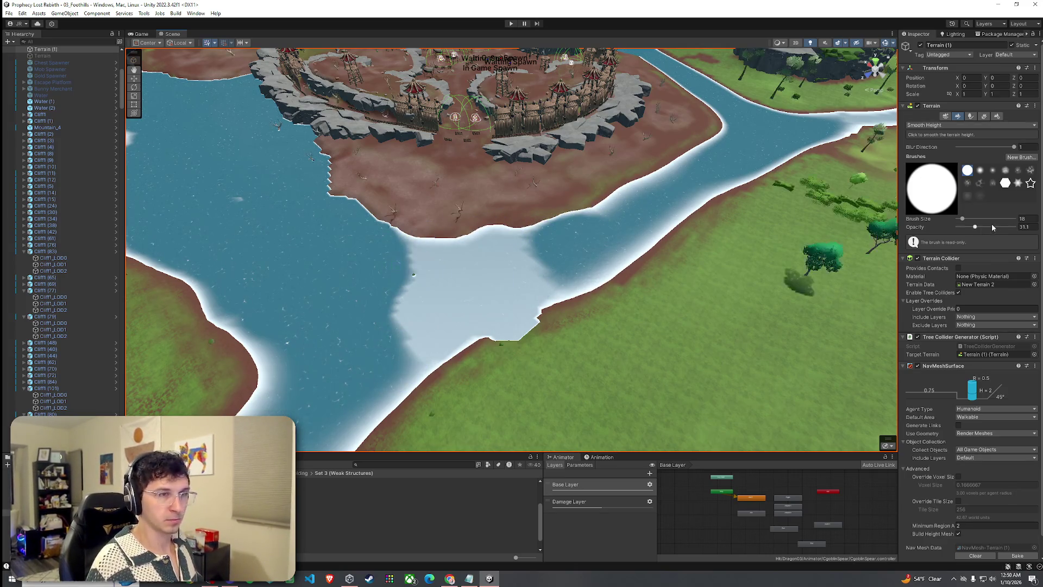
pyautogui.moveTo(578, 301)
pyautogui.mouseDown()
pyautogui.moveTo(419, 256)
pyautogui.moveTo(407, 309)
pyautogui.moveTo(413, 296)
pyautogui.moveTo(532, 294)
pyautogui.moveTo(520, 337)
pyautogui.mouseUp()
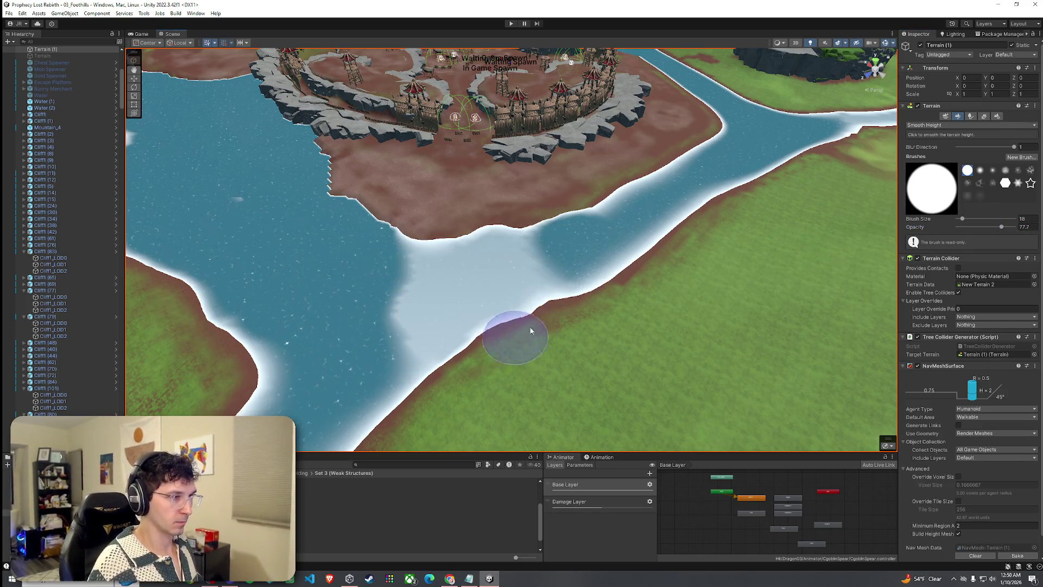
pyautogui.moveTo(608, 303); pyautogui.dragTo(647, 255)
pyautogui.moveTo(381, 228)
pyautogui.mouseDown()
pyautogui.moveTo(362, 226)
pyautogui.moveTo(305, 133)
pyautogui.moveTo(320, 179)
pyautogui.mouseUp()
pyautogui.moveTo(359, 268)
pyautogui.mouseDown()
pyautogui.moveTo(473, 287)
pyautogui.moveTo(407, 270)
pyautogui.moveTo(407, 304)
pyautogui.moveTo(423, 276)
pyautogui.mouseUp()
pyautogui.scroll(-5, 559, 291)
pyautogui.moveTo(559, 291)
pyautogui.mouseDown()
pyautogui.moveTo(514, 270)
pyautogui.moveTo(603, 326)
pyautogui.moveTo(587, 310)
pyautogui.mouseUp()
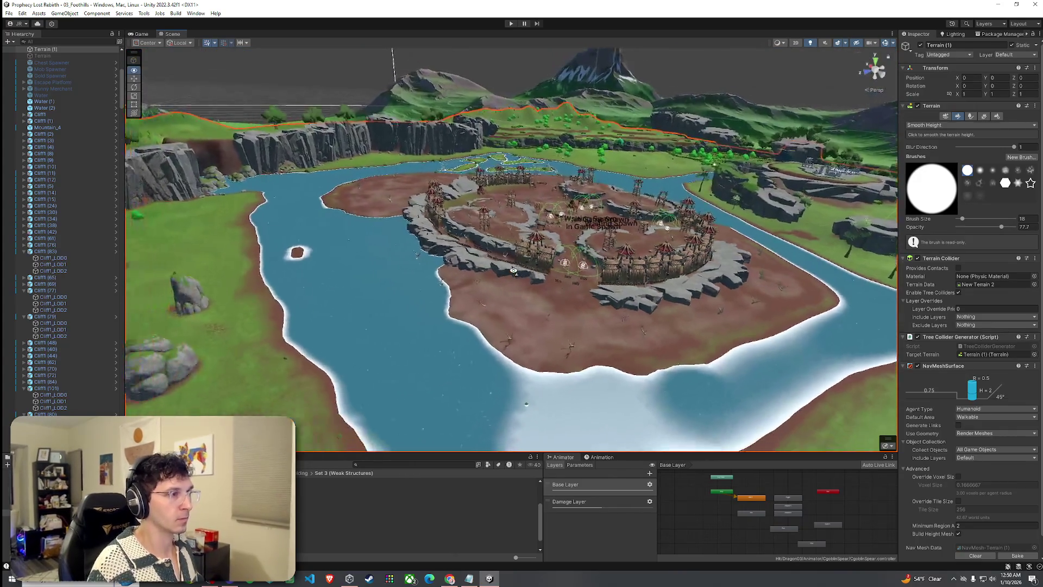
pyautogui.scroll(8, 611, 339)
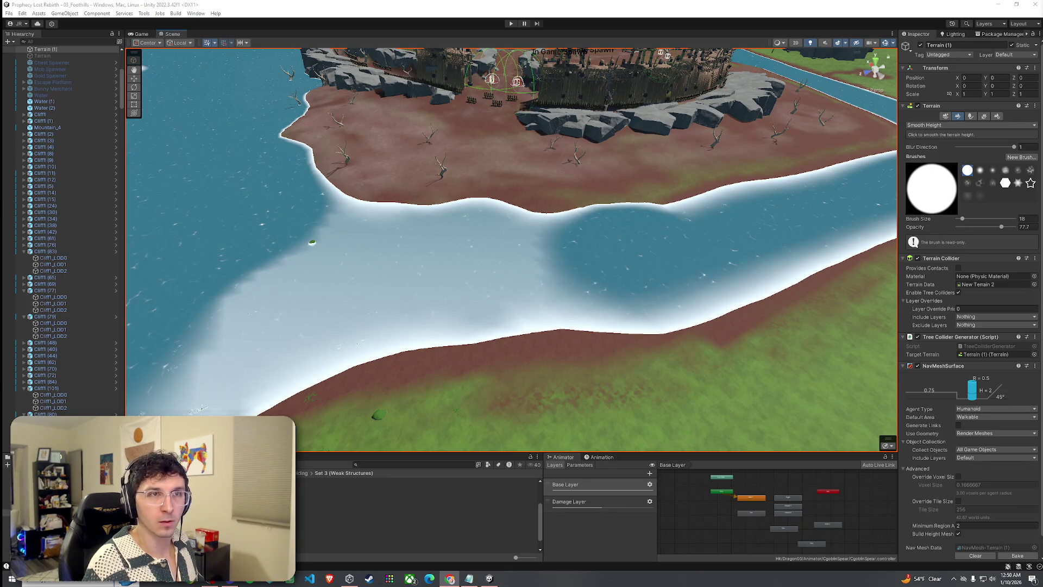
pyautogui.click(970, 117)
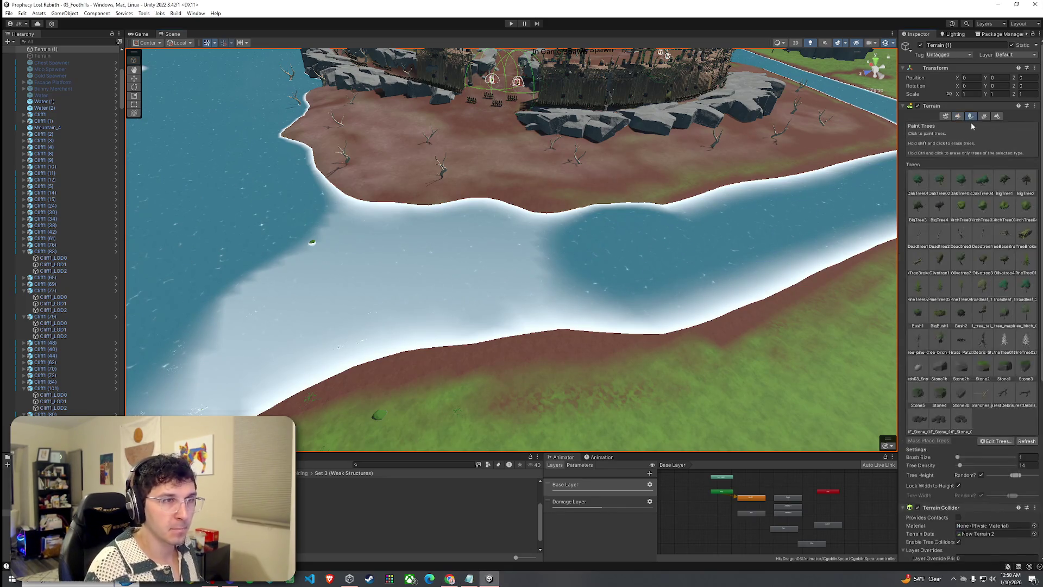
pyautogui.click(958, 117)
pyautogui.click(971, 117)
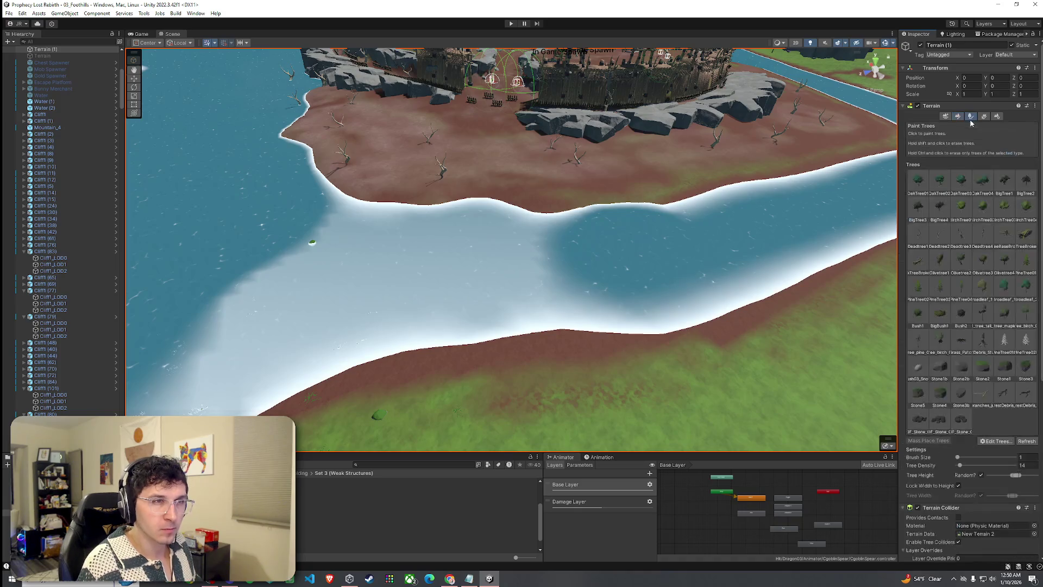
pyautogui.click(961, 396)
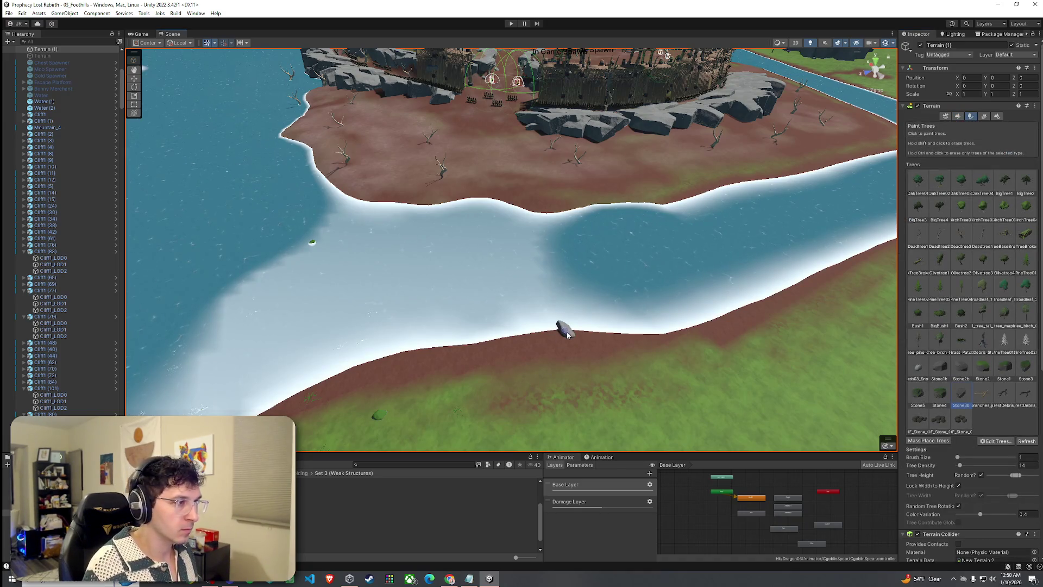
pyautogui.moveTo(520, 291)
pyautogui.mouseDown()
pyautogui.moveTo(598, 261)
pyautogui.moveTo(701, 285)
pyautogui.moveTo(764, 284)
pyautogui.moveTo(668, 283)
pyautogui.moveTo(720, 216)
pyautogui.moveTo(495, 228)
pyautogui.mouseUp()
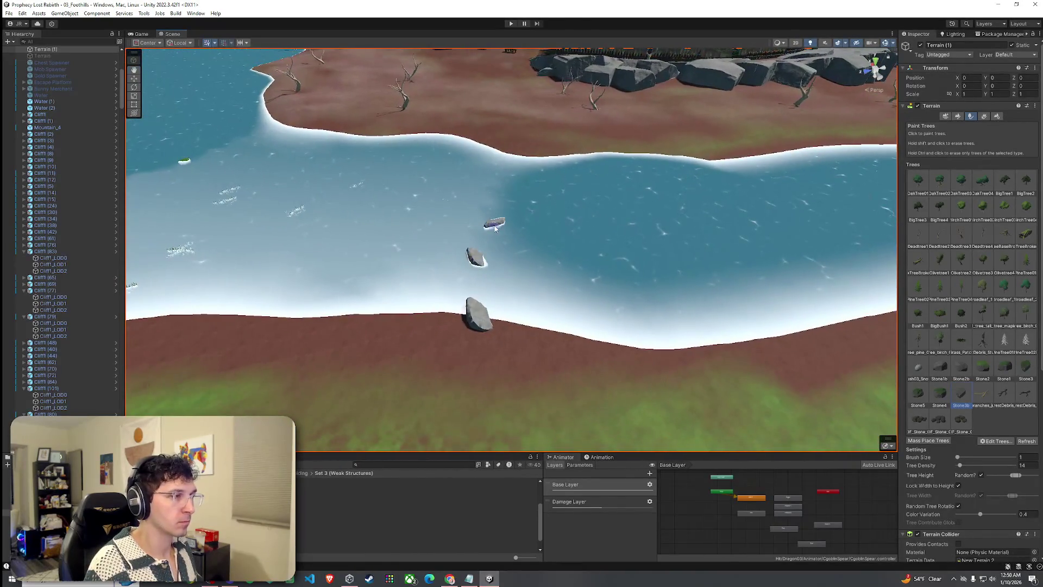
pyautogui.moveTo(492, 183); pyautogui.dragTo(416, 167)
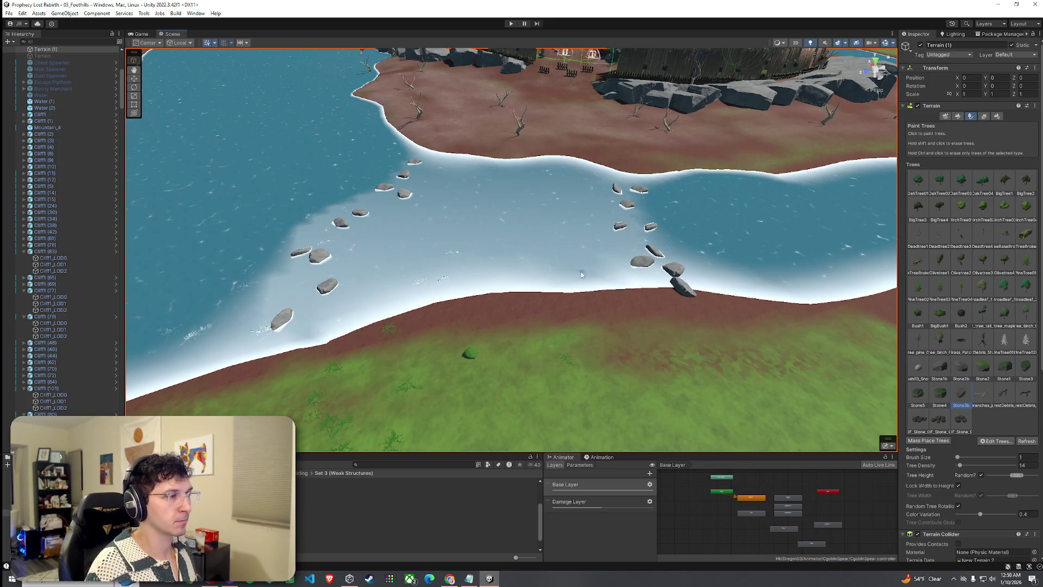
pyautogui.scroll(5, 582, 274)
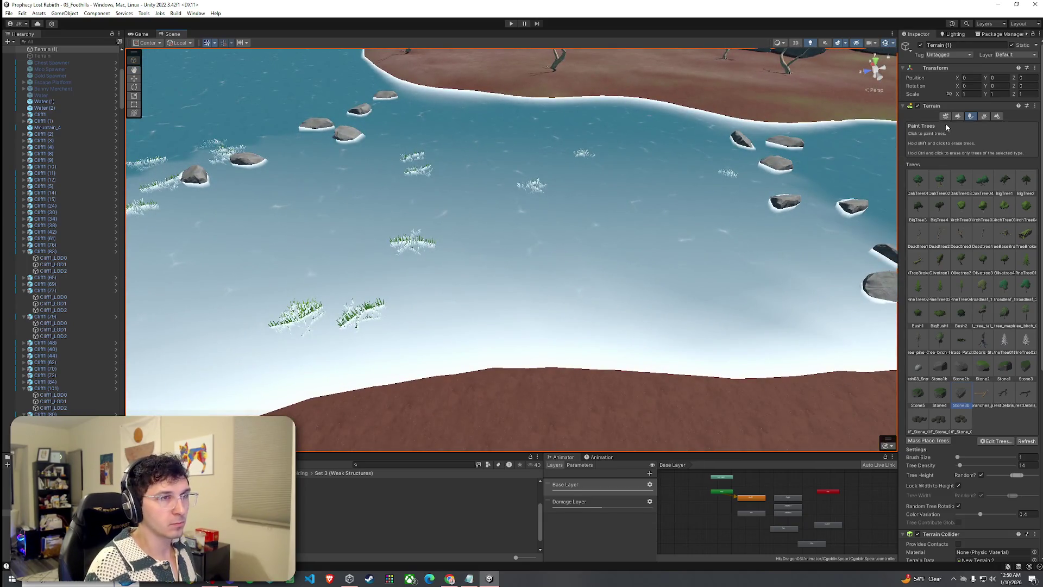
# - Switch to Paint Details and erase the grass tufts growing in the river water
pyautogui.click(957, 116)
pyautogui.click(947, 125)
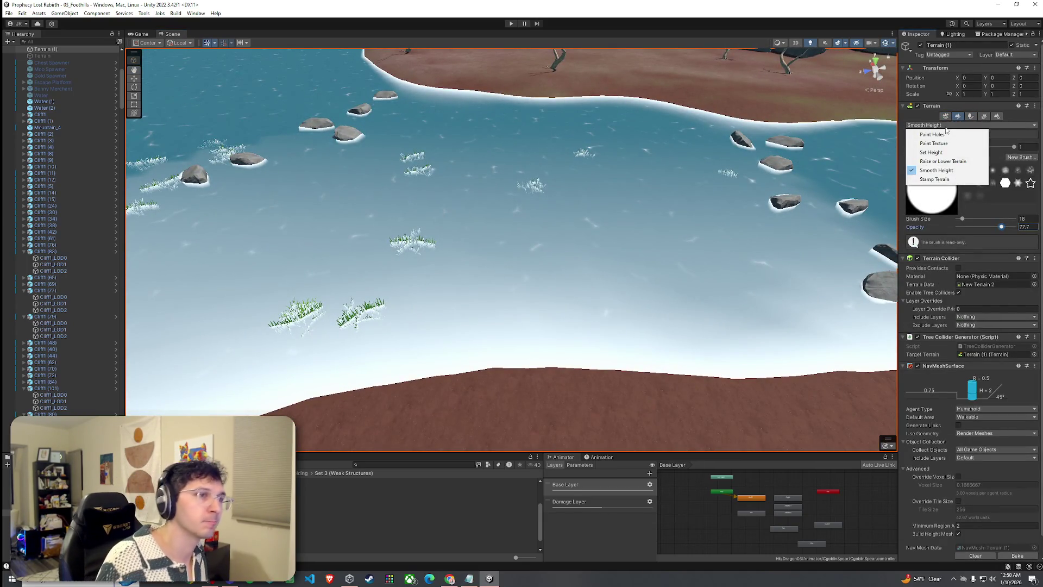
pyautogui.click(984, 116)
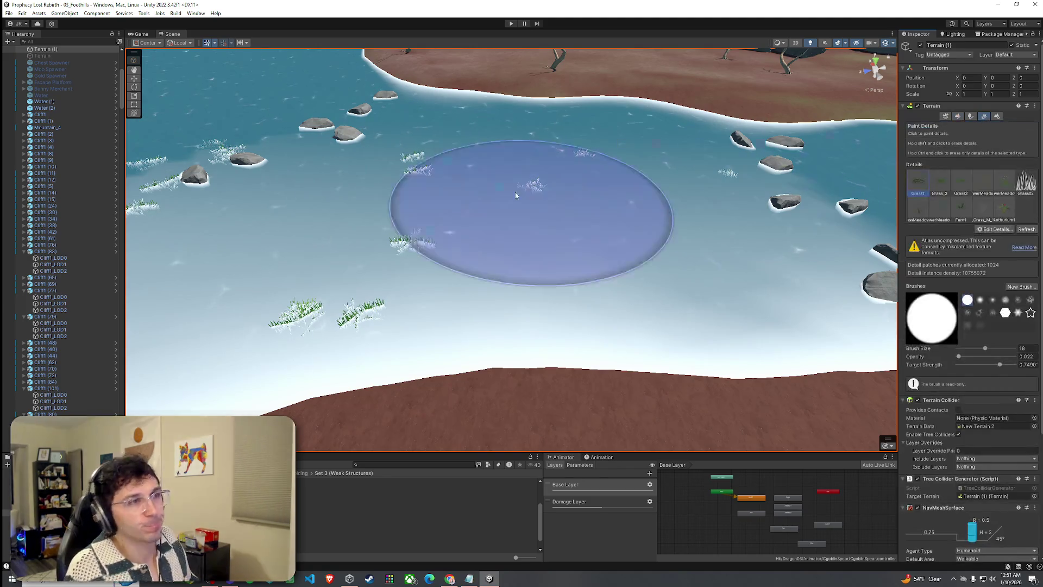
pyautogui.moveTo(555, 170); pyautogui.dragTo(573, 240)
pyautogui.scroll(-5, 572, 239)
pyautogui.scroll(5, 551, 221)
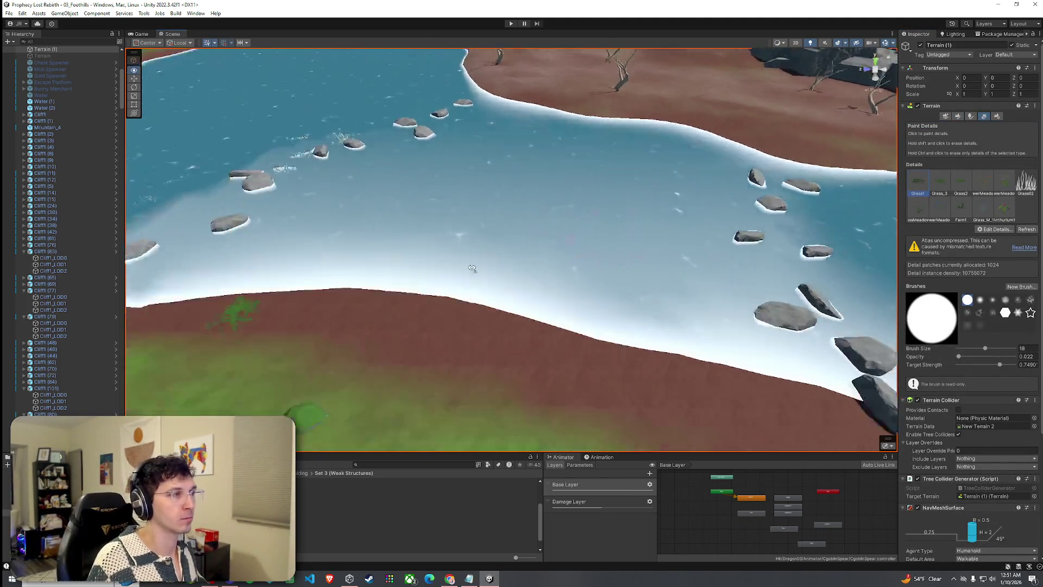
pyautogui.moveTo(536, 281)
pyautogui.mouseDown()
pyautogui.moveTo(550, 229)
pyautogui.moveTo(509, 130)
pyautogui.moveTo(700, 226)
pyautogui.moveTo(699, 244)
pyautogui.moveTo(832, 191)
pyautogui.moveTo(847, 233)
pyautogui.mouseUp()
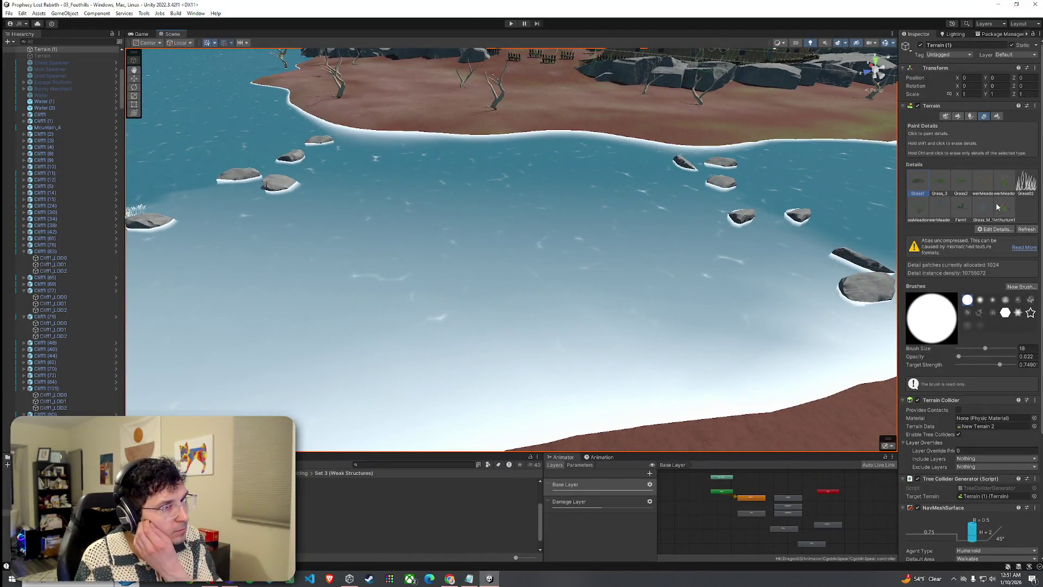
# - Undo the accidental raised column in the river using Raise or Lower Terrain
pyautogui.click(962, 117)
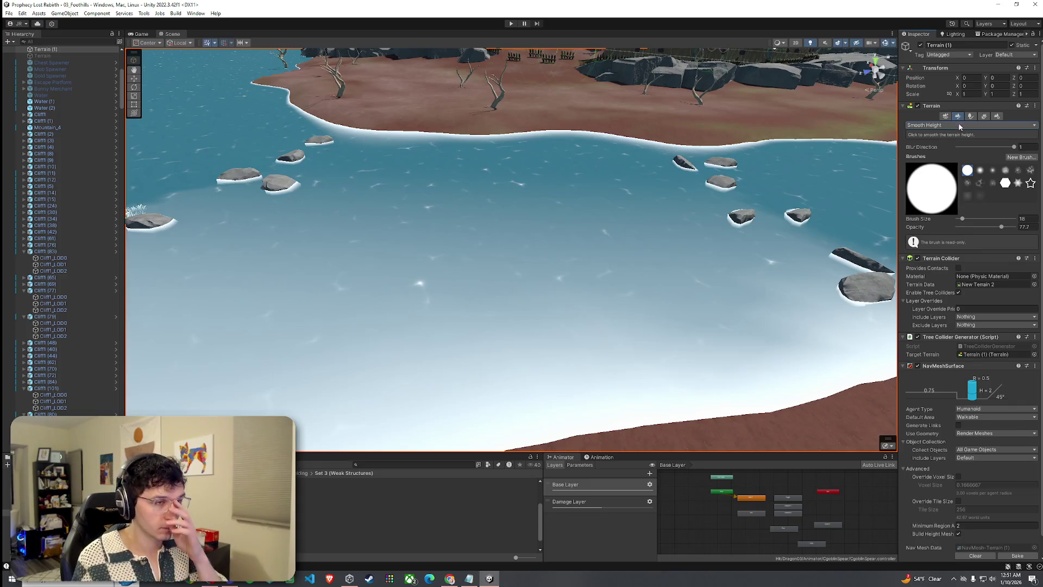
pyautogui.click(960, 126)
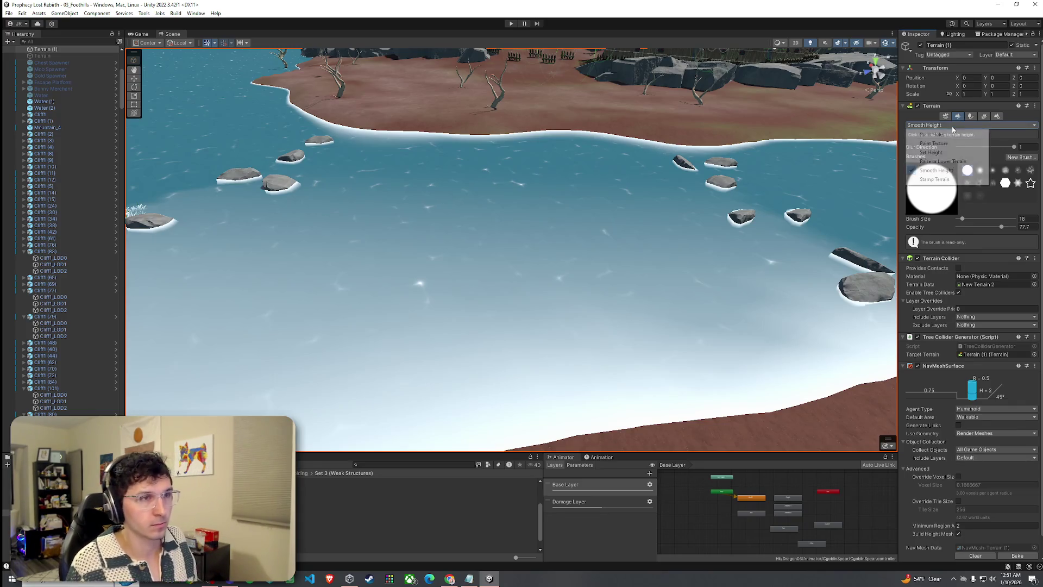
pyautogui.click(949, 162)
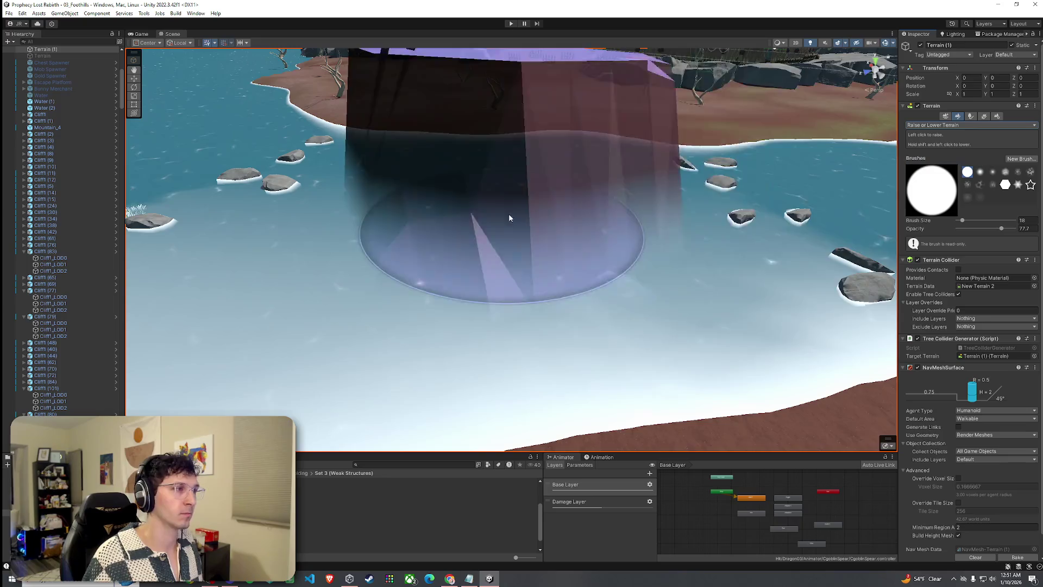
pyautogui.hotkey('ctrl', 'z')
pyautogui.moveTo(980, 230); pyautogui.dragTo(958, 229)
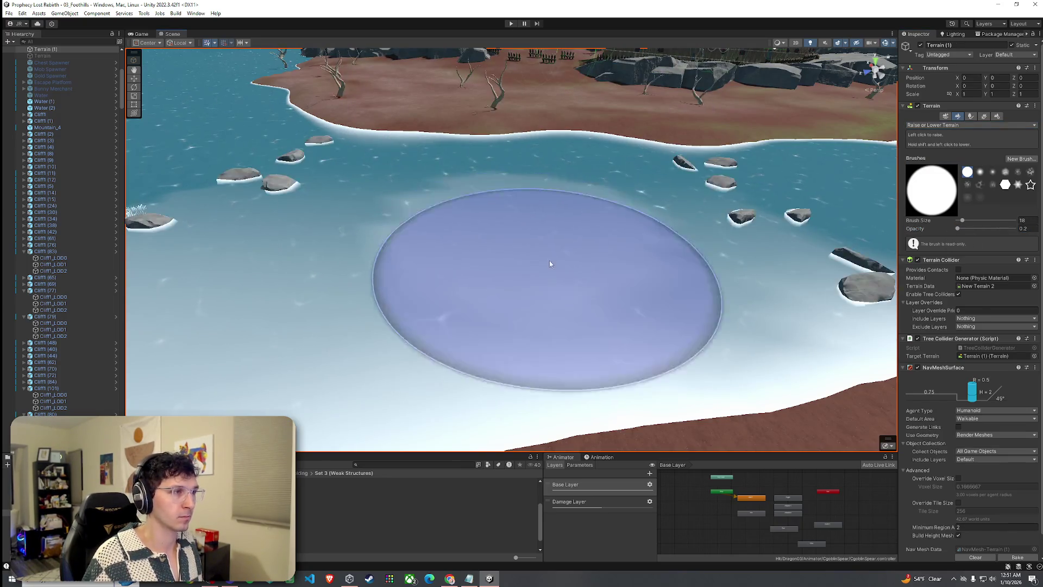
pyautogui.press('Left')
pyautogui.press('Up')
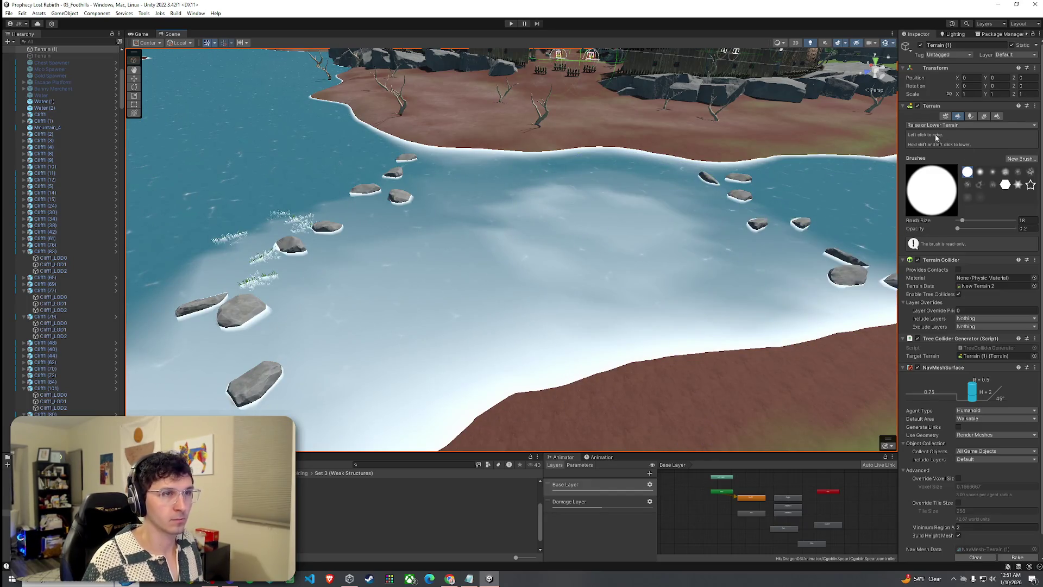
# - Set up Smooth Height with opacity 100 and brush size 18 over the river shallows
pyautogui.click(944, 170)
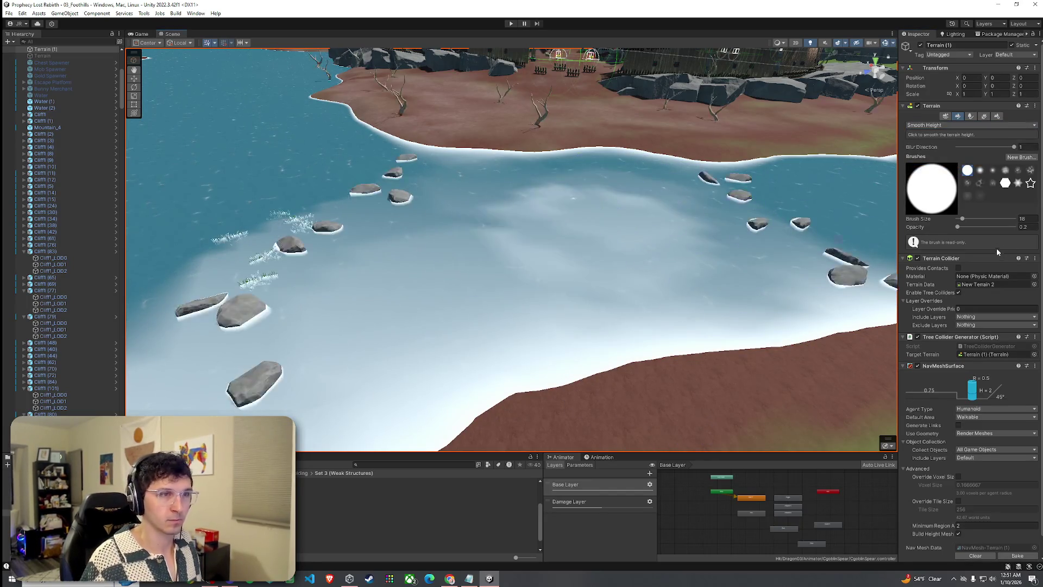
pyautogui.moveTo(963, 229); pyautogui.dragTo(971, 228)
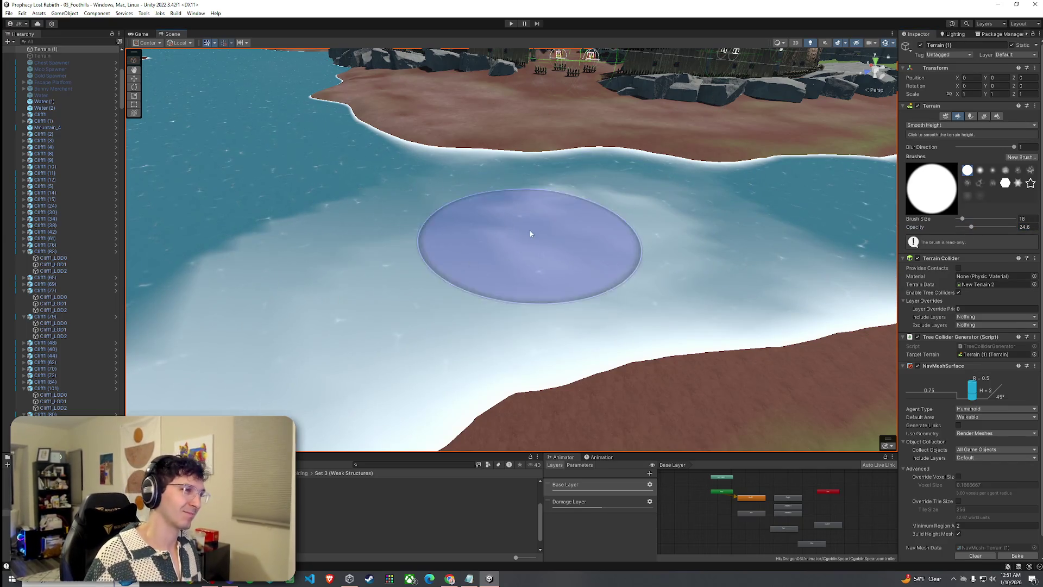
pyautogui.click(1004, 226)
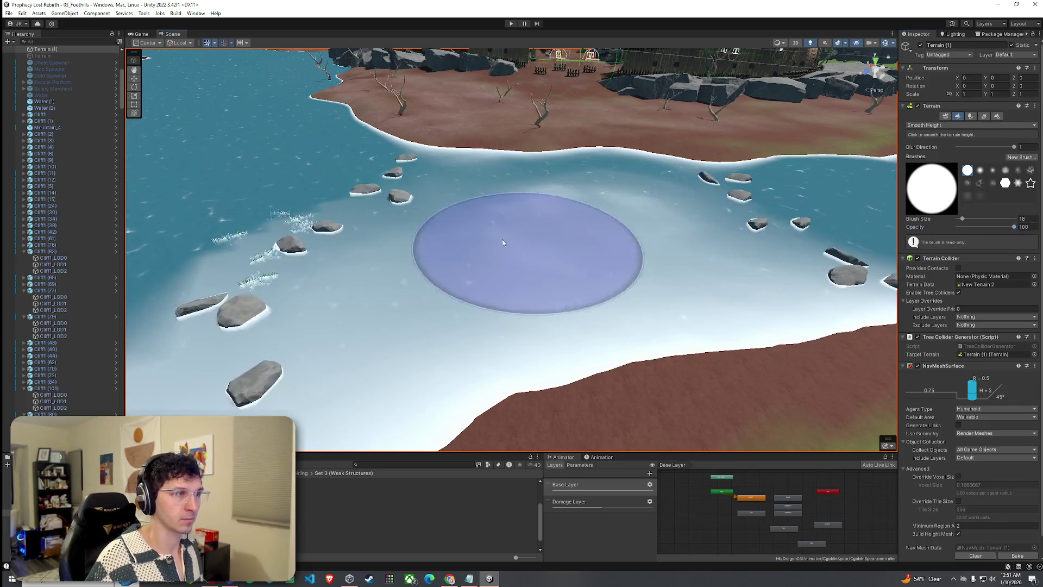
pyautogui.scroll(-5, 562, 216)
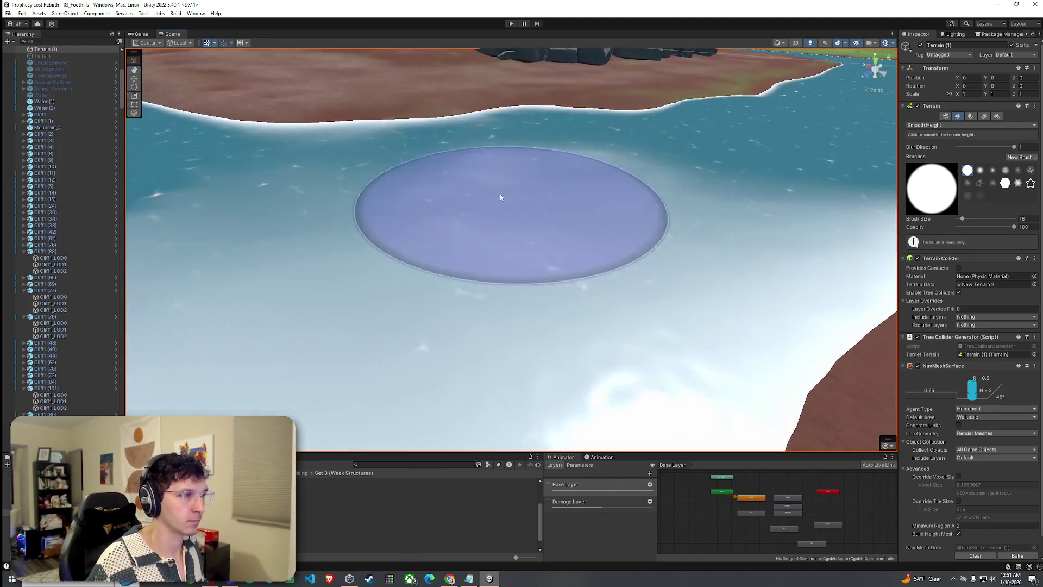
pyautogui.moveTo(500, 193)
pyautogui.mouseDown()
pyautogui.moveTo(393, 267)
pyautogui.moveTo(543, 337)
pyautogui.mouseUp()
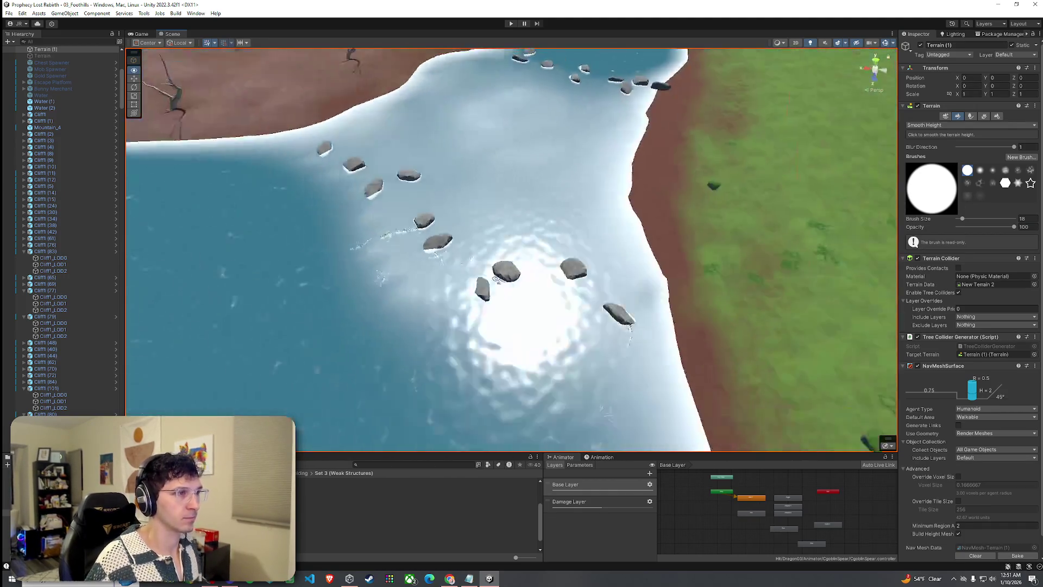
pyautogui.scroll(4, 582, 373)
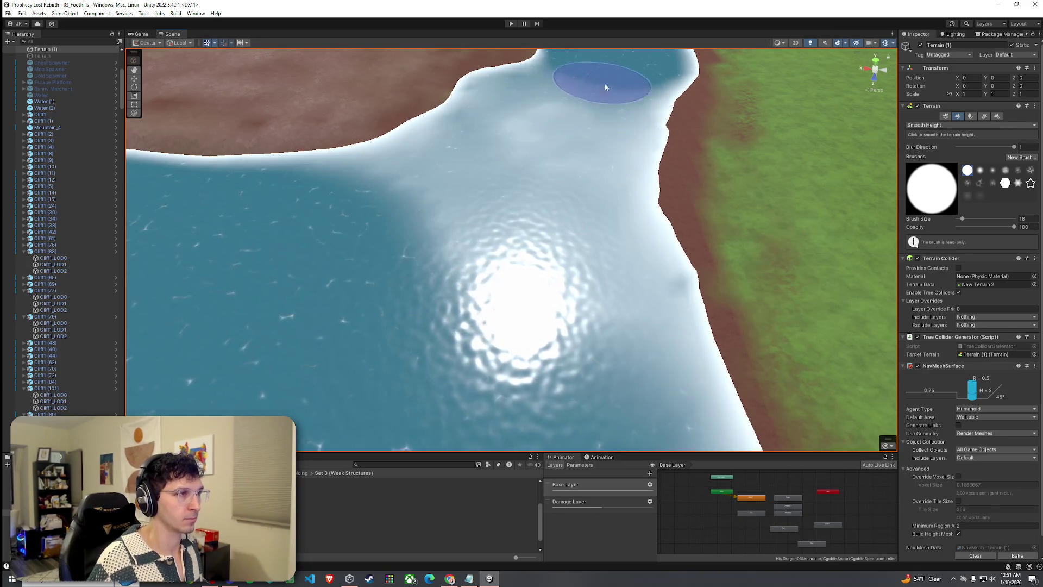
pyautogui.scroll(-5, 602, 85)
pyautogui.moveTo(602, 84)
pyautogui.mouseDown()
pyautogui.moveTo(493, 77)
pyautogui.moveTo(538, 120)
pyautogui.moveTo(466, 47)
pyautogui.moveTo(564, 68)
pyautogui.moveTo(536, 53)
pyautogui.mouseUp()
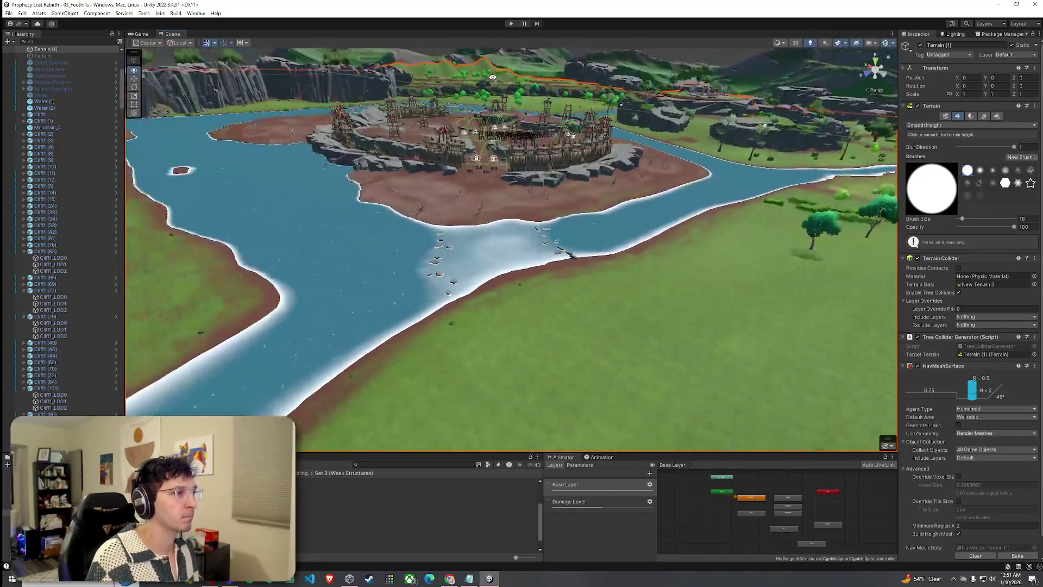
pyautogui.scroll(5, 550, 130)
pyautogui.scroll(5, 466, 47)
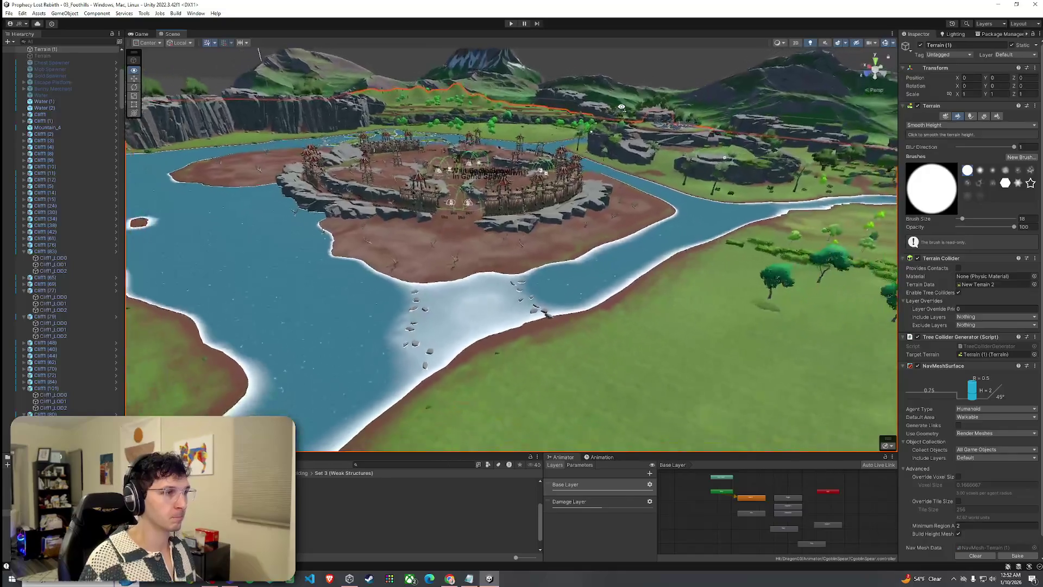
pyautogui.moveTo(607, 121)
pyautogui.mouseDown()
pyautogui.moveTo(610, 163)
pyautogui.moveTo(549, 98)
pyautogui.moveTo(664, 200)
pyautogui.mouseUp()
pyautogui.moveTo(354, 188)
pyautogui.mouseDown()
pyautogui.moveTo(435, 171)
pyautogui.moveTo(416, 123)
pyautogui.moveTo(438, 110)
pyautogui.mouseUp()
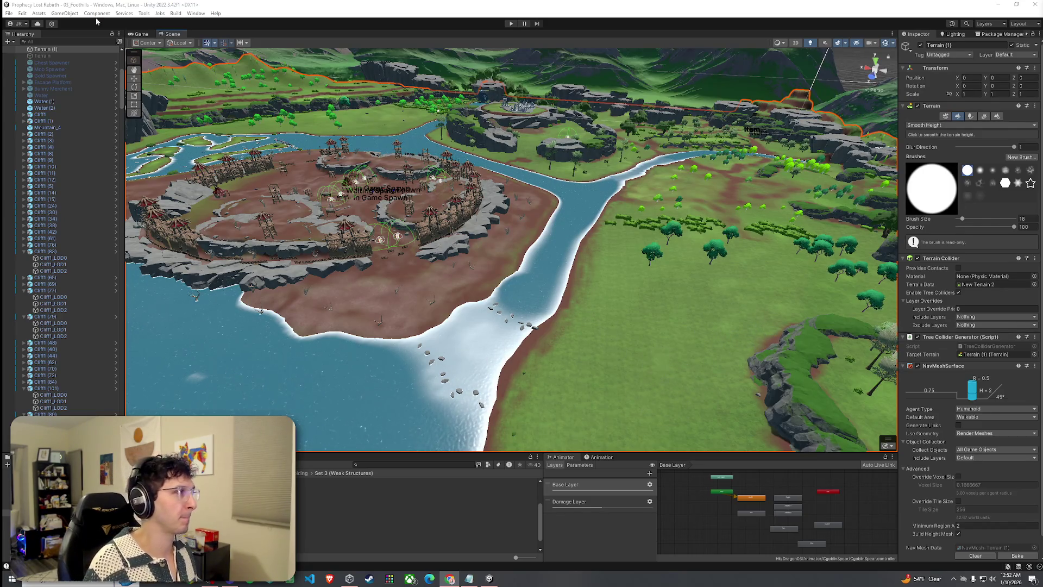
pyautogui.click(9, 13)
pyautogui.click(156, 27)
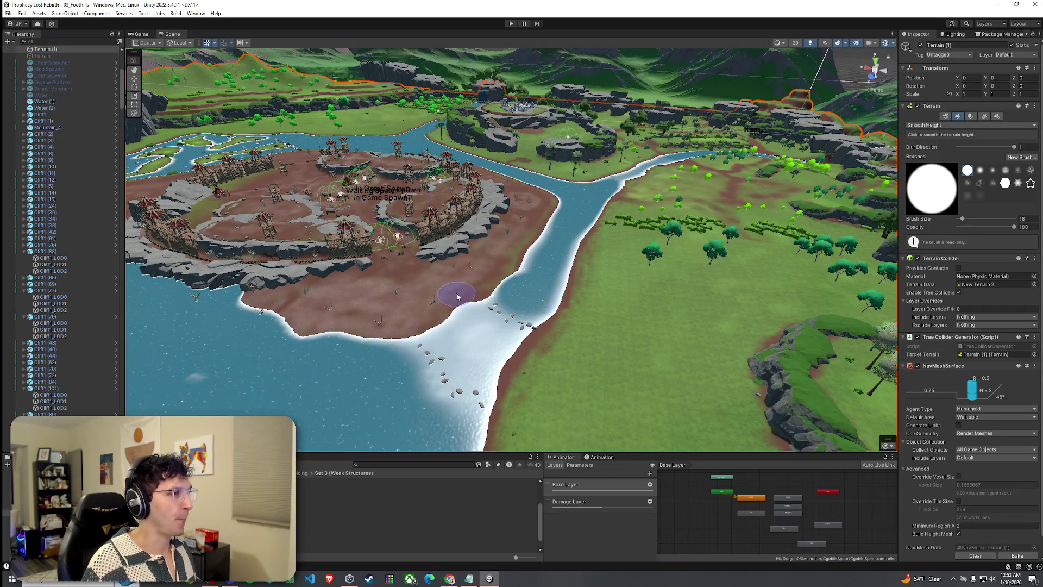
pyautogui.moveTo(510, 286)
pyautogui.mouseDown()
pyautogui.moveTo(356, 302)
pyautogui.moveTo(404, 257)
pyautogui.moveTo(746, 252)
pyautogui.moveTo(465, 268)
pyautogui.moveTo(659, 222)
pyautogui.moveTo(461, 263)
pyautogui.moveTo(364, 305)
pyautogui.moveTo(413, 283)
pyautogui.mouseUp()
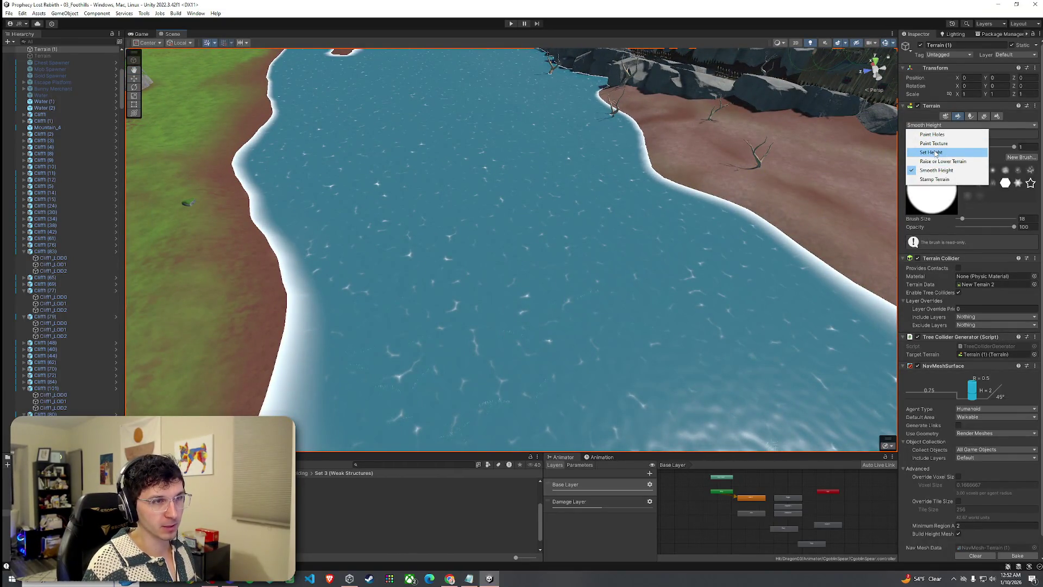
# - Set the Raise or Lower Terrain brush to about half strength and size about 97
pyautogui.click(937, 162)
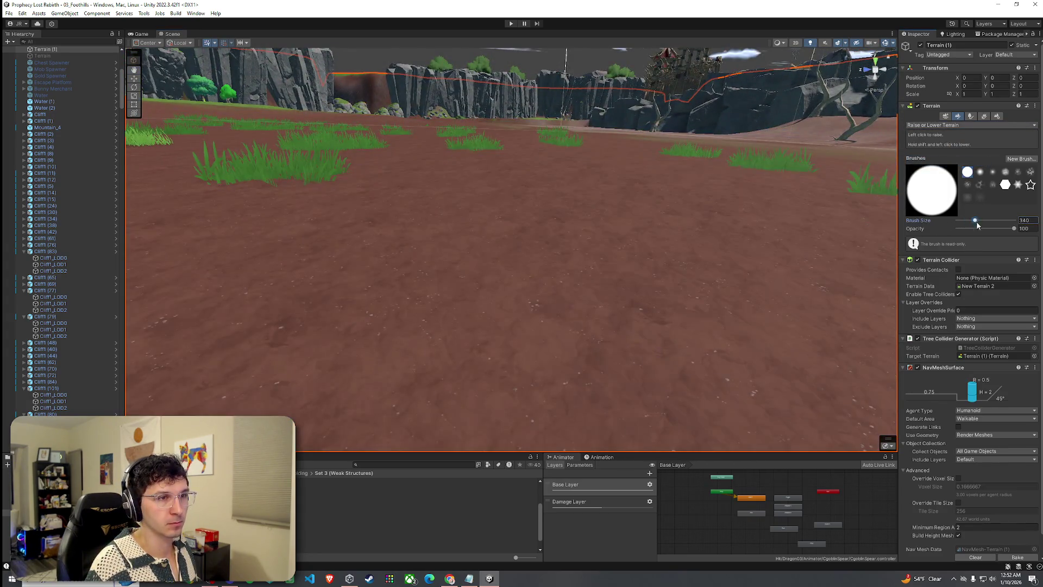
pyautogui.moveTo(977, 220); pyautogui.dragTo(977, 220)
pyautogui.click(985, 229)
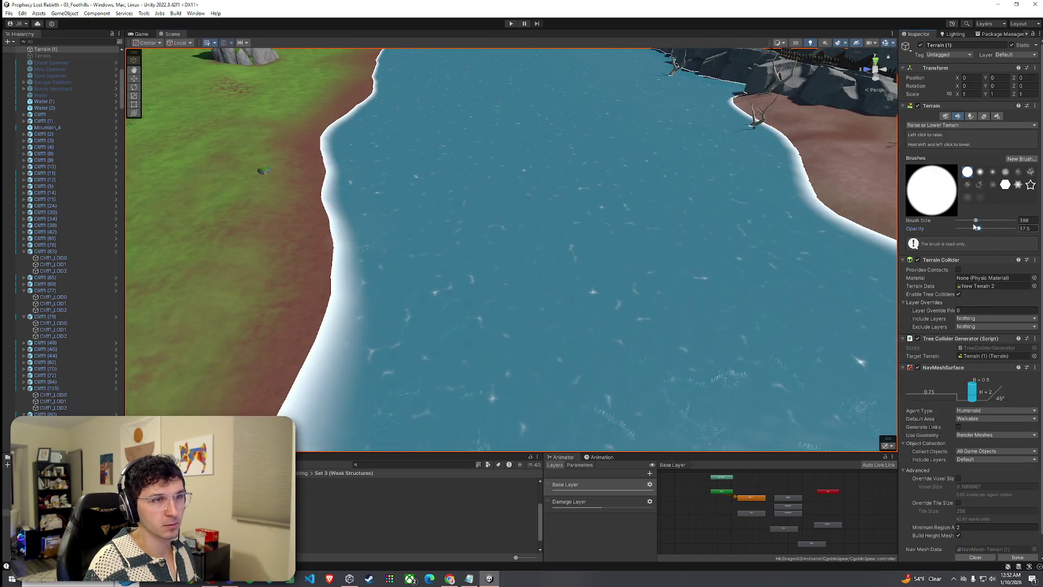
pyautogui.moveTo(976, 220); pyautogui.dragTo(968, 220)
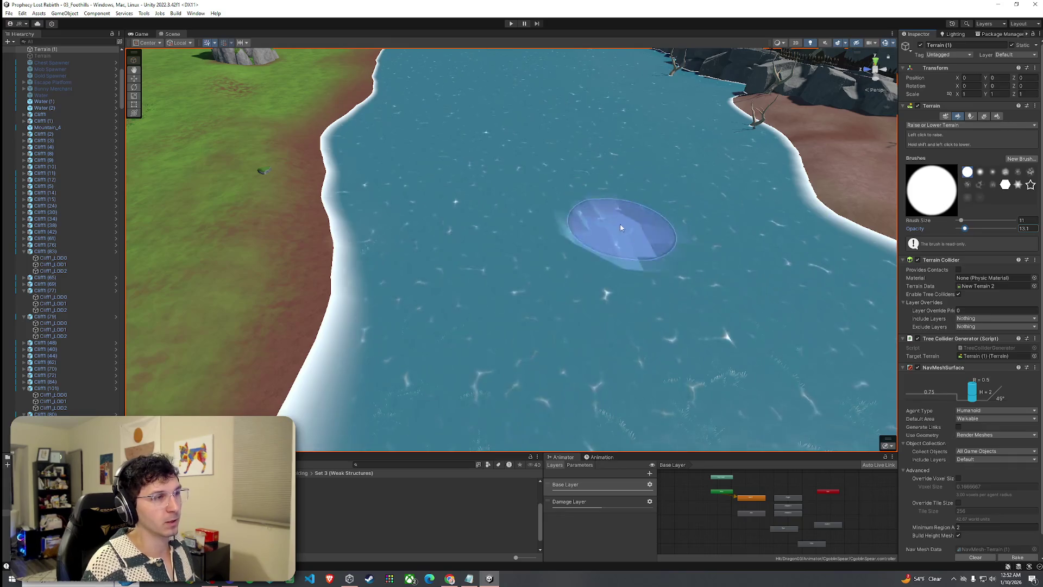
pyautogui.moveTo(633, 253); pyautogui.dragTo(821, 213)
# - Flatten the riverbed to a fixed height with Set Height, then smooth it over
pyautogui.click(954, 152)
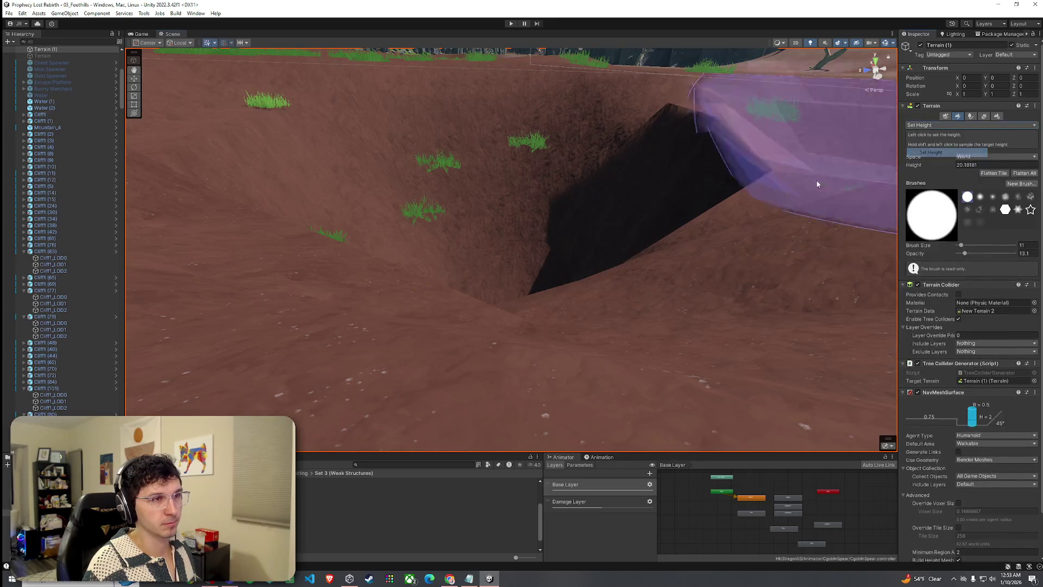
pyautogui.moveTo(594, 194)
pyautogui.mouseDown()
pyautogui.moveTo(484, 222)
pyautogui.moveTo(533, 186)
pyautogui.mouseUp()
pyautogui.moveTo(464, 170)
pyautogui.mouseDown()
pyautogui.moveTo(587, 226)
pyautogui.moveTo(589, 179)
pyautogui.moveTo(565, 147)
pyautogui.moveTo(933, 142)
pyautogui.moveTo(794, 162)
pyautogui.moveTo(707, 195)
pyautogui.moveTo(601, 217)
pyautogui.moveTo(571, 266)
pyautogui.mouseUp()
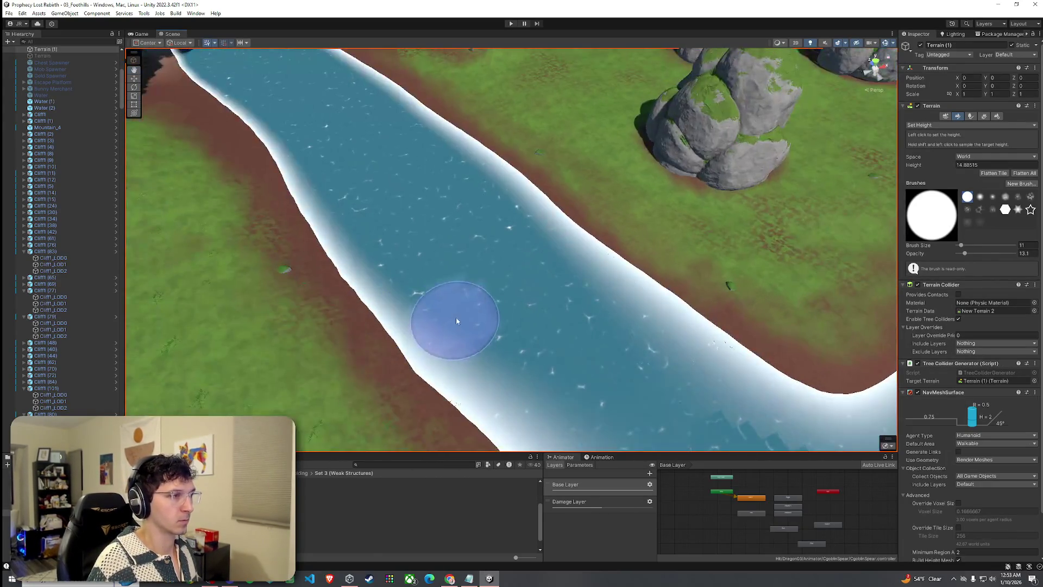
pyautogui.scroll(-2, 640, 243)
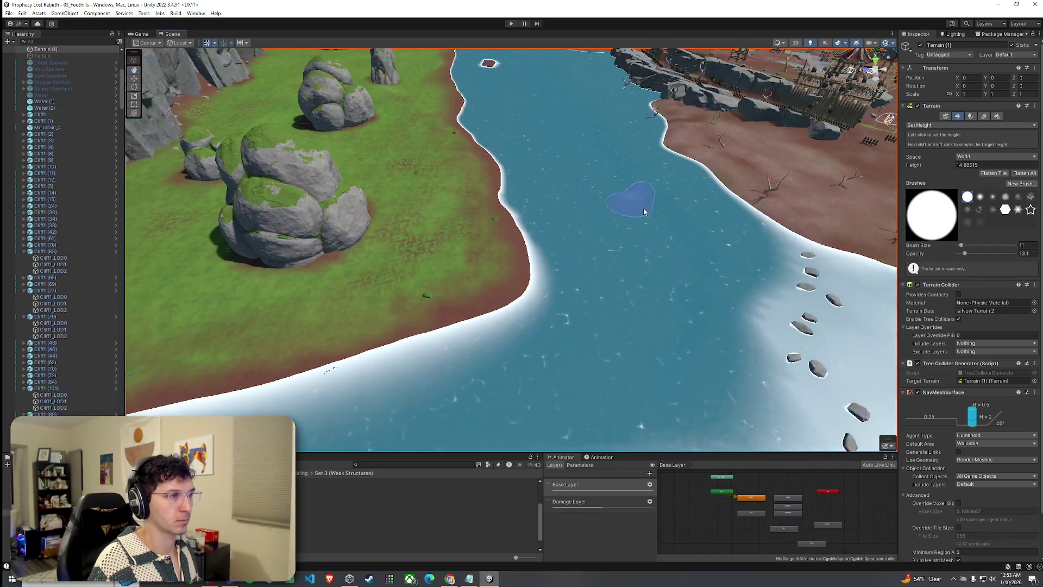
pyautogui.click(943, 170)
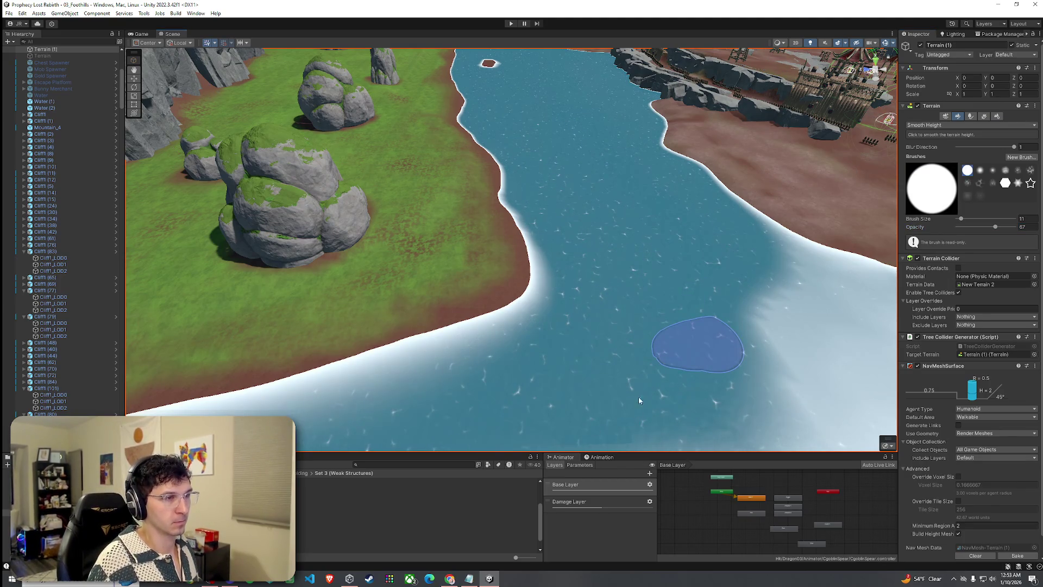
pyautogui.moveTo(779, 395)
pyautogui.mouseDown()
pyautogui.moveTo(817, 303)
pyautogui.moveTo(1014, 371)
pyautogui.moveTo(11, 384)
pyautogui.moveTo(50, 396)
pyautogui.moveTo(280, 393)
pyautogui.moveTo(332, 380)
pyautogui.mouseUp()
pyautogui.scroll(3, 332, 385)
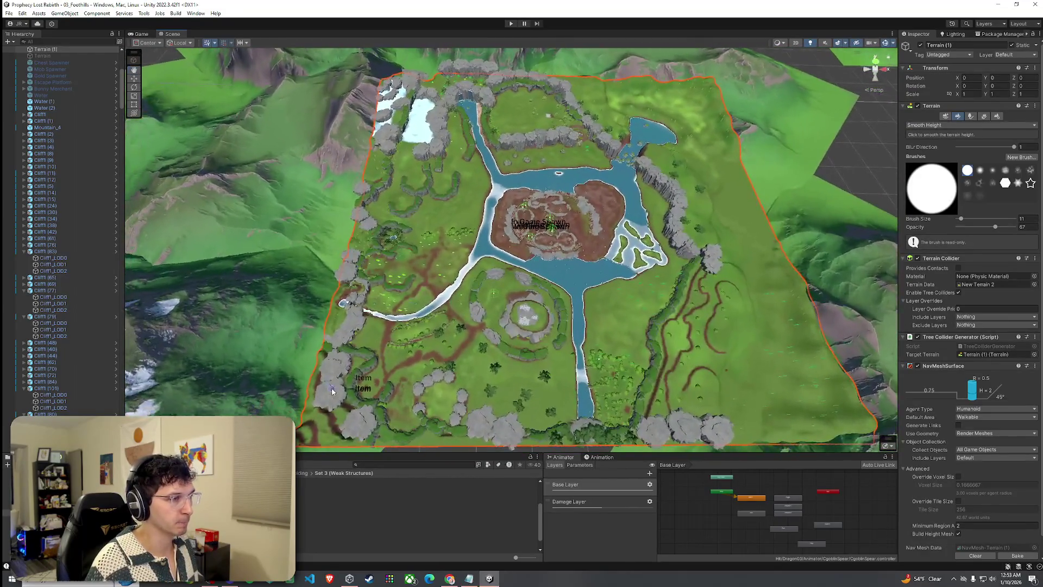
# - Enable Exponential Squared fog at density 0.002 in the Lighting Environment settings, then view the Game tab
pyautogui.click(10, 13)
pyautogui.click(321, 161)
pyautogui.moveTo(396, 196); pyautogui.dragTo(396, 191)
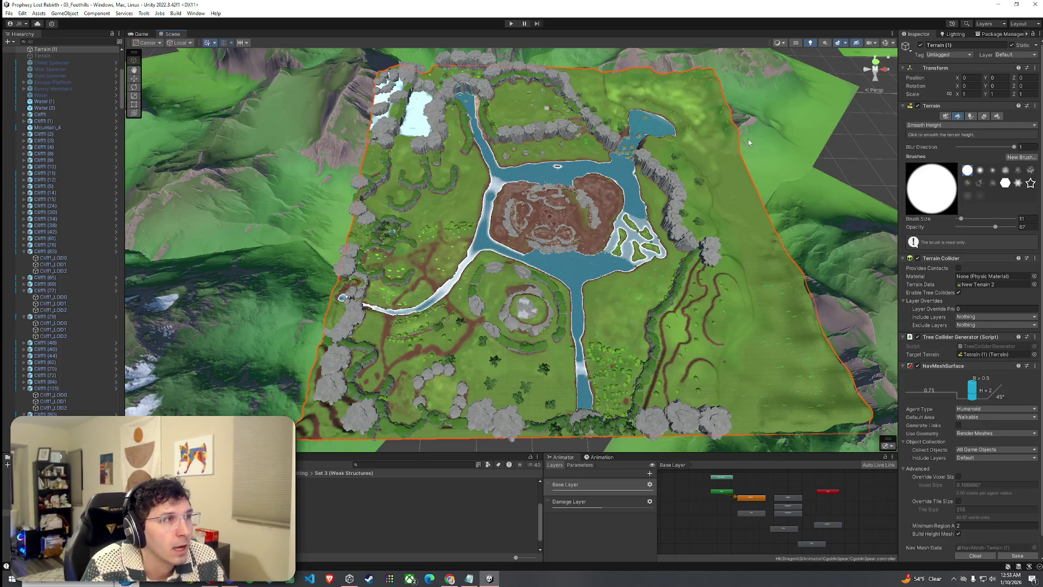
pyautogui.click(952, 33)
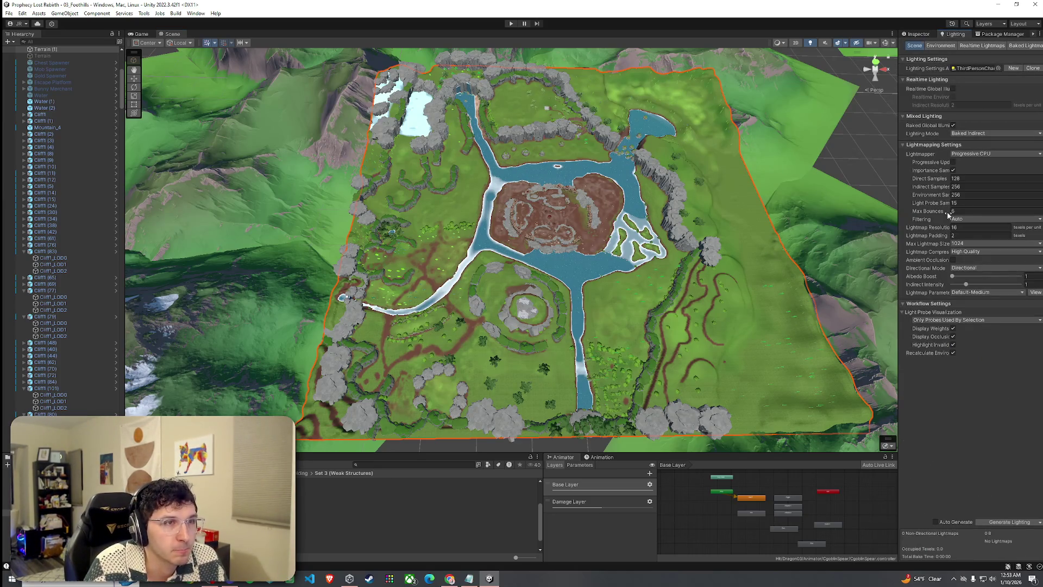
pyautogui.click(939, 48)
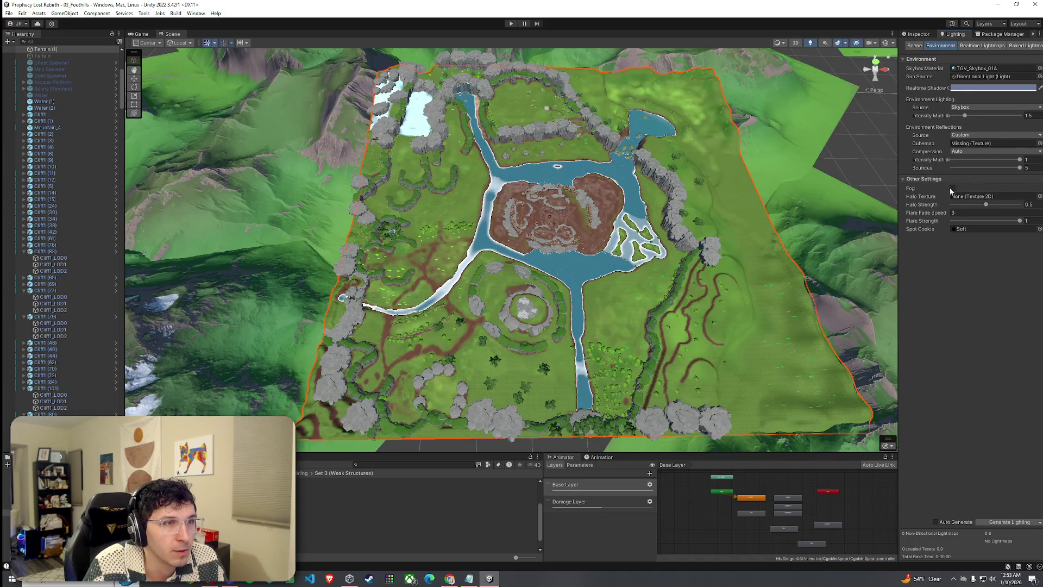
pyautogui.click(954, 189)
pyautogui.moveTo(709, 219); pyautogui.dragTo(676, 228)
pyautogui.click(143, 34)
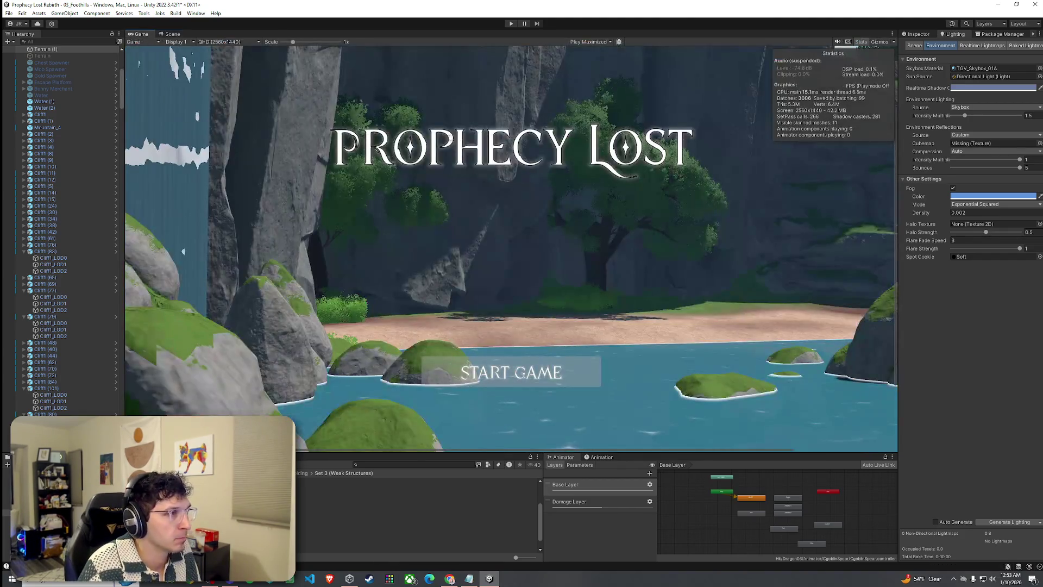
# - Return to the Scene view and fly down to ground level beside the goblin fort
pyautogui.click(175, 34)
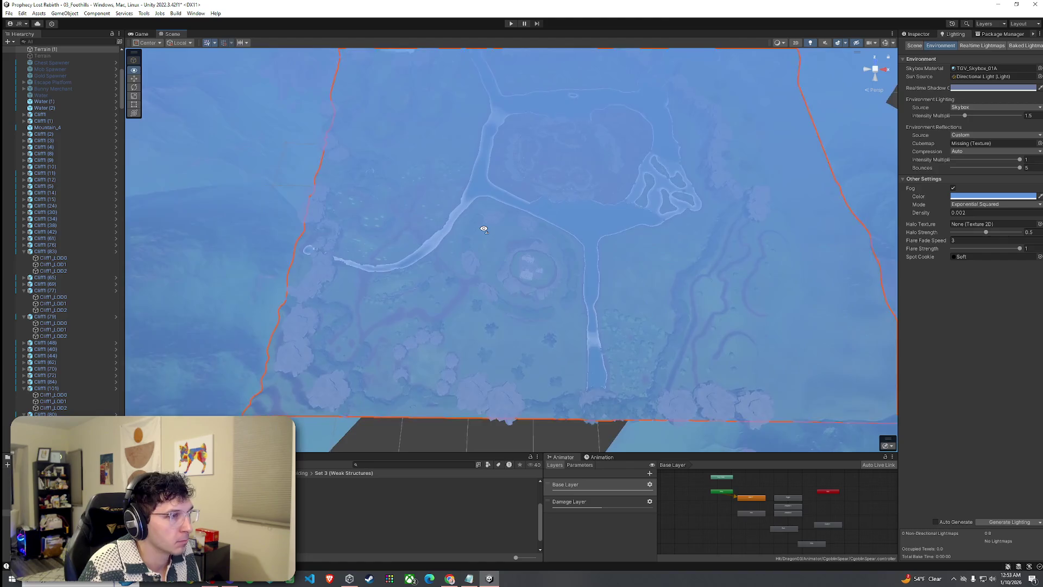
pyautogui.scroll(10, 484, 229)
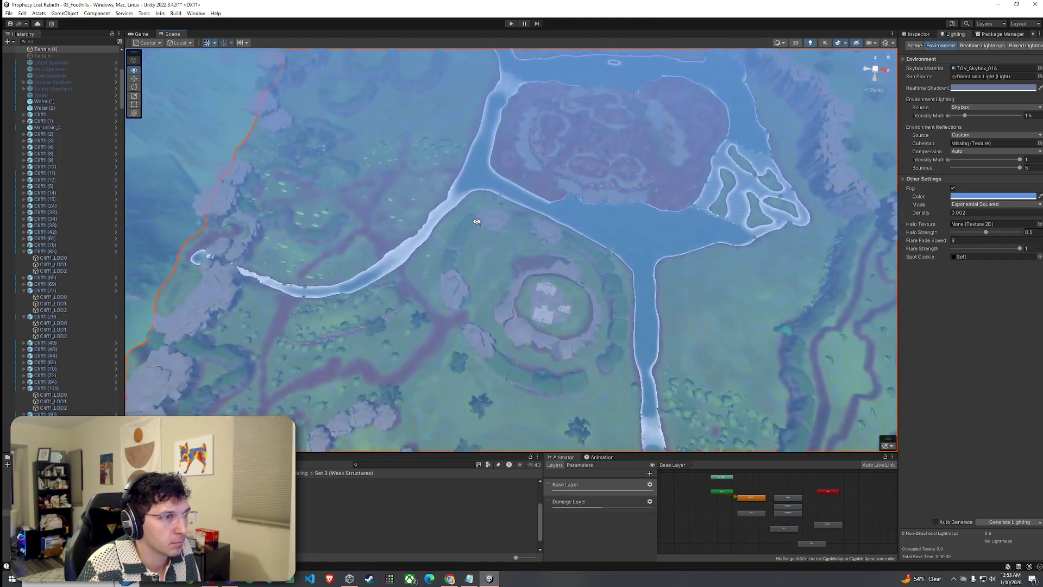
pyautogui.scroll(10, 477, 223)
pyautogui.moveTo(477, 222)
pyautogui.mouseDown()
pyautogui.moveTo(521, 120)
pyautogui.moveTo(438, 110)
pyautogui.moveTo(512, 101)
pyautogui.mouseUp()
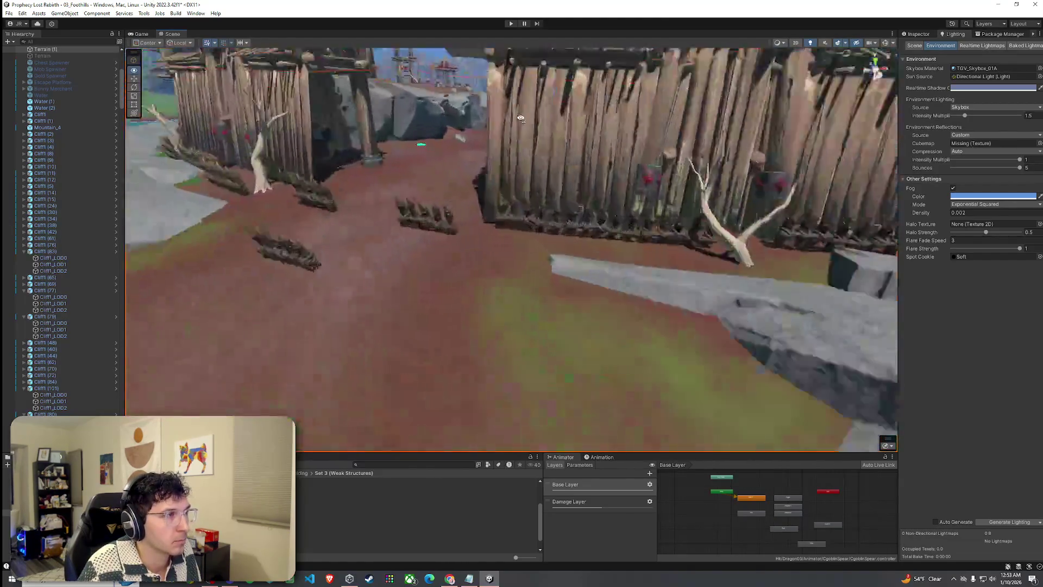
# - Play-test the level, stop it with Ctrl+P, and go back to the Scene view
pyautogui.click(9, 13)
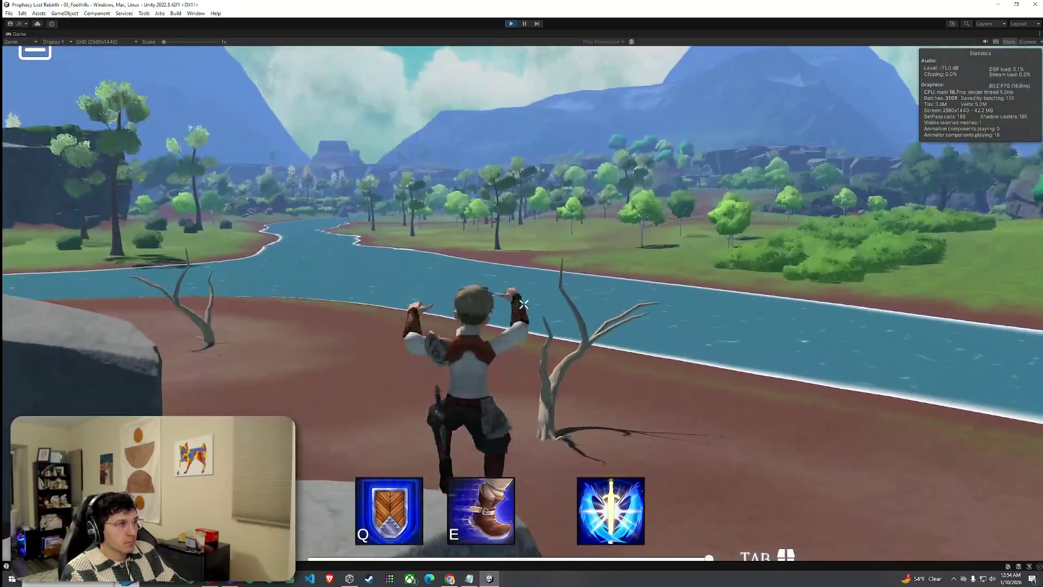
pyautogui.press('super')
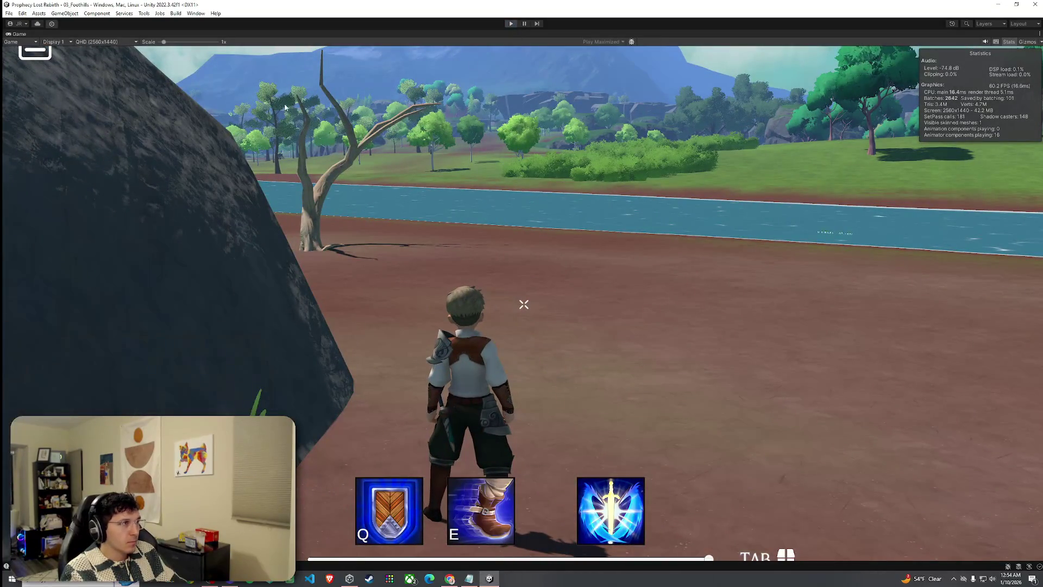
pyautogui.hotkey('ctrl', 'p')
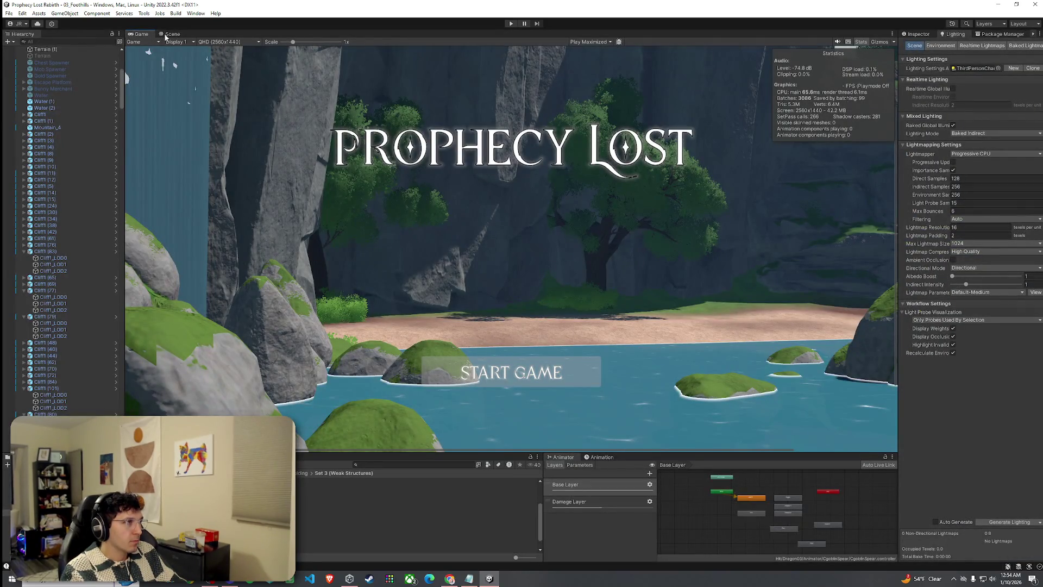
pyautogui.click(173, 34)
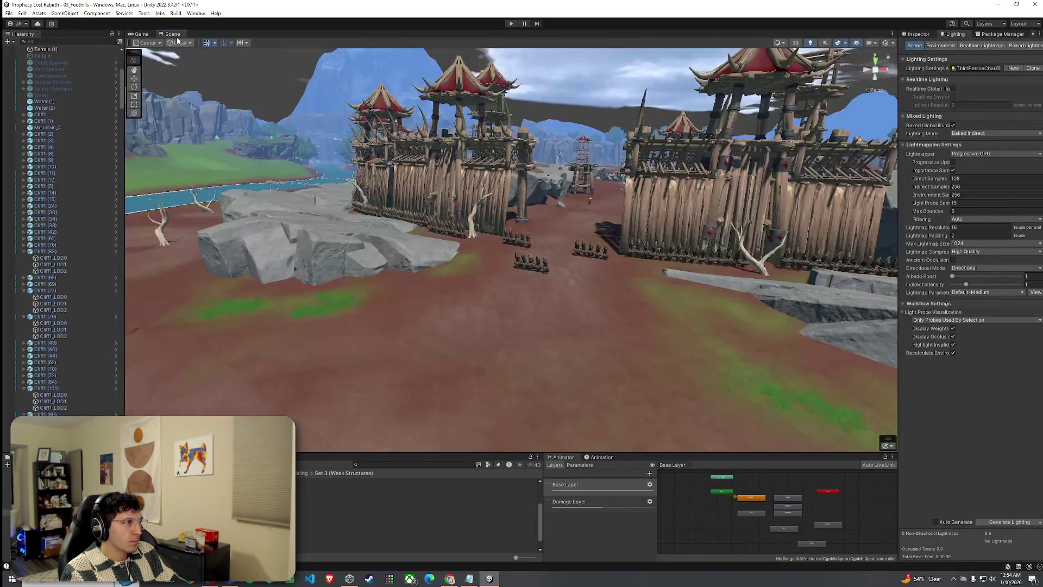
pyautogui.moveTo(605, 234)
pyautogui.mouseDown()
pyautogui.moveTo(605, 276)
pyautogui.moveTo(826, 316)
pyautogui.moveTo(803, 319)
pyautogui.mouseUp()
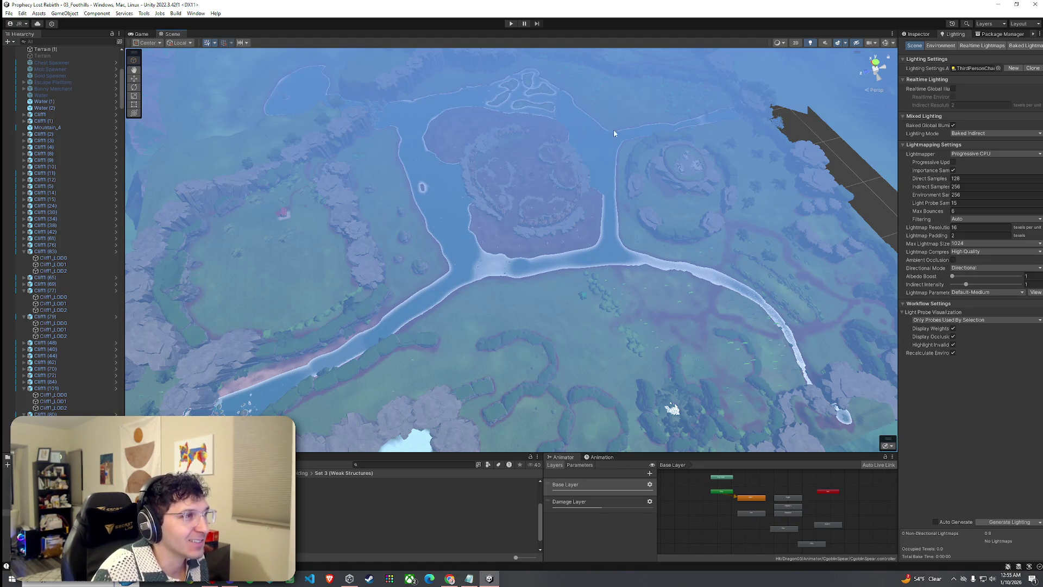
pyautogui.moveTo(542, 243)
pyautogui.mouseDown()
pyautogui.moveTo(500, 233)
pyautogui.moveTo(523, 252)
pyautogui.moveTo(508, 251)
pyautogui.mouseUp()
pyautogui.scroll(2, 527, 243)
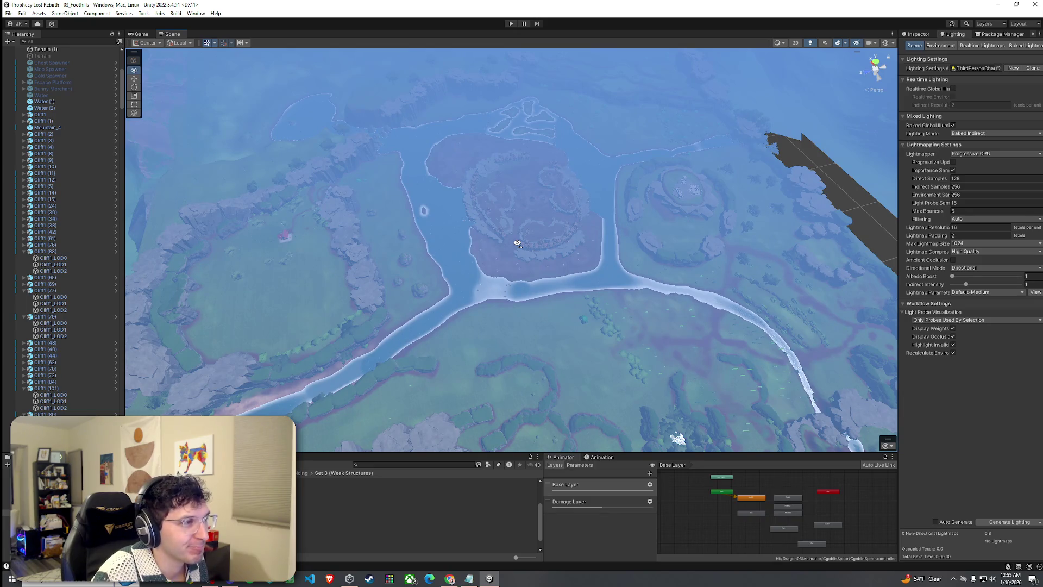
pyautogui.scroll(5, 517, 243)
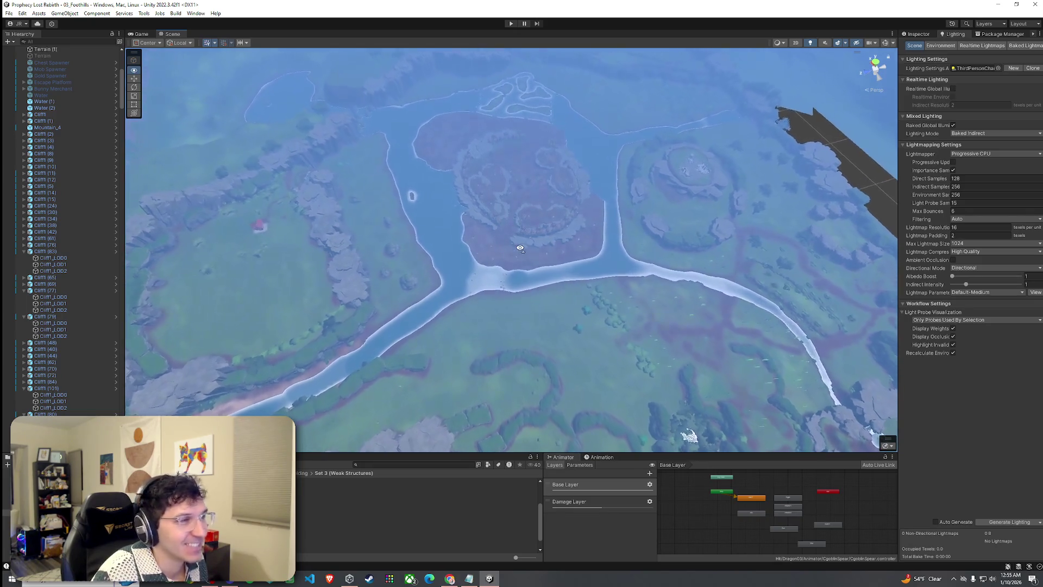
pyautogui.scroll(-4, 520, 249)
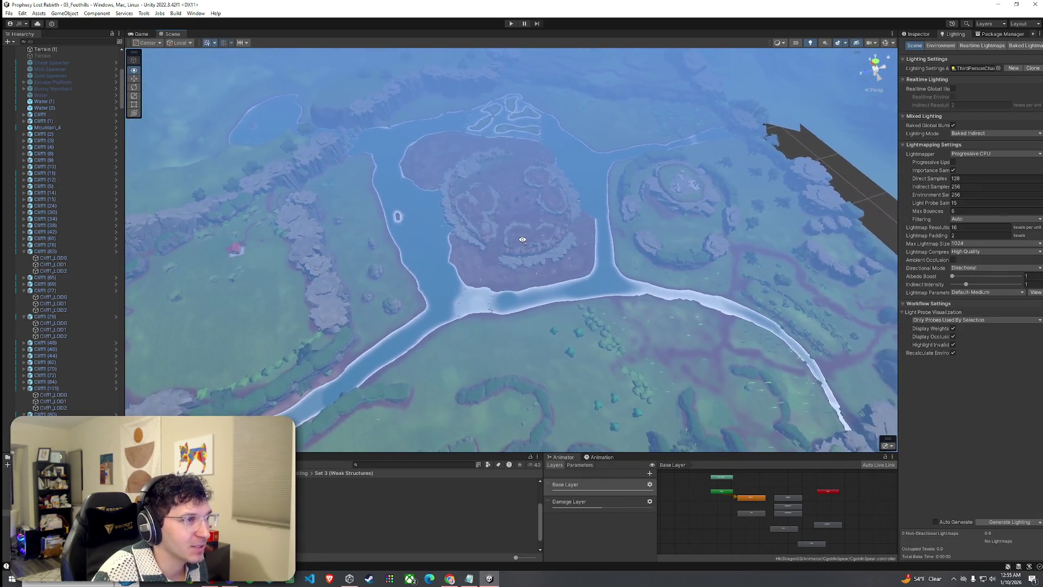
pyautogui.moveTo(521, 240)
pyautogui.mouseDown()
pyautogui.moveTo(329, 251)
pyautogui.moveTo(322, 272)
pyautogui.moveTo(319, 256)
pyautogui.moveTo(310, 263)
pyautogui.moveTo(300, 303)
pyautogui.moveTo(309, 285)
pyautogui.mouseUp()
pyautogui.moveTo(604, 379); pyautogui.dragTo(487, 341)
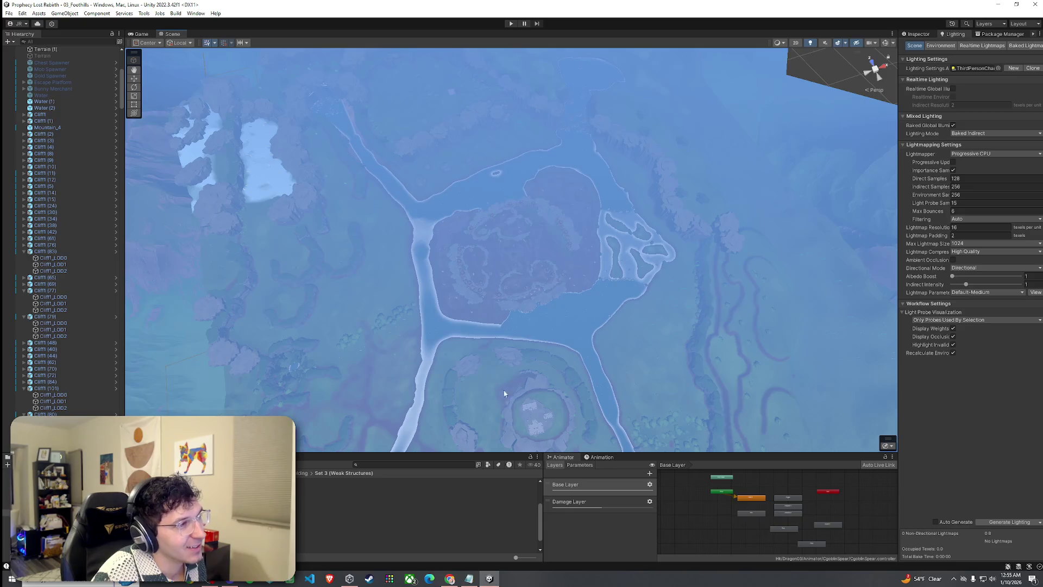
pyautogui.moveTo(484, 384); pyautogui.dragTo(508, 345)
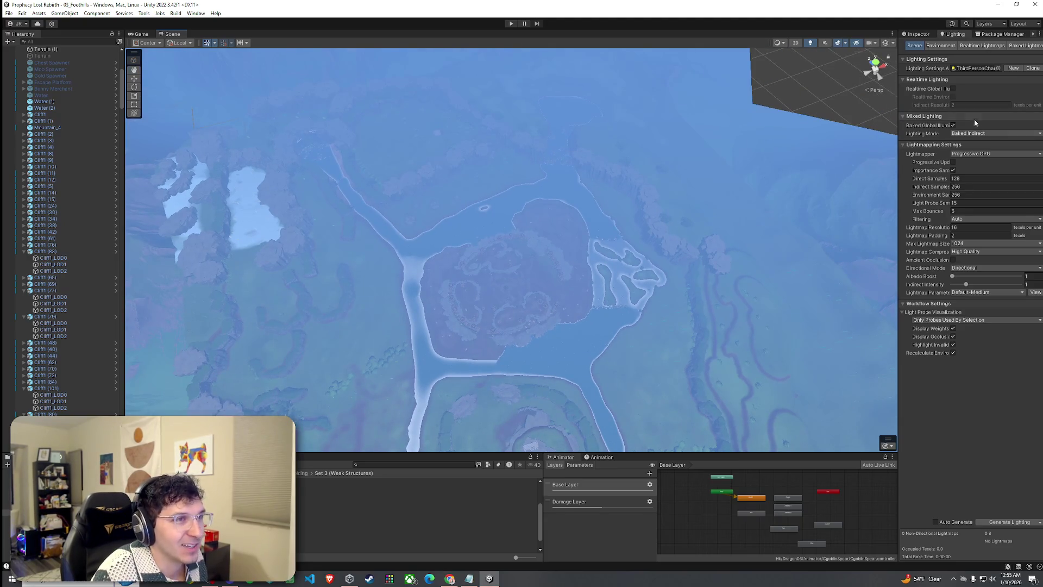
pyautogui.click(940, 46)
# - Untick Fog in the Lighting Environment settings and look over the fog-free island and river
pyautogui.click(952, 188)
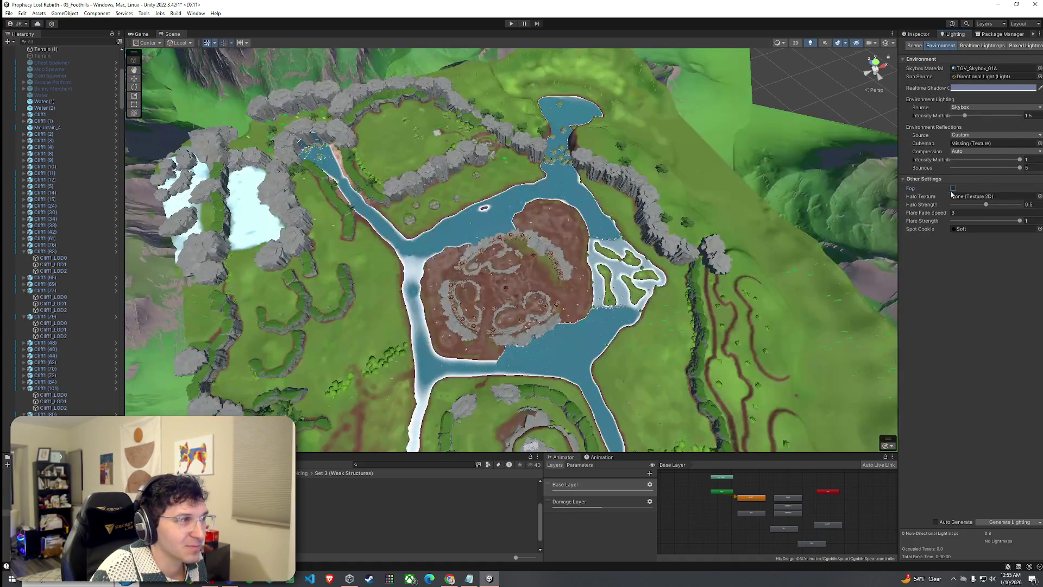
pyautogui.moveTo(610, 262); pyautogui.dragTo(608, 277)
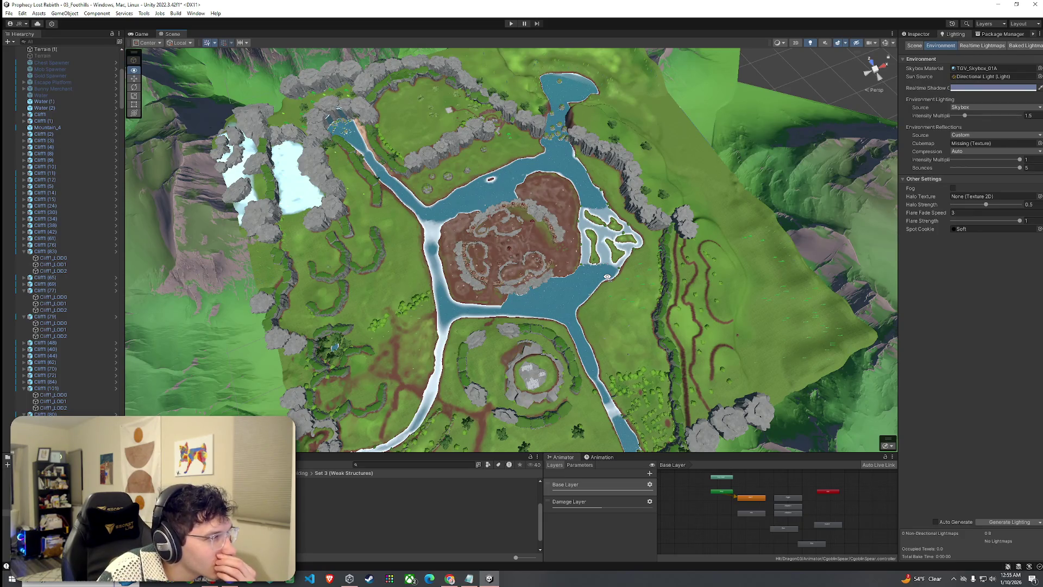
pyautogui.hotkey('alt', 'Tab')
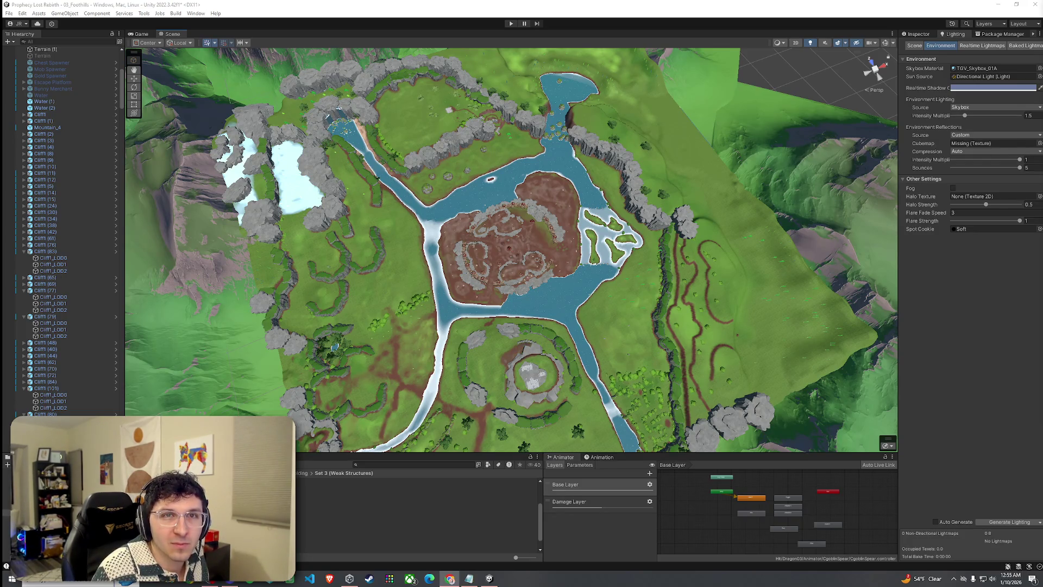
# - Place the Chrome E.T. poster window on the right as a narrow, tall window
pyautogui.hotkey('alt', 'Tab')
pyautogui.moveTo(924, 71)
pyautogui.mouseDown()
pyautogui.moveTo(609, 71)
pyautogui.moveTo(841, 71)
pyautogui.moveTo(791, 70)
pyautogui.mouseUp()
pyautogui.moveTo(574, 162); pyautogui.dragTo(774, 151)
pyautogui.moveTo(847, 64); pyautogui.dragTo(854, 36)
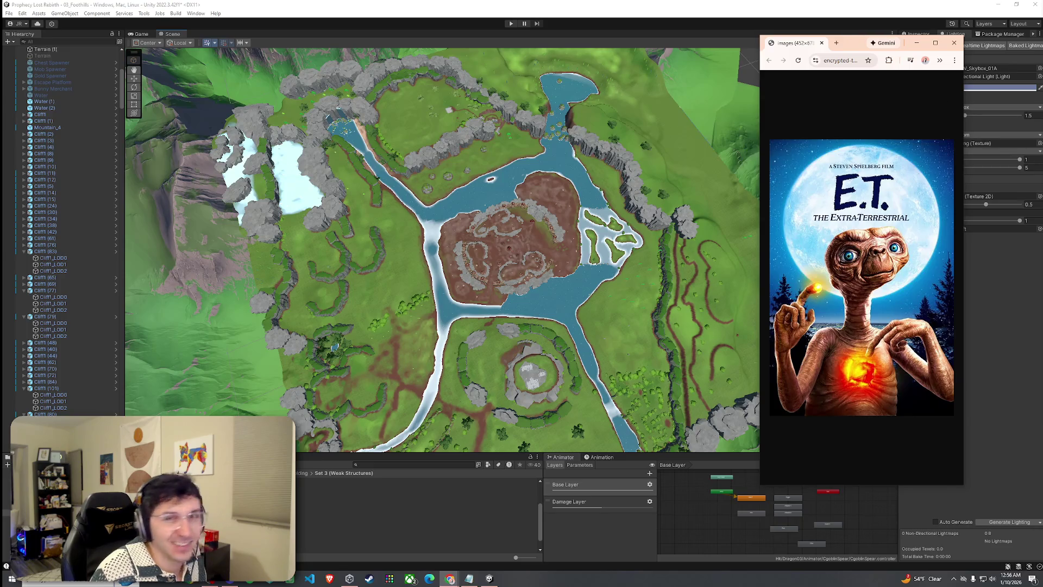
# - Close the Chrome E.T. poster window and orbit toward the river island
pyautogui.click(955, 42)
pyautogui.moveTo(679, 189)
pyautogui.mouseDown()
pyautogui.moveTo(652, 213)
pyautogui.moveTo(859, 240)
pyautogui.moveTo(867, 224)
pyautogui.mouseUp()
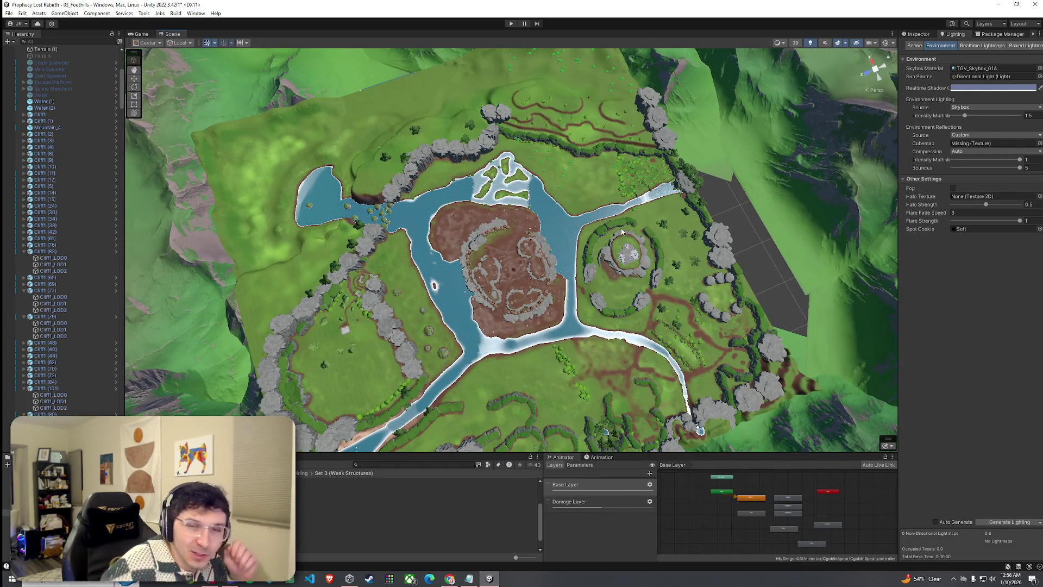
# - Save the fog-free river terrain scene with File > Save
pyautogui.moveTo(625, 302); pyautogui.dragTo(585, 291)
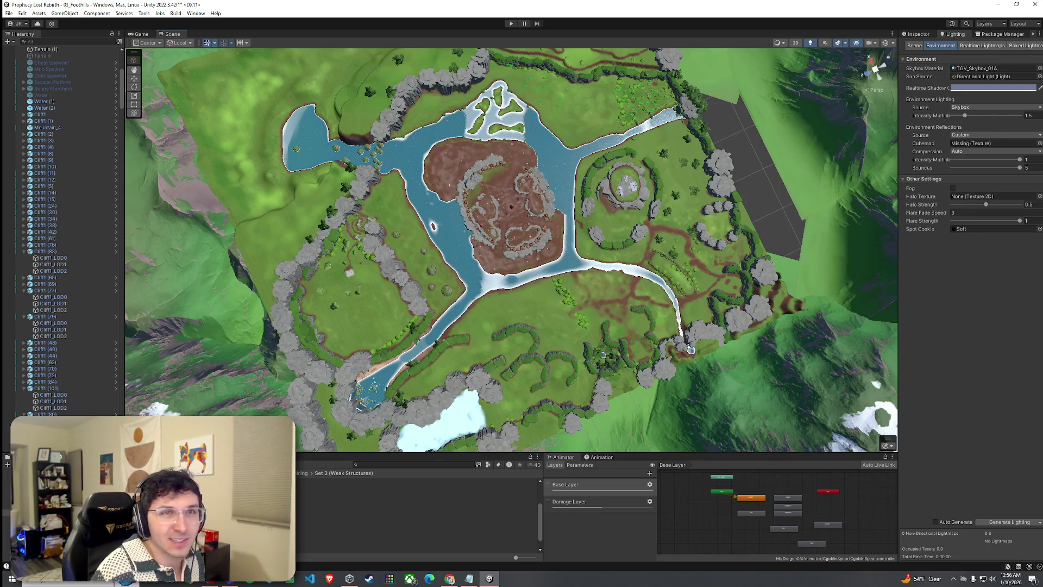
pyautogui.hotkey('alt', 'Tab')
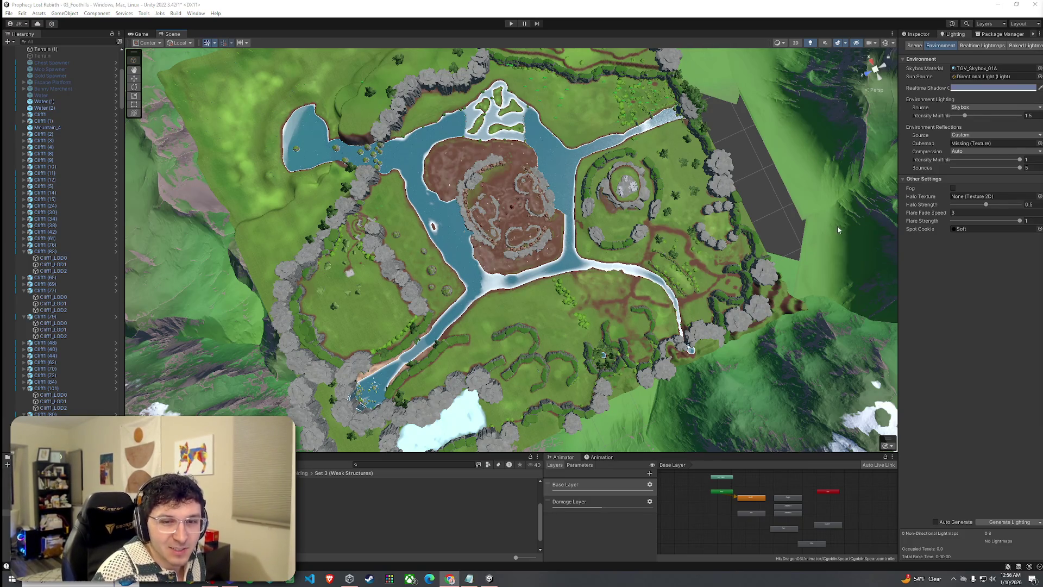
pyautogui.click(9, 13)
pyautogui.click(22, 54)
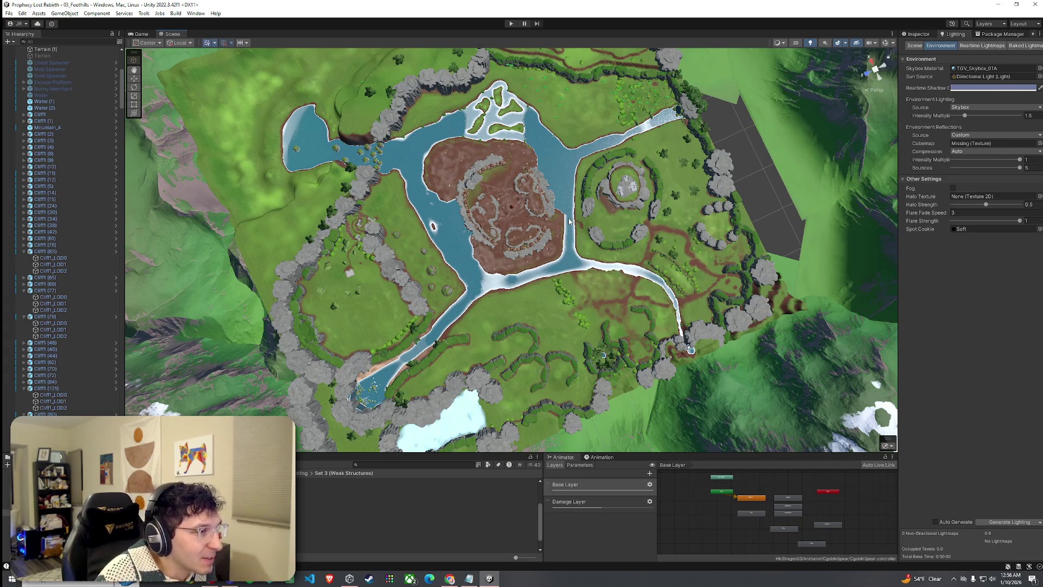
# - Fly over the map toward the central plateau and switch back to the Inspector
pyautogui.moveTo(560, 264)
pyautogui.mouseDown()
pyautogui.moveTo(519, 286)
pyautogui.moveTo(517, 270)
pyautogui.moveTo(554, 239)
pyautogui.moveTo(463, 194)
pyautogui.moveTo(838, 217)
pyautogui.mouseUp()
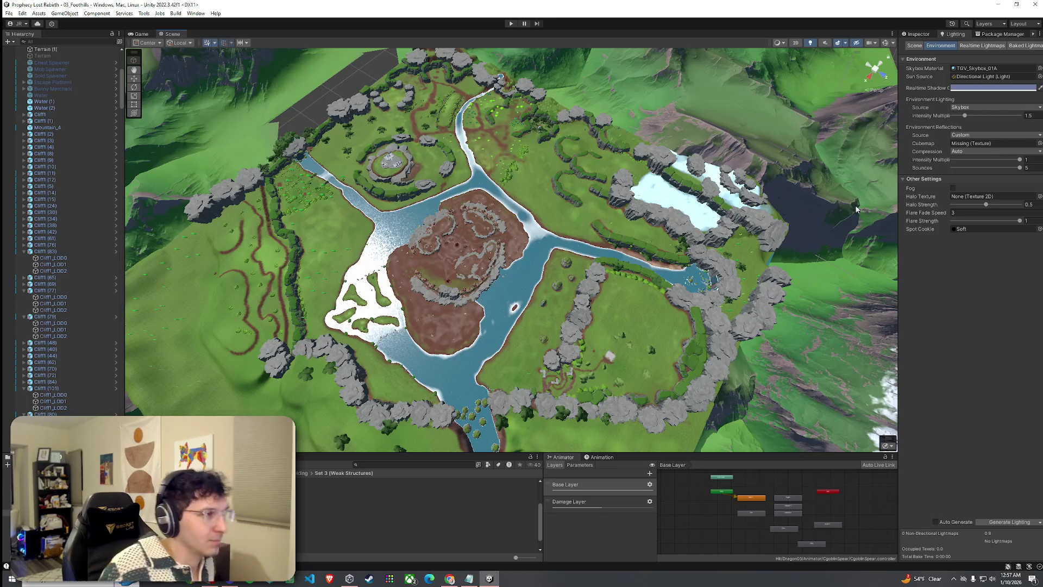
pyautogui.click(10, 13)
pyautogui.press('Escape')
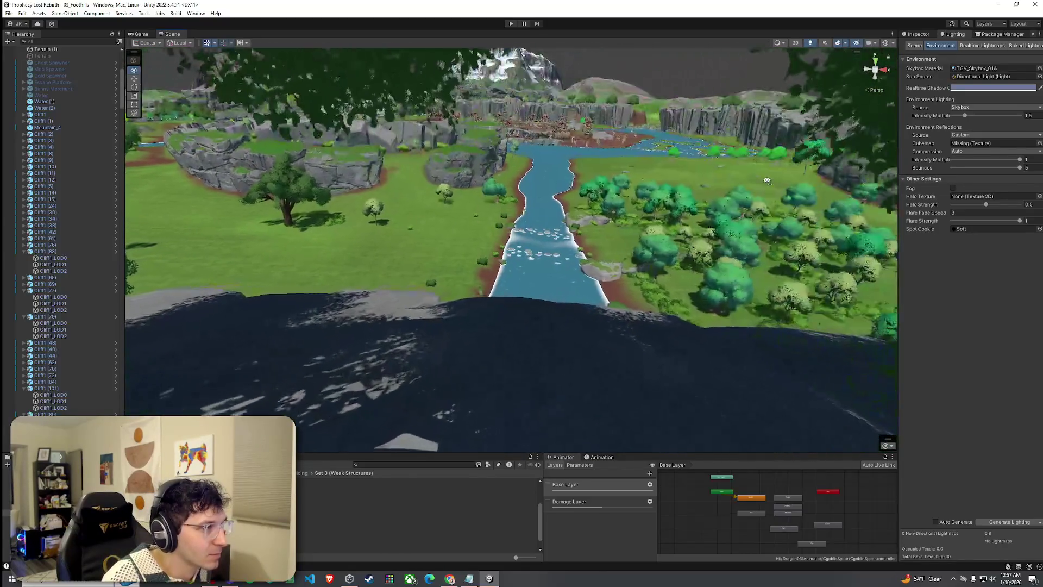
pyautogui.moveTo(767, 181)
pyautogui.mouseDown()
pyautogui.moveTo(750, 179)
pyautogui.moveTo(712, 217)
pyautogui.moveTo(703, 160)
pyautogui.moveTo(744, 153)
pyautogui.moveTo(761, 124)
pyautogui.moveTo(742, 175)
pyautogui.moveTo(755, 200)
pyautogui.mouseUp()
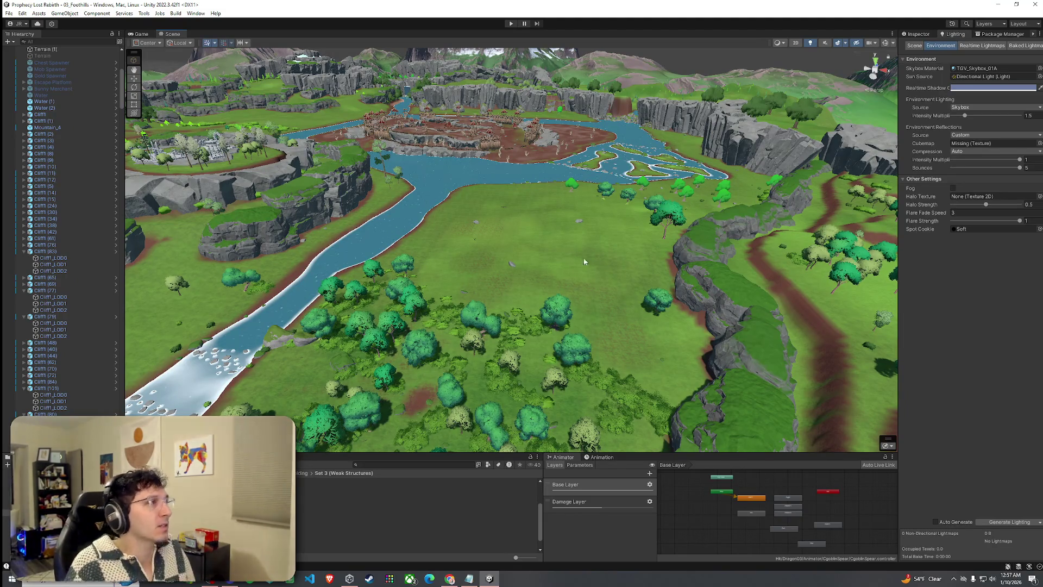
pyautogui.click(9, 13)
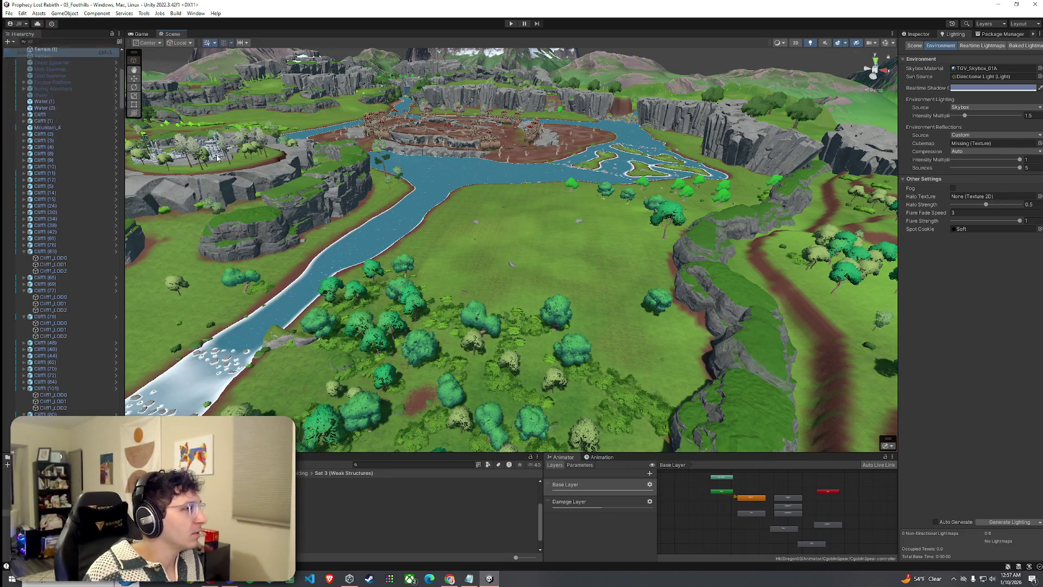
pyautogui.moveTo(521, 278)
pyautogui.mouseDown()
pyautogui.moveTo(469, 283)
pyautogui.moveTo(476, 304)
pyautogui.moveTo(482, 261)
pyautogui.mouseUp()
pyautogui.moveTo(412, 224)
pyautogui.mouseDown()
pyautogui.moveTo(267, 234)
pyautogui.moveTo(138, 302)
pyautogui.mouseUp()
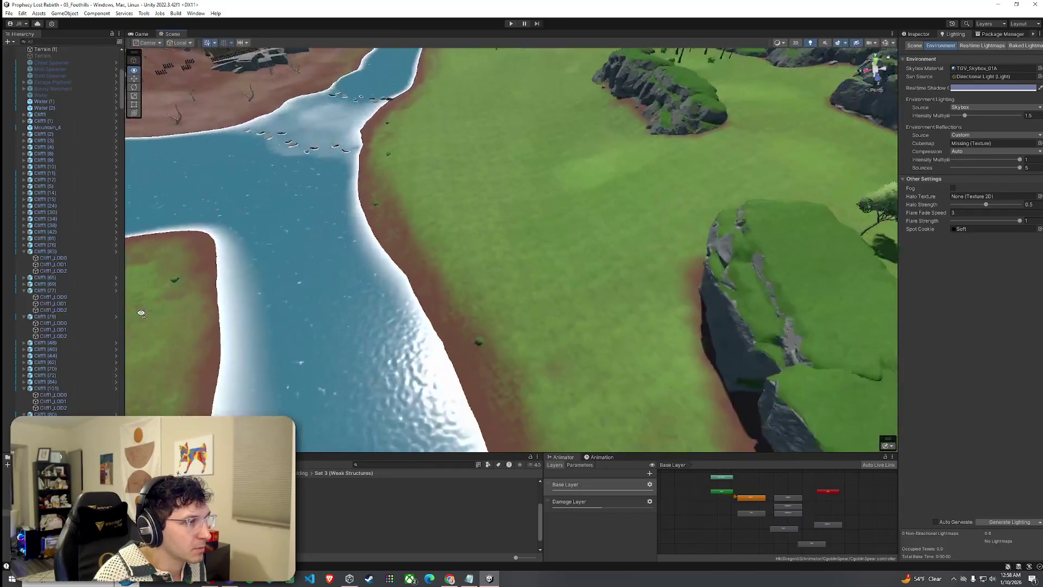
pyautogui.click(918, 34)
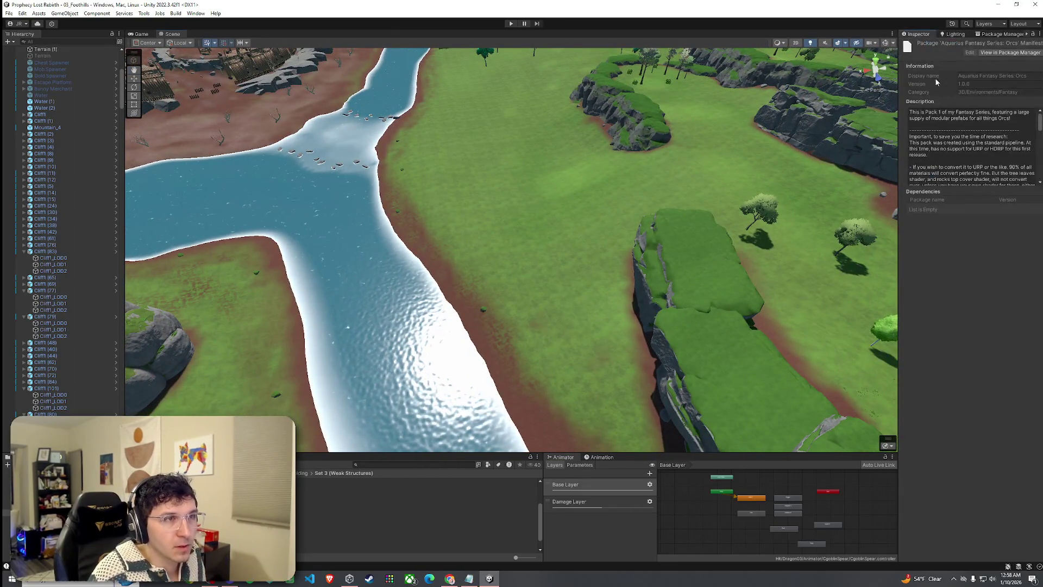
# - On Terrain (1), use Set Height to fill most of the pond to bank level and flatten the peninsula
pyautogui.click(881, 159)
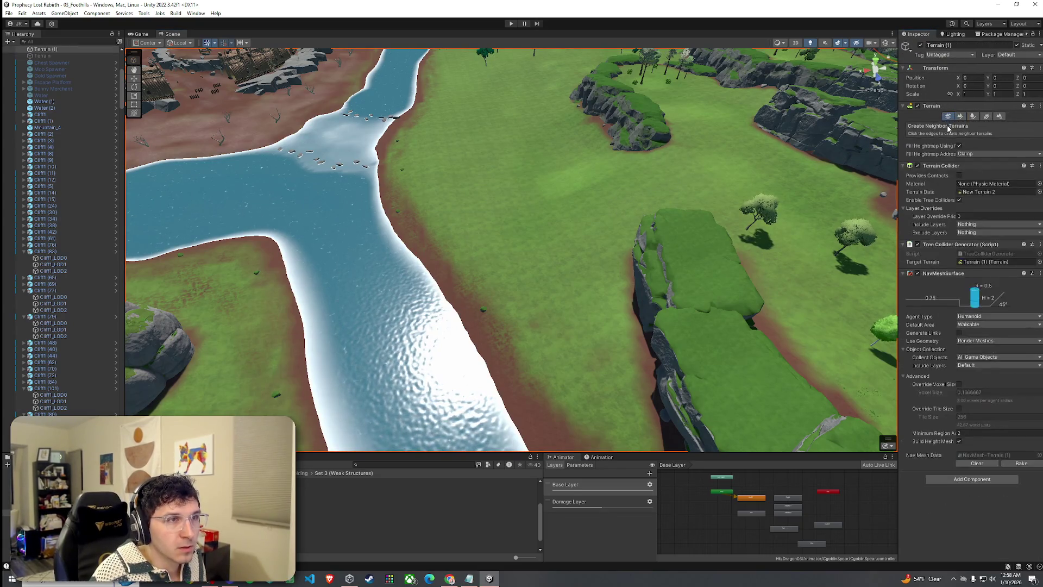
pyautogui.click(949, 126)
pyautogui.click(931, 152)
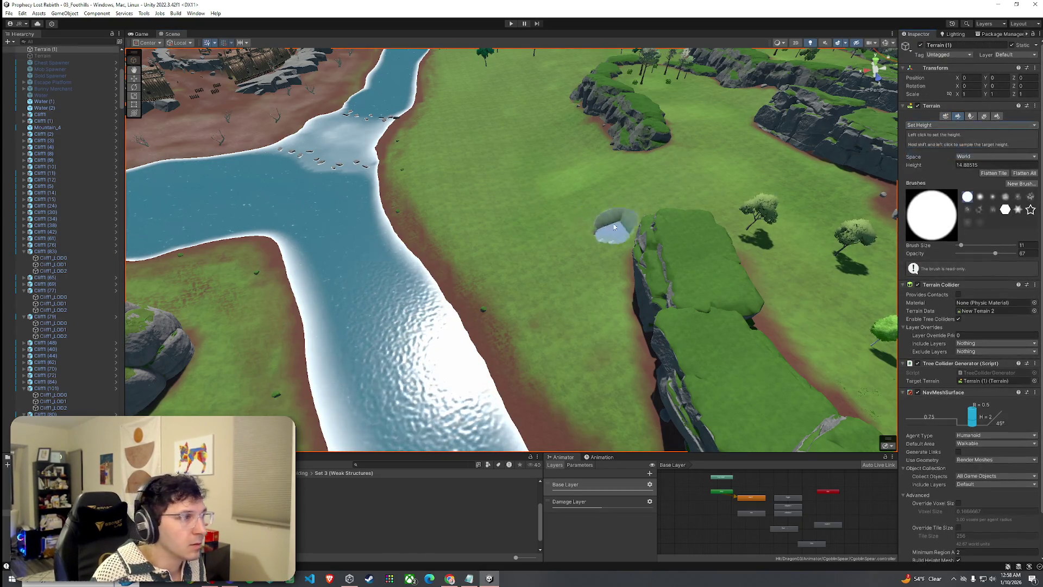
pyautogui.keyDown('shift'); pyautogui.click(442, 300); pyautogui.keyUp('shift')
pyautogui.moveTo(442, 301)
pyautogui.mouseDown()
pyautogui.moveTo(438, 235)
pyautogui.moveTo(531, 272)
pyautogui.moveTo(496, 317)
pyautogui.moveTo(451, 318)
pyautogui.moveTo(459, 302)
pyautogui.moveTo(485, 342)
pyautogui.moveTo(474, 318)
pyautogui.mouseUp()
pyautogui.scroll(-3, 396, 266)
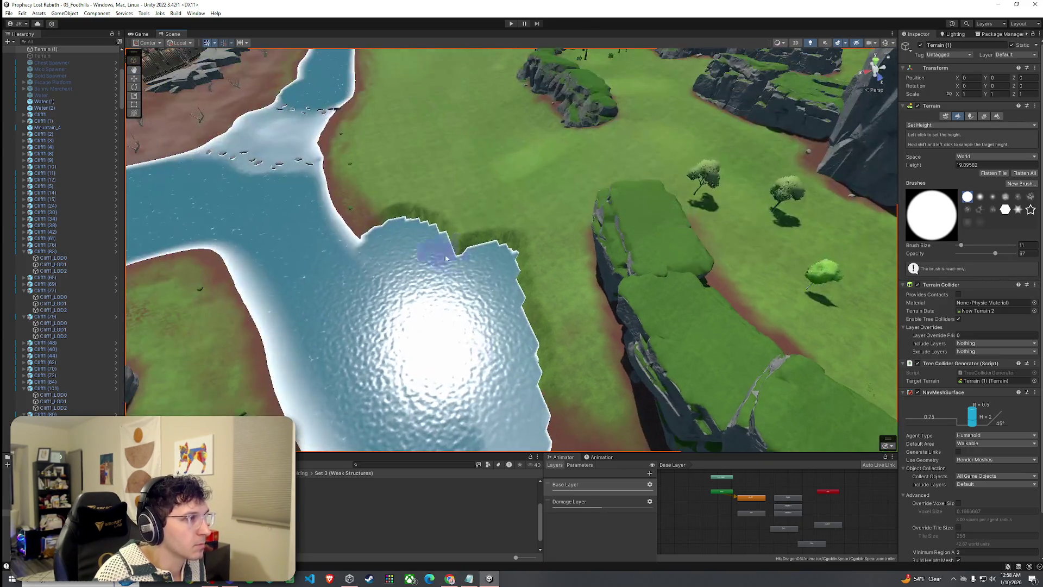
pyautogui.scroll(-2, 435, 235)
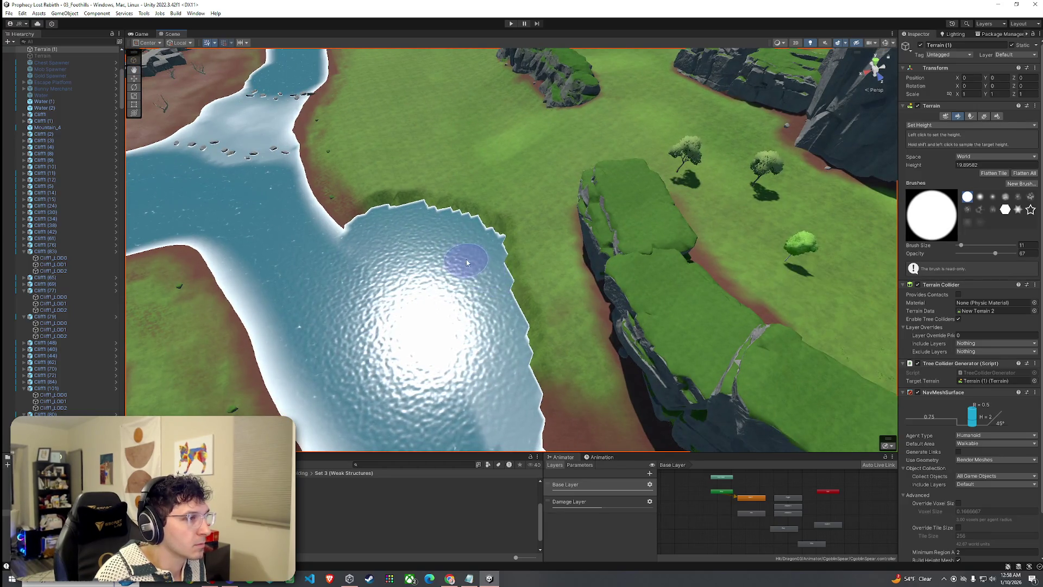
pyautogui.moveTo(491, 326)
pyautogui.mouseDown()
pyautogui.moveTo(415, 234)
pyautogui.moveTo(267, 170)
pyautogui.mouseUp()
pyautogui.scroll(-2, 485, 315)
pyautogui.moveTo(382, 206)
pyautogui.mouseDown()
pyautogui.moveTo(326, 229)
pyautogui.moveTo(391, 268)
pyautogui.moveTo(422, 310)
pyautogui.moveTo(426, 348)
pyautogui.mouseUp()
# - Smooth the jagged teeth along the riverbank with Smooth Height
pyautogui.moveTo(384, 281)
pyautogui.mouseDown()
pyautogui.moveTo(357, 213)
pyautogui.moveTo(360, 277)
pyautogui.mouseUp()
pyautogui.click(930, 125)
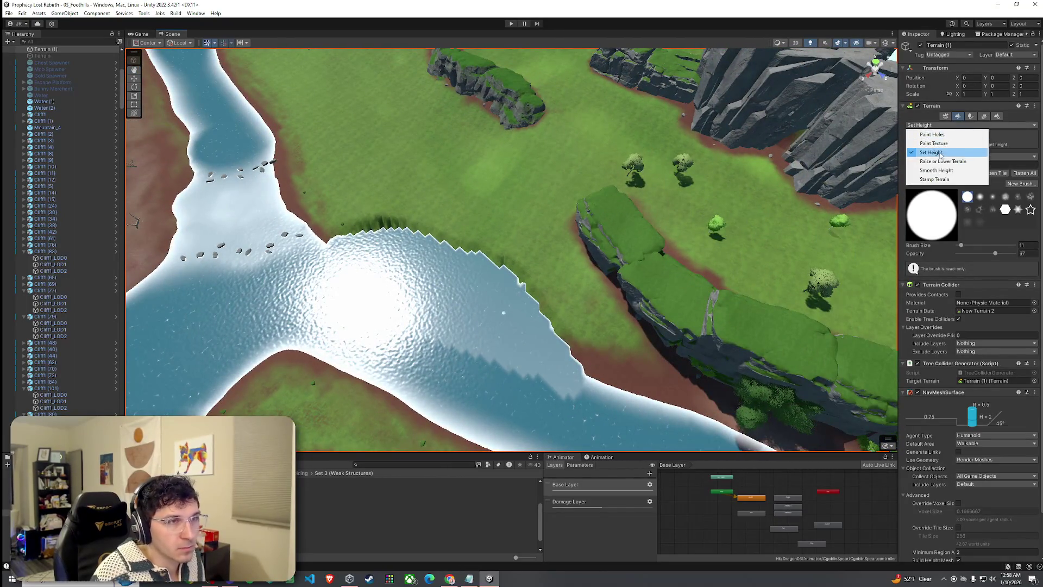
pyautogui.click(934, 171)
pyautogui.moveTo(506, 279)
pyautogui.mouseDown()
pyautogui.moveTo(372, 237)
pyautogui.moveTo(419, 243)
pyautogui.moveTo(333, 251)
pyautogui.moveTo(526, 338)
pyautogui.moveTo(552, 325)
pyautogui.moveTo(403, 329)
pyautogui.moveTo(575, 391)
pyautogui.moveTo(500, 365)
pyautogui.moveTo(468, 338)
pyautogui.moveTo(501, 344)
pyautogui.moveTo(449, 253)
pyautogui.mouseUp()
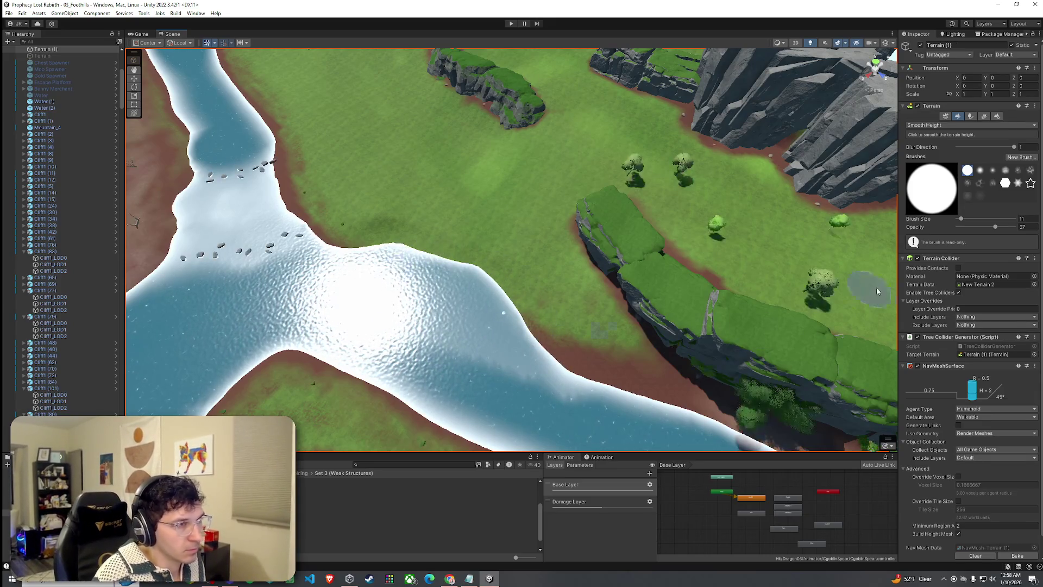
pyautogui.click(948, 125)
pyautogui.click(948, 144)
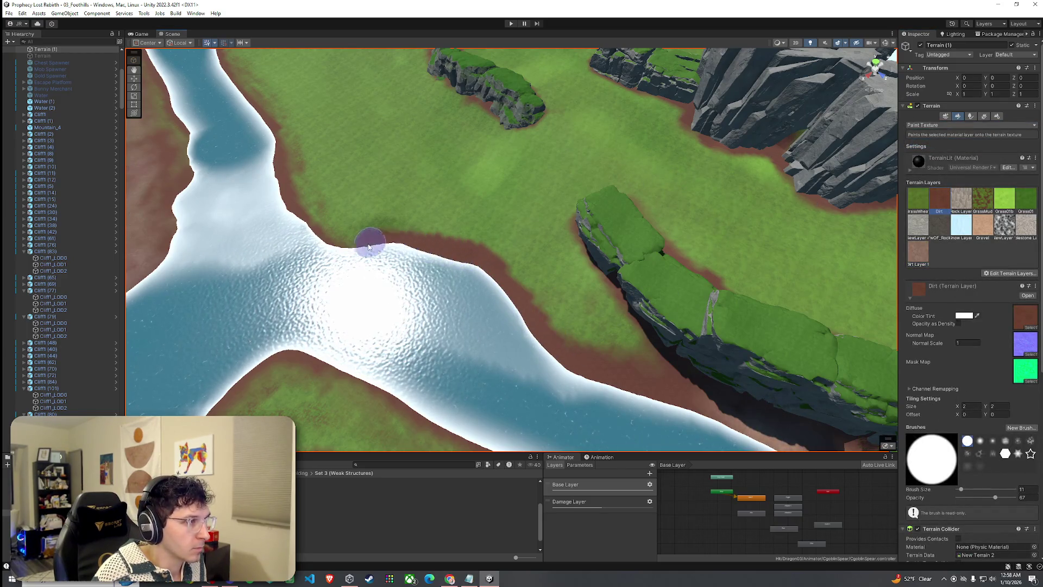
# - Paint Dirt faintly along the riverbank edge at brush opacity 2
pyautogui.click(1022, 498)
pyautogui.write('2')
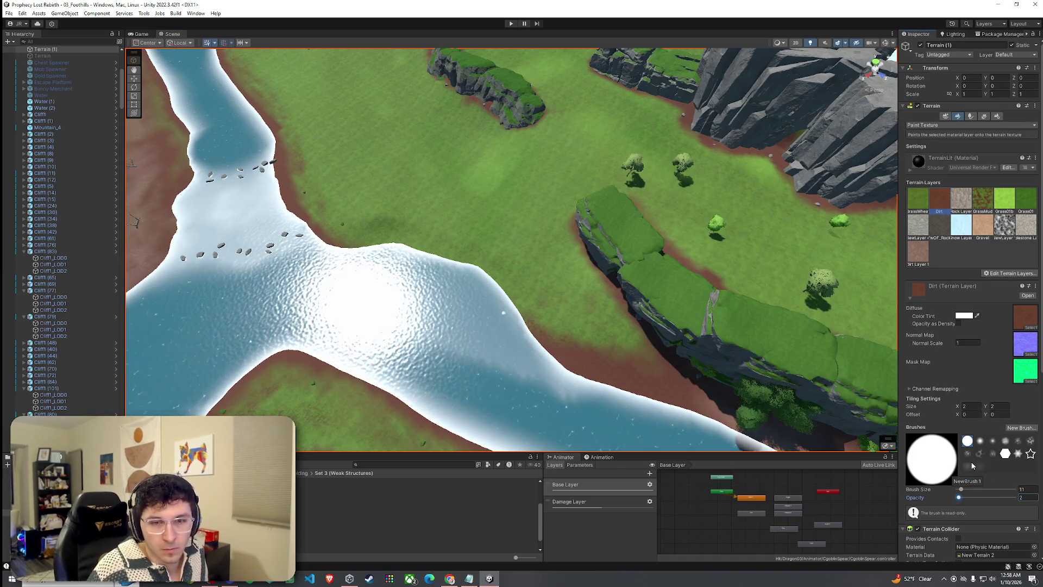
pyautogui.moveTo(509, 293)
pyautogui.mouseDown()
pyautogui.moveTo(433, 240)
pyautogui.moveTo(361, 240)
pyautogui.moveTo(402, 235)
pyautogui.moveTo(486, 275)
pyautogui.moveTo(524, 326)
pyautogui.moveTo(337, 233)
pyautogui.moveTo(479, 275)
pyautogui.mouseUp()
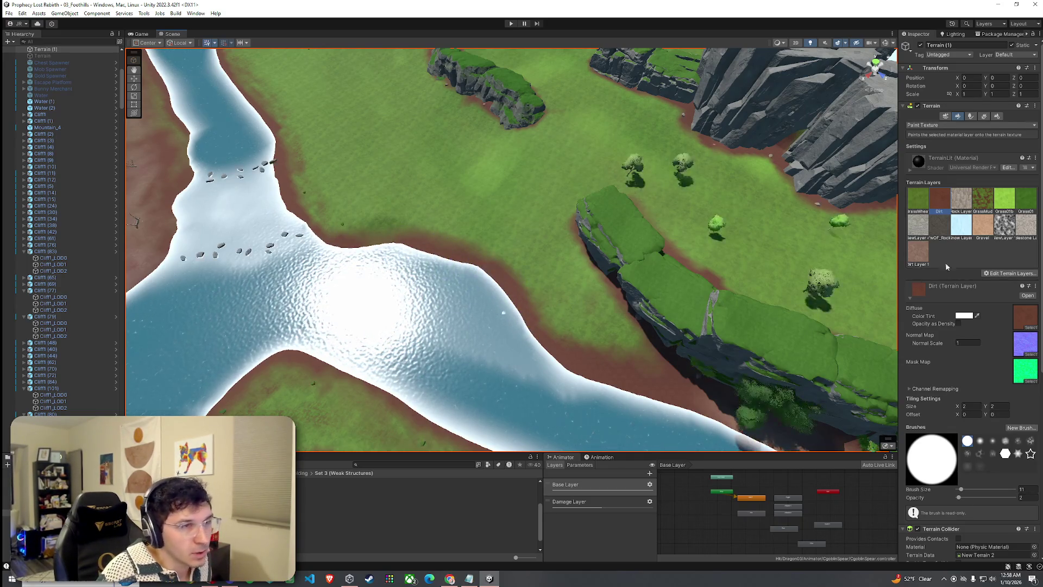
# - Paint the GrassMud layer at opacity 1.5, then with brush size 5, over the bank
pyautogui.click(983, 199)
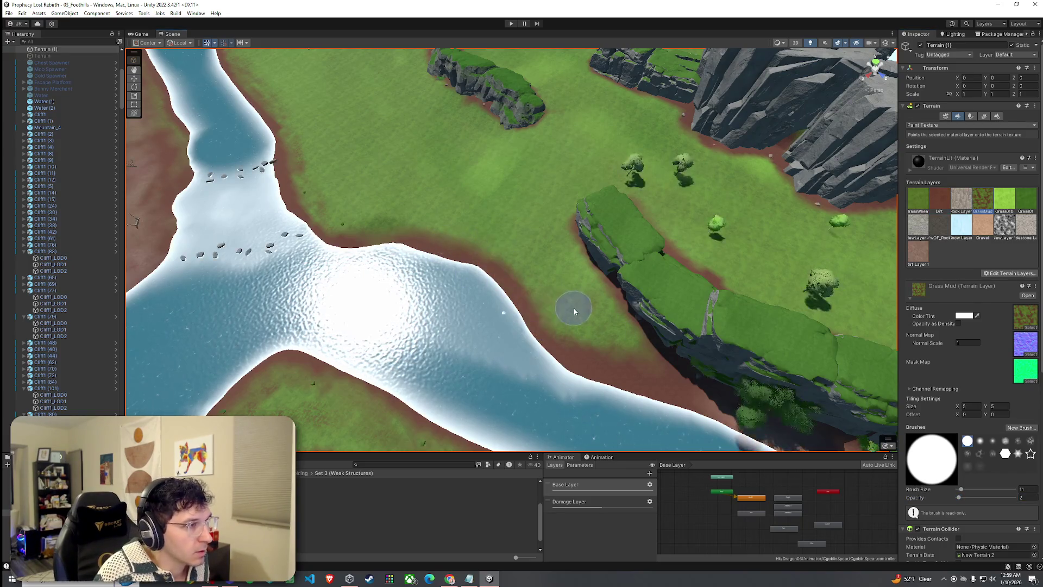
pyautogui.click(1034, 493)
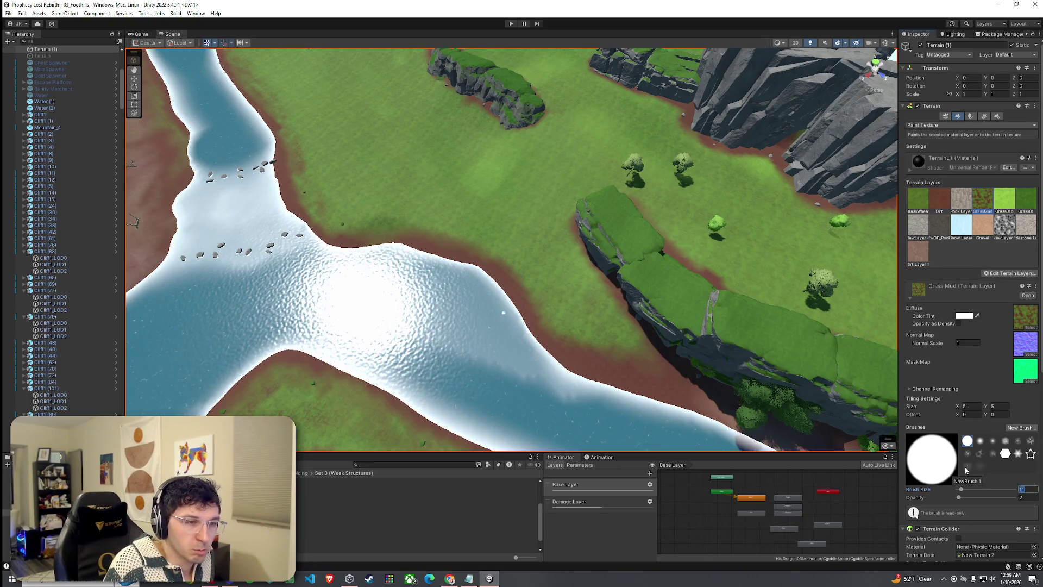
pyautogui.press('Tab')
pyautogui.write('1.5')
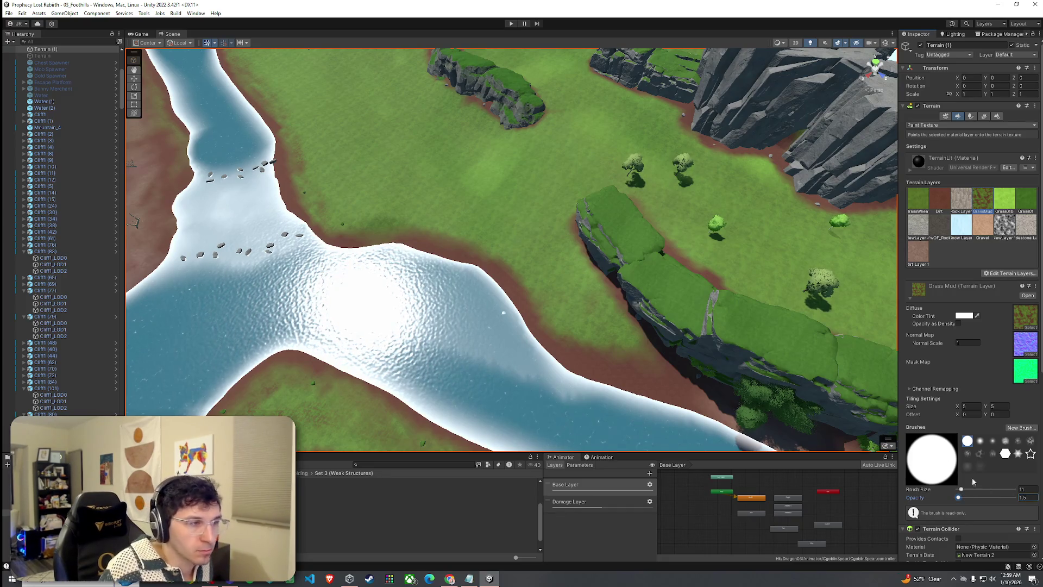
pyautogui.moveTo(559, 326)
pyautogui.mouseDown()
pyautogui.moveTo(494, 272)
pyautogui.moveTo(571, 326)
pyautogui.moveTo(502, 265)
pyautogui.mouseUp()
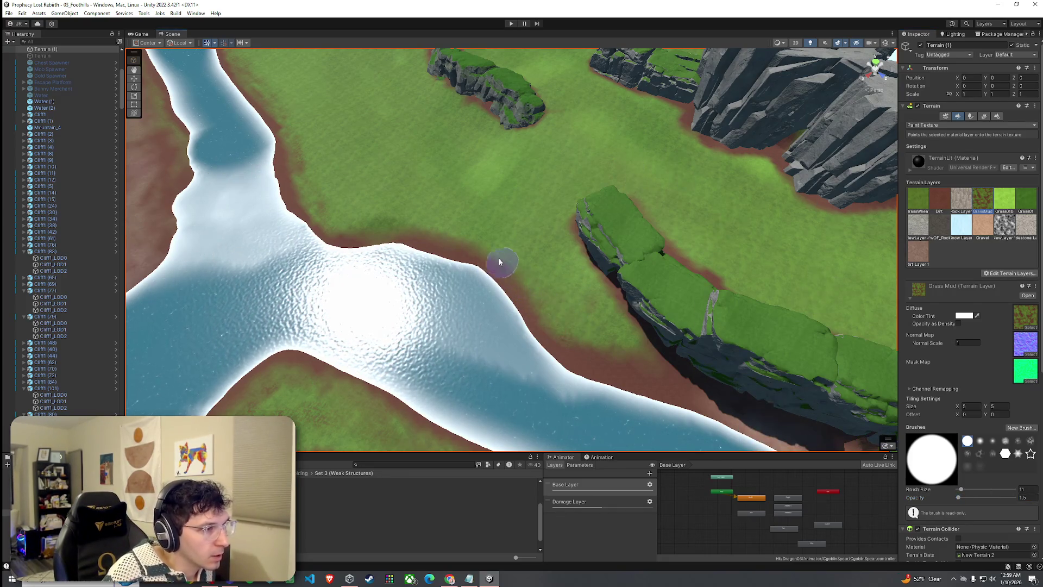
pyautogui.click(1021, 489)
pyautogui.write('5')
pyautogui.moveTo(620, 340)
pyautogui.mouseDown()
pyautogui.moveTo(531, 296)
pyautogui.moveTo(454, 236)
pyautogui.moveTo(359, 233)
pyautogui.moveTo(429, 235)
pyautogui.moveTo(511, 276)
pyautogui.mouseUp()
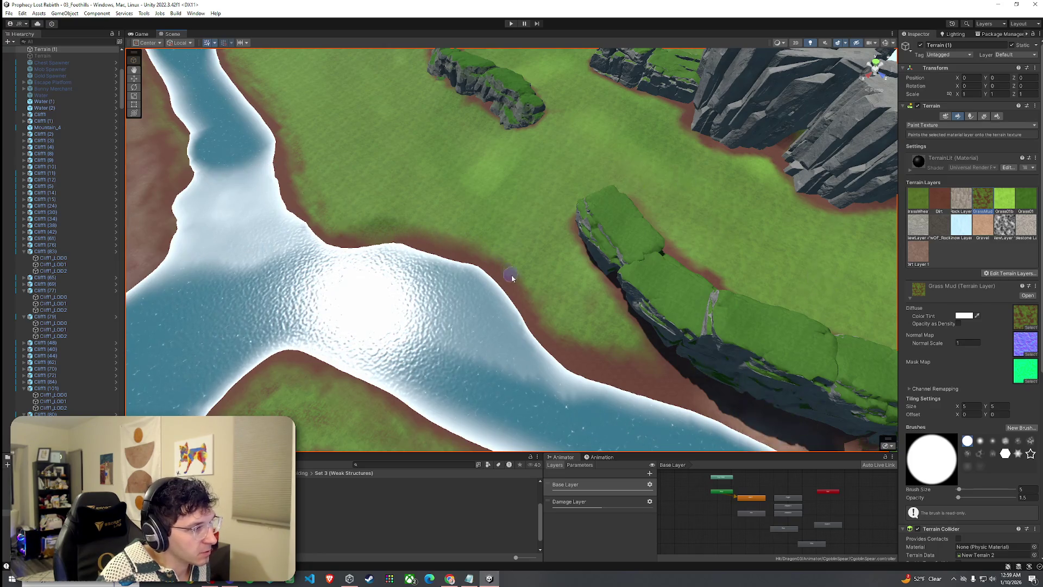
pyautogui.moveTo(561, 348)
pyautogui.mouseDown()
pyautogui.moveTo(503, 335)
pyautogui.moveTo(486, 350)
pyautogui.moveTo(478, 333)
pyautogui.moveTo(507, 295)
pyautogui.moveTo(685, 287)
pyautogui.moveTo(496, 272)
pyautogui.mouseUp()
# - Switch to Smooth Height and set the brush to size 20 and opacity 48.2
pyautogui.click(970, 125)
pyautogui.click(935, 170)
pyautogui.moveTo(543, 304); pyautogui.dragTo(501, 340)
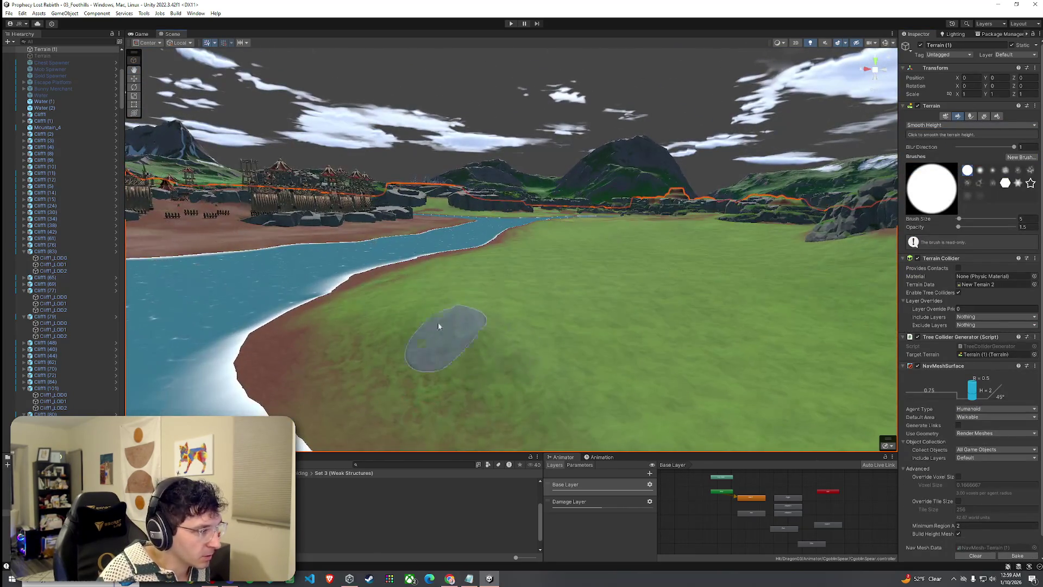
pyautogui.moveTo(959, 226); pyautogui.dragTo(965, 218)
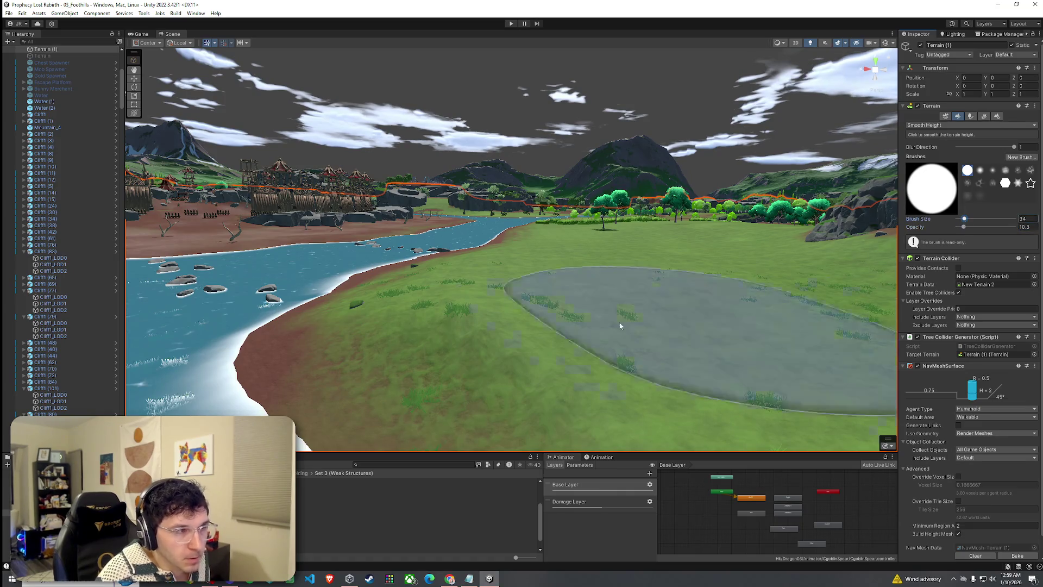
pyautogui.moveTo(531, 328)
pyautogui.mouseDown()
pyautogui.moveTo(638, 339)
pyautogui.moveTo(652, 326)
pyautogui.mouseUp()
pyautogui.moveTo(964, 226); pyautogui.dragTo(966, 218)
pyautogui.moveTo(483, 297)
pyautogui.mouseDown()
pyautogui.moveTo(618, 286)
pyautogui.moveTo(475, 263)
pyautogui.moveTo(492, 279)
pyautogui.moveTo(516, 275)
pyautogui.mouseUp()
pyautogui.moveTo(966, 218); pyautogui.dragTo(985, 227)
pyautogui.scroll(-3, 596, 237)
pyautogui.moveTo(605, 221)
pyautogui.mouseDown()
pyautogui.moveTo(623, 211)
pyautogui.moveTo(725, 223)
pyautogui.mouseUp()
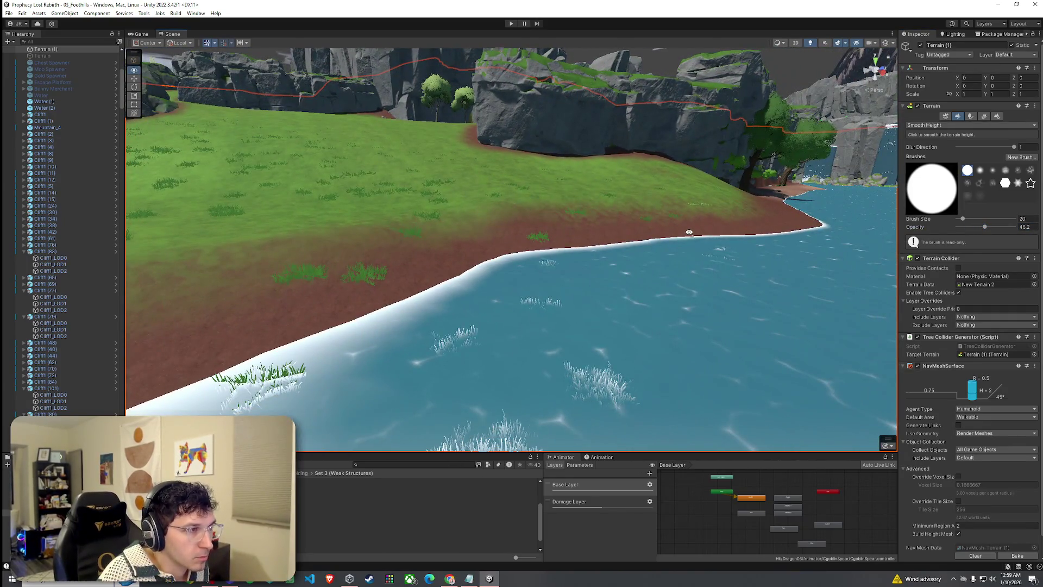
pyautogui.scroll(3, 669, 250)
pyautogui.moveTo(669, 250)
pyautogui.mouseDown()
pyautogui.moveTo(560, 267)
pyautogui.moveTo(673, 273)
pyautogui.moveTo(776, 317)
pyautogui.moveTo(640, 276)
pyautogui.mouseUp()
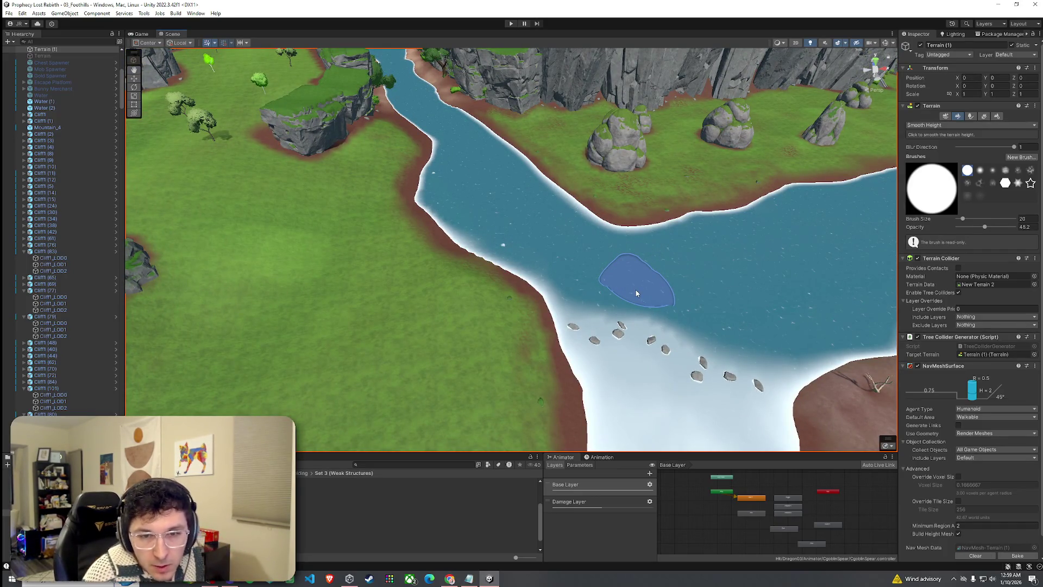
# - Smooth the left riverbank bend with Smooth Height, then save the scene via File > Save
pyautogui.click(9, 13)
pyautogui.click(22, 50)
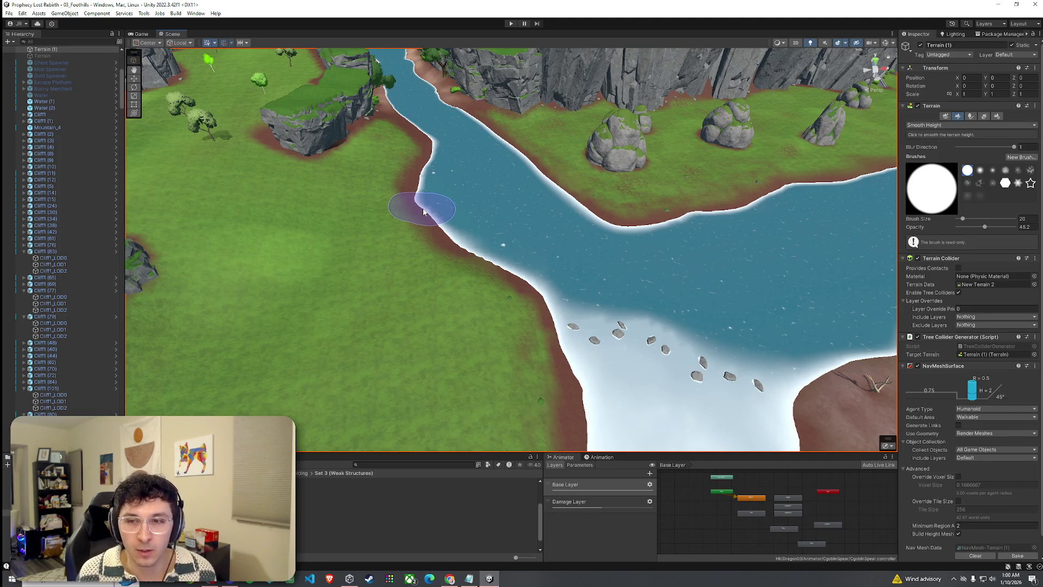
pyautogui.moveTo(421, 211); pyautogui.dragTo(441, 202)
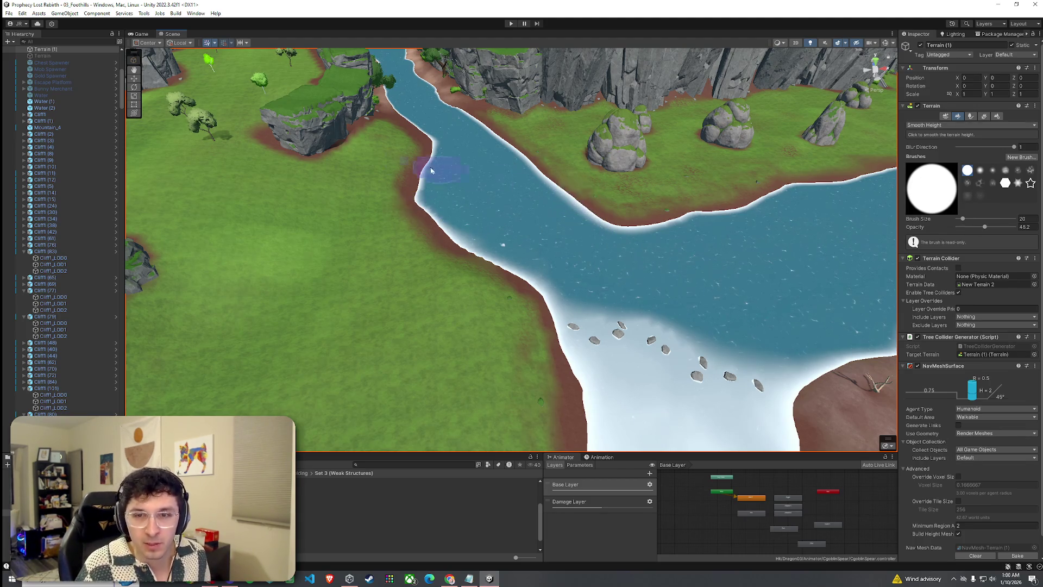
pyautogui.click(10, 13)
pyautogui.click(27, 53)
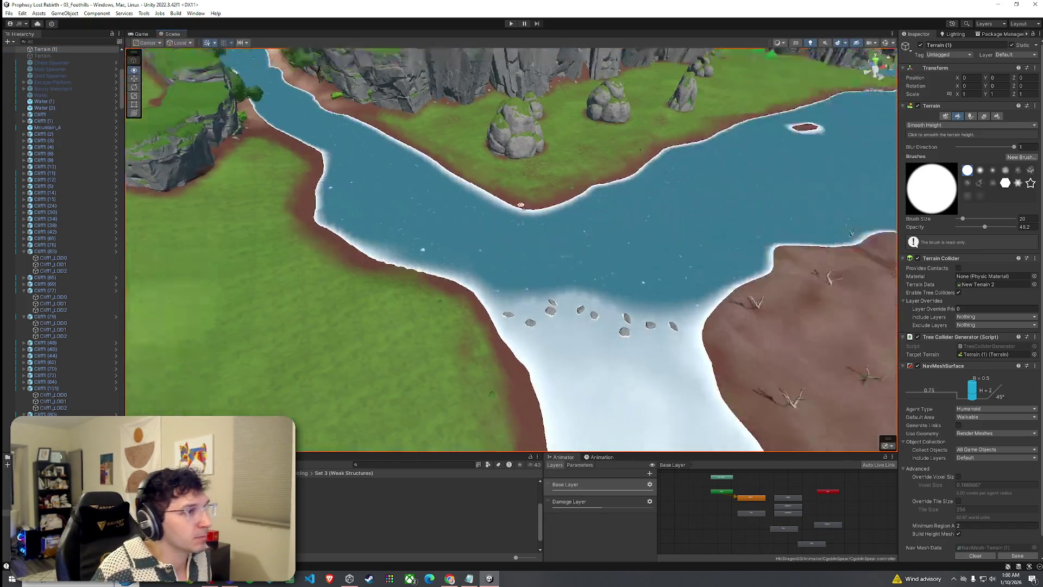
# - Fly past the cliffs to the goblin camp island, then save the scene
pyautogui.moveTo(520, 205)
pyautogui.mouseDown()
pyautogui.moveTo(578, 163)
pyautogui.moveTo(766, 167)
pyautogui.moveTo(619, 166)
pyautogui.moveTo(692, 114)
pyautogui.moveTo(492, 146)
pyautogui.moveTo(620, 207)
pyautogui.moveTo(587, 188)
pyautogui.mouseUp()
pyautogui.press('d')
pyautogui.click(9, 13)
pyautogui.click(32, 53)
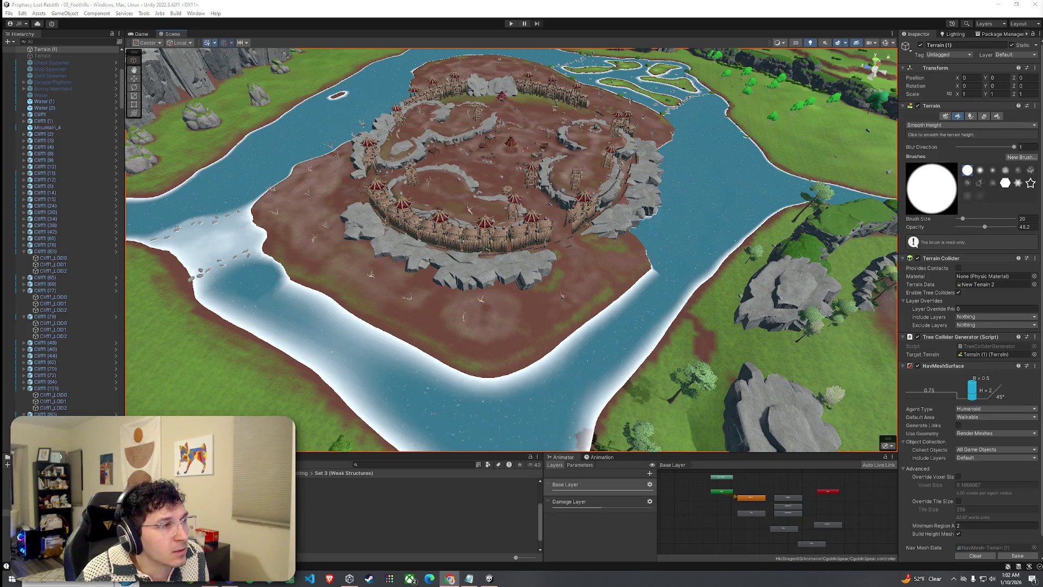
pyautogui.click(970, 125)
pyautogui.click(940, 156)
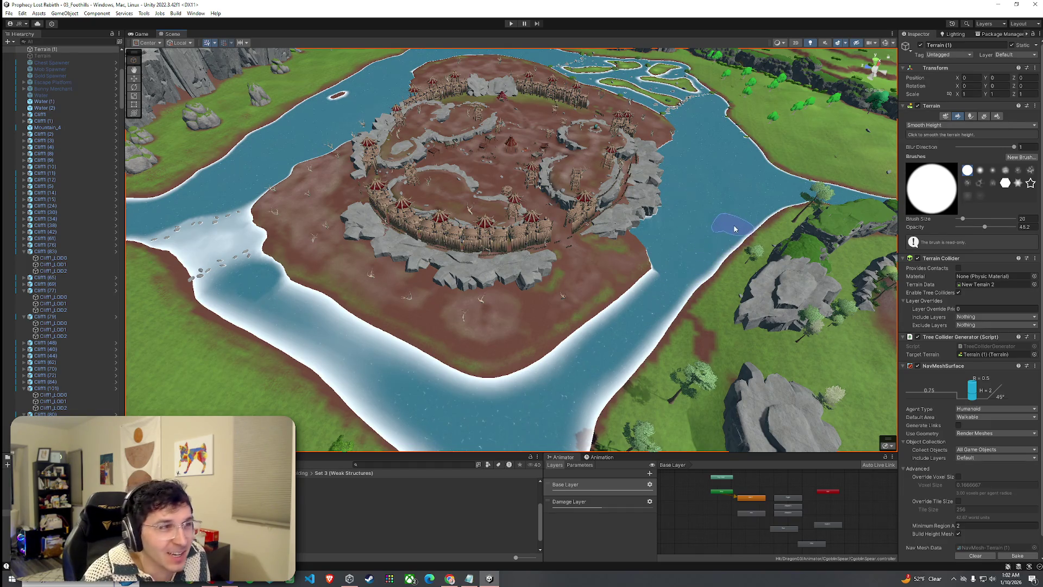
pyautogui.click(11, 13)
pyautogui.press('Escape')
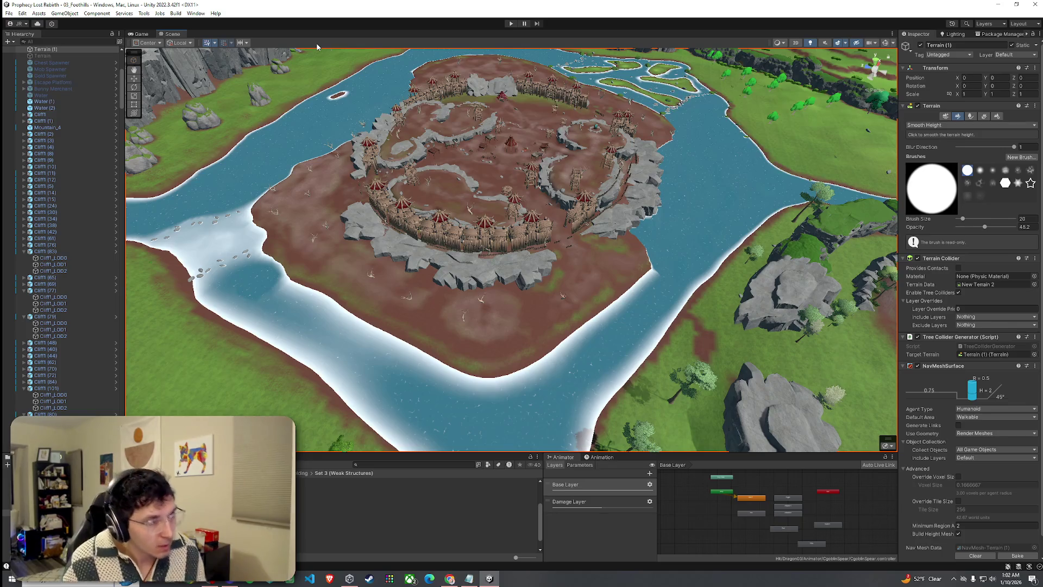
pyautogui.click(936, 125)
pyautogui.click(936, 171)
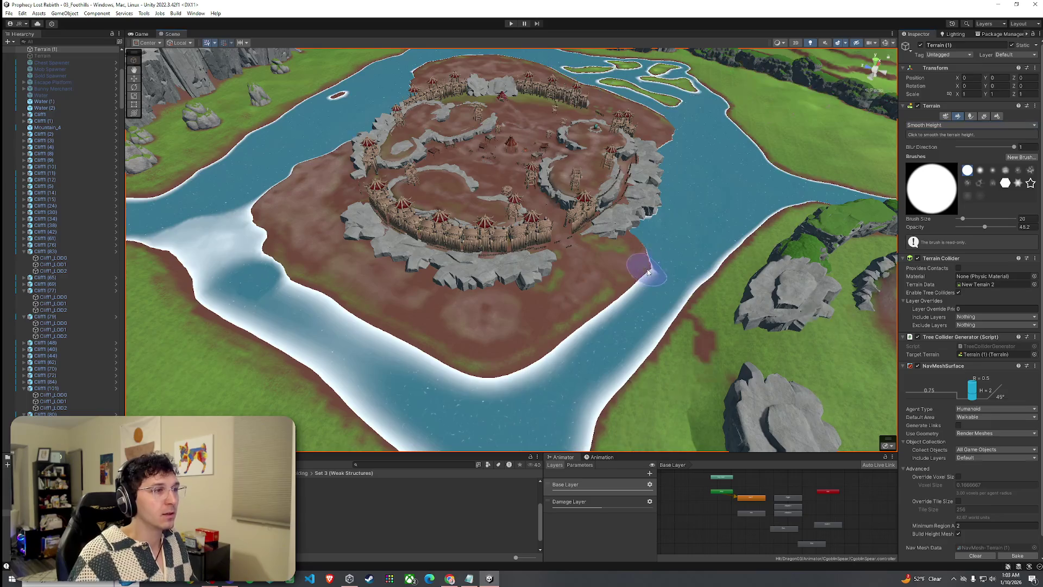
pyautogui.moveTo(658, 271)
pyautogui.mouseDown()
pyautogui.moveTo(524, 283)
pyautogui.moveTo(614, 285)
pyautogui.mouseUp()
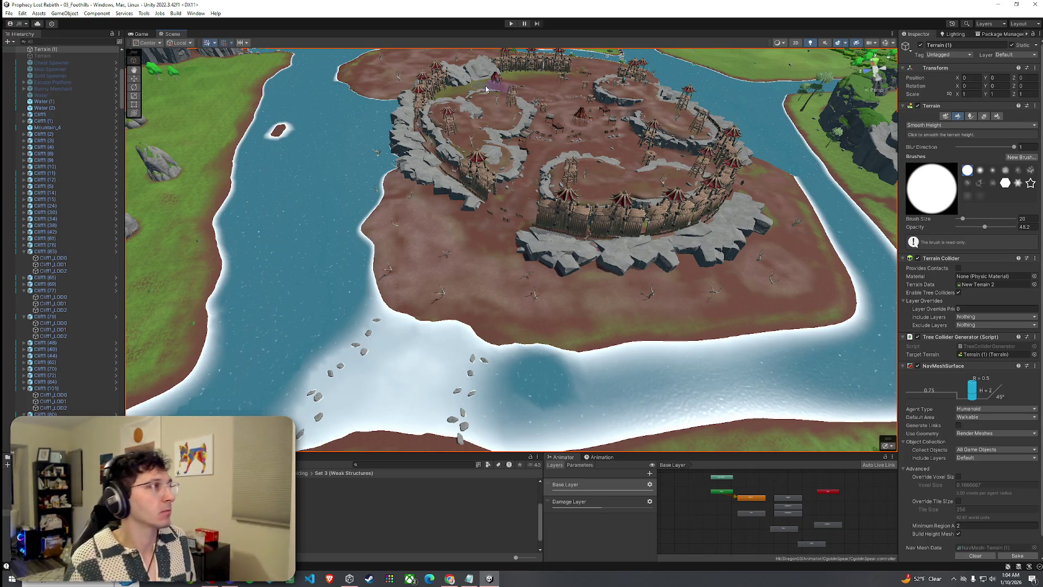
pyautogui.moveTo(473, 268)
pyautogui.mouseDown()
pyautogui.moveTo(650, 199)
pyautogui.moveTo(618, 192)
pyautogui.moveTo(644, 178)
pyautogui.moveTo(467, 189)
pyautogui.moveTo(509, 181)
pyautogui.moveTo(573, 222)
pyautogui.moveTo(355, 149)
pyautogui.moveTo(487, 124)
pyautogui.moveTo(522, 136)
pyautogui.moveTo(497, 116)
pyautogui.mouseUp()
# - Fly over the river, waterfall and cliffs to review the terrain, then save the 03_Foothills scene
pyautogui.press('f')
pyautogui.moveTo(936, 293)
pyautogui.mouseDown()
pyautogui.moveTo(928, 264)
pyautogui.moveTo(791, 308)
pyautogui.moveTo(215, 307)
pyautogui.moveTo(20, 231)
pyautogui.moveTo(141, 239)
pyautogui.moveTo(761, 228)
pyautogui.mouseUp()
pyautogui.press('w')
pyautogui.press('s')
pyautogui.moveTo(1012, 226)
pyautogui.mouseDown()
pyautogui.moveTo(1002, 291)
pyautogui.moveTo(954, 313)
pyautogui.mouseUp()
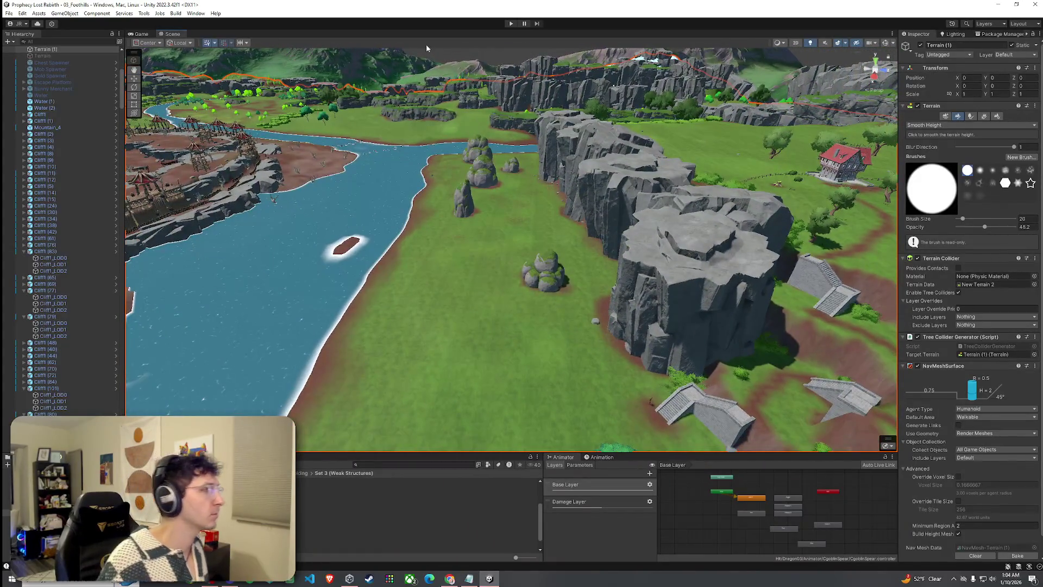
pyautogui.click(9, 13)
pyautogui.click(95, 52)
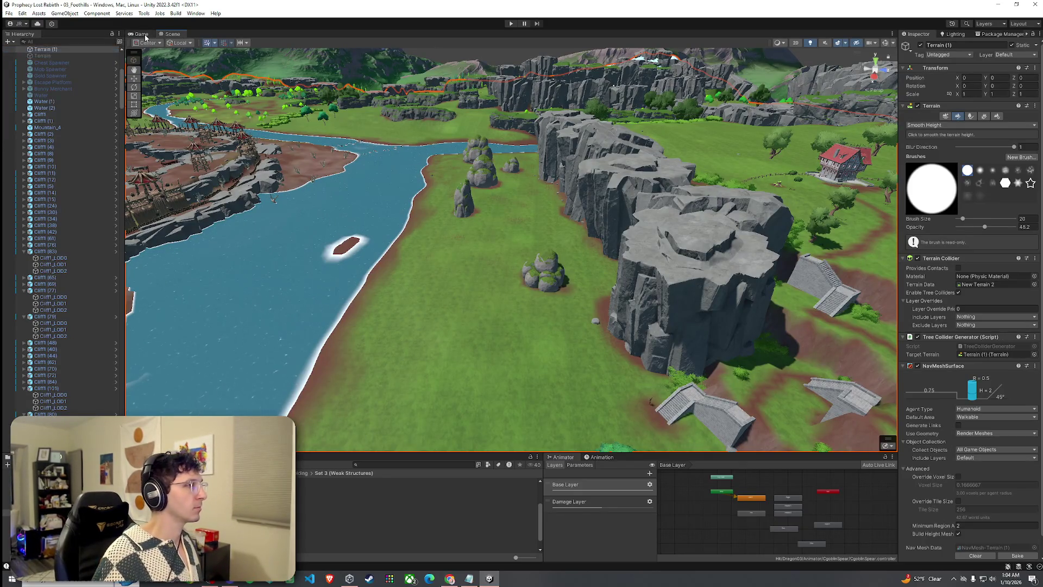
# - Launch Build And Run from the File menu so the player build starts compiling scripts
pyautogui.click(11, 13)
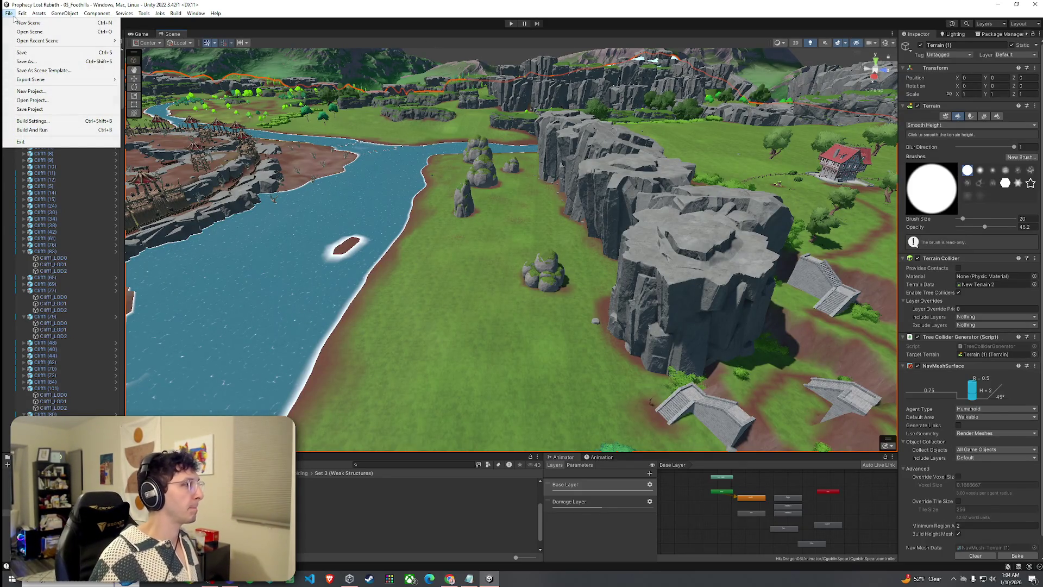
pyautogui.click(46, 134)
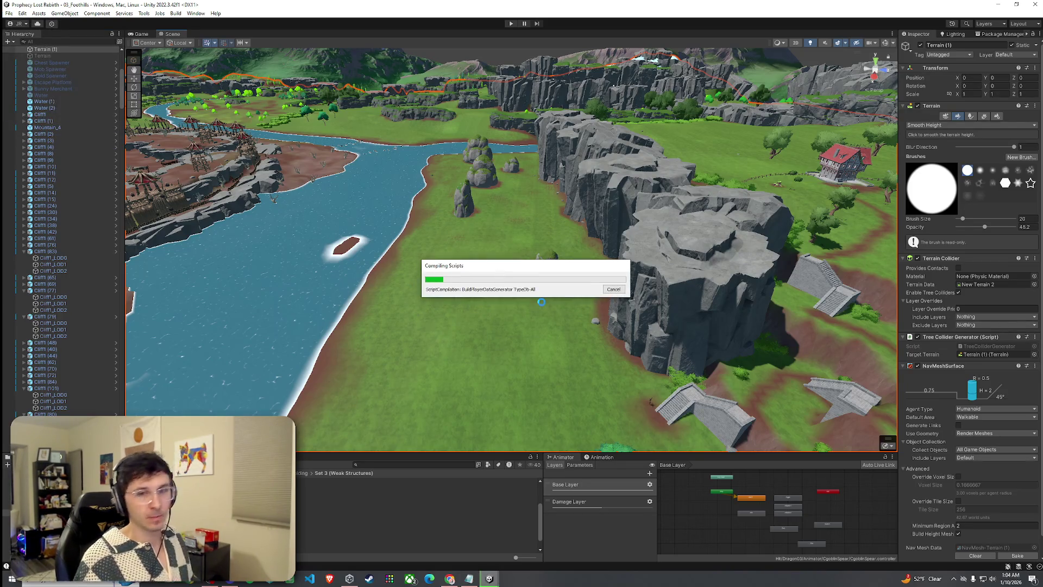
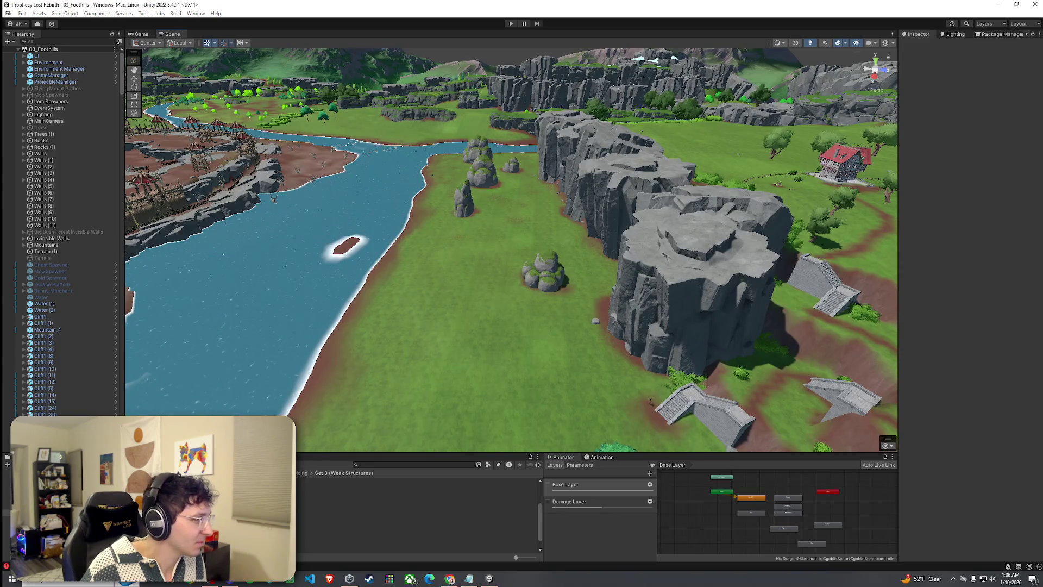
# - Build and run the Prophecy Lost standalone game
pyautogui.click(8, 13)
pyautogui.press('Escape')
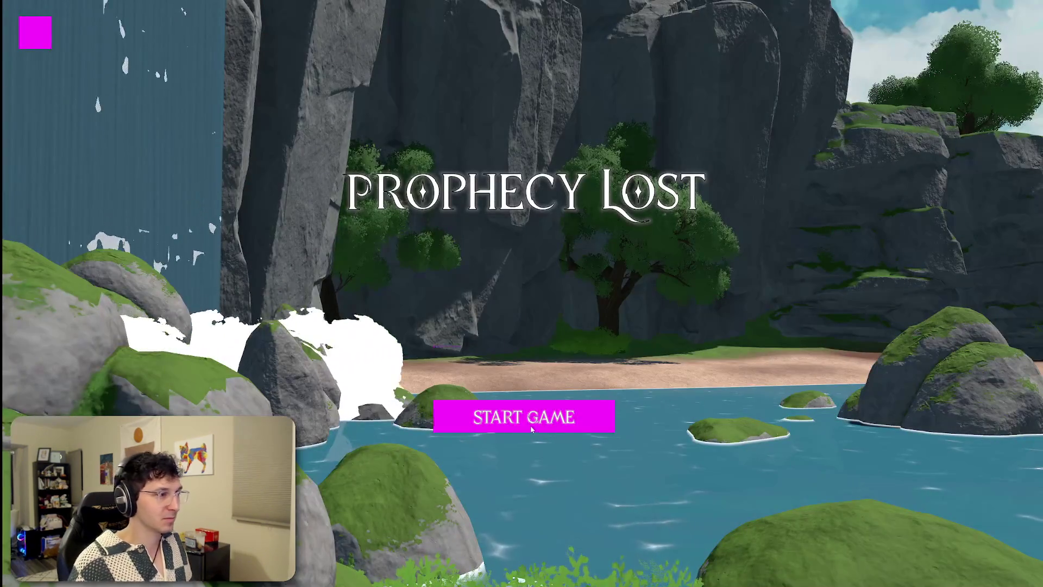
# - Start the game, run across the red-dirt camp to the tower, then close the game window
pyautogui.click(604, 417)
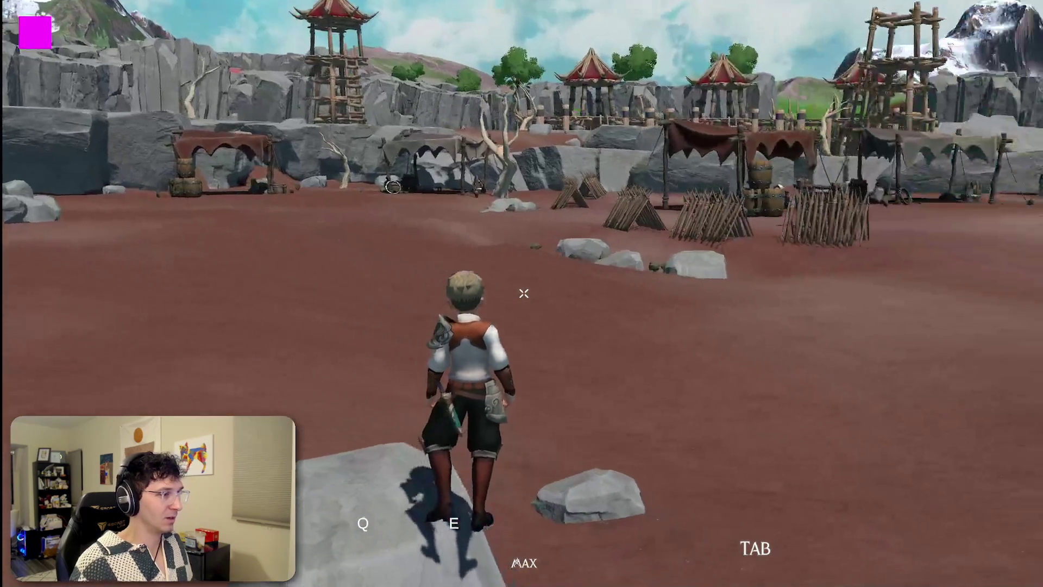
pyautogui.press('w')
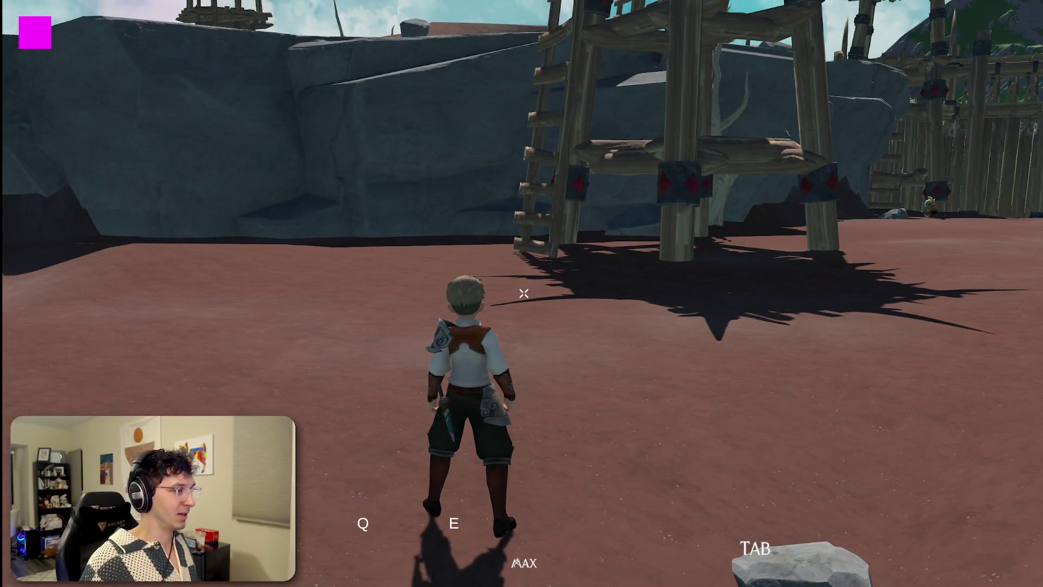
pyautogui.press('super')
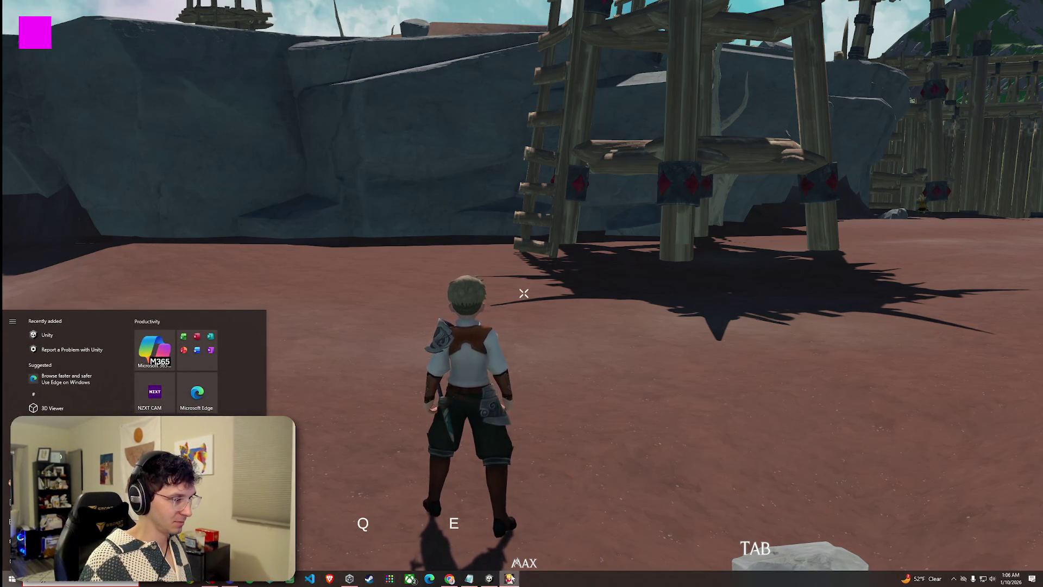
pyautogui.rightClick(509, 579)
pyautogui.click(507, 562)
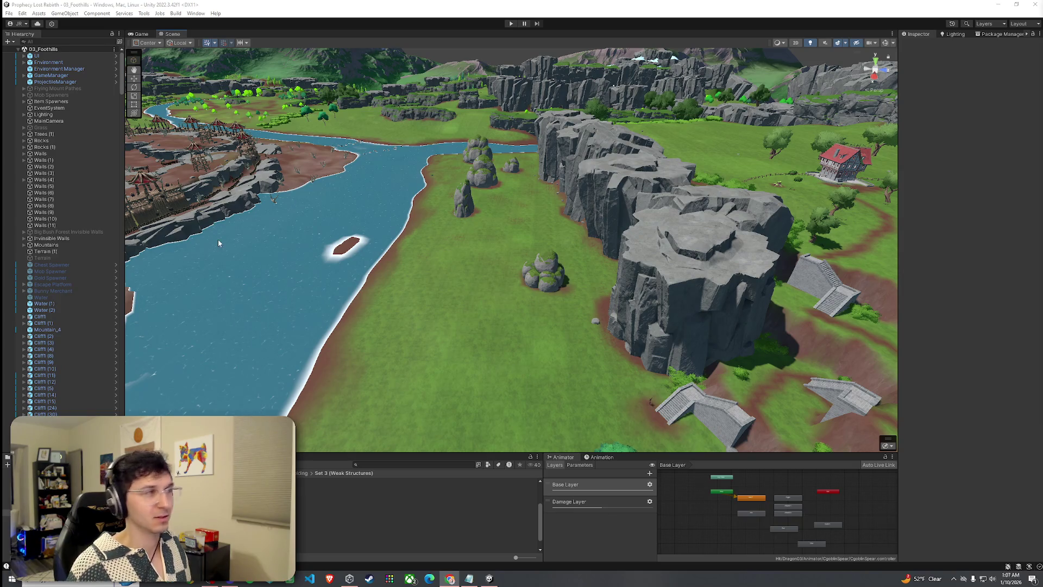
# - Bring up the Game view and maximize it to fill the editor
pyautogui.click(9, 13)
pyautogui.click(181, 34)
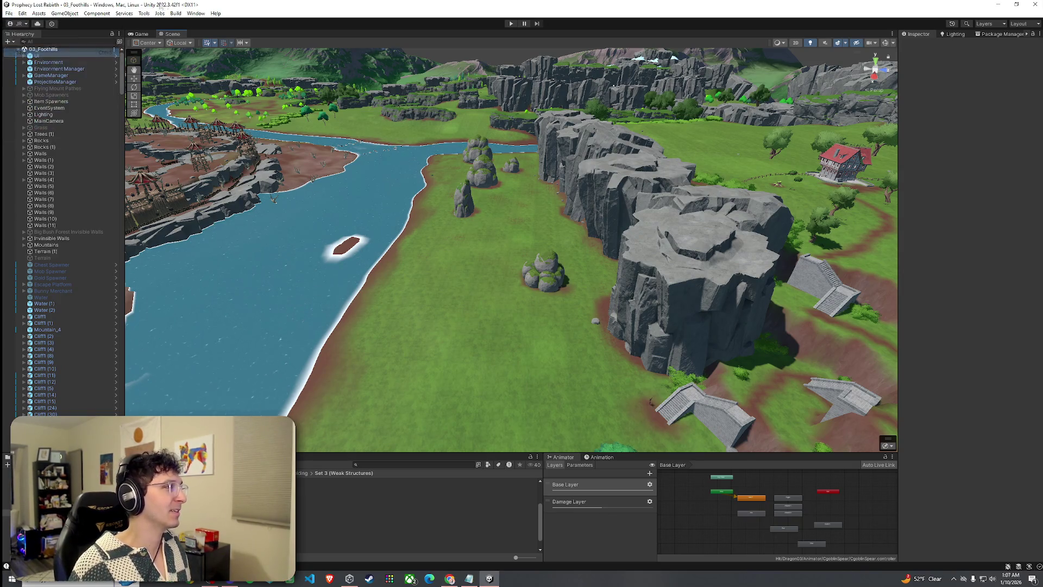
pyautogui.click(143, 35)
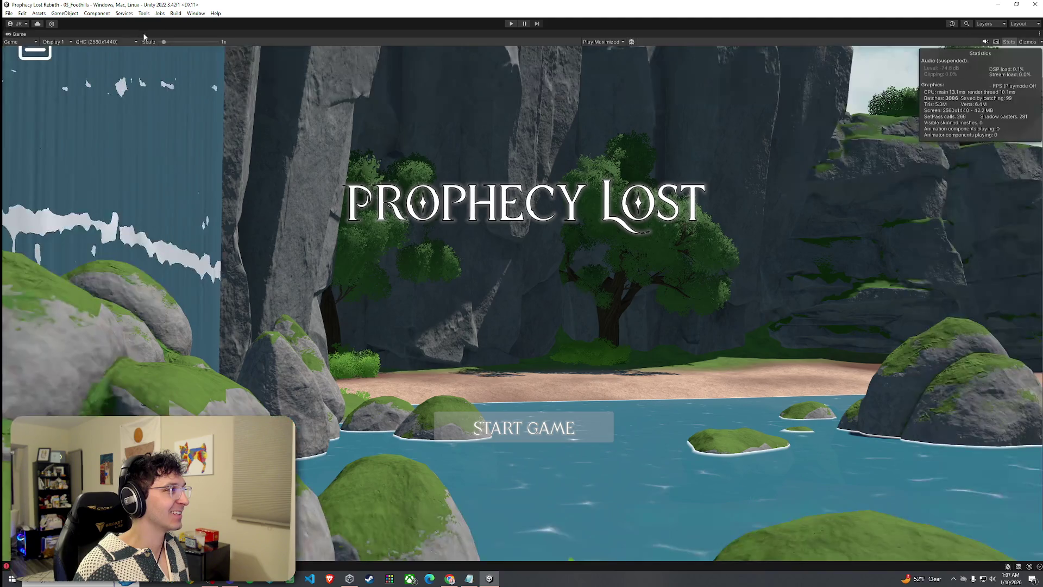
pyautogui.doubleClick(140, 34)
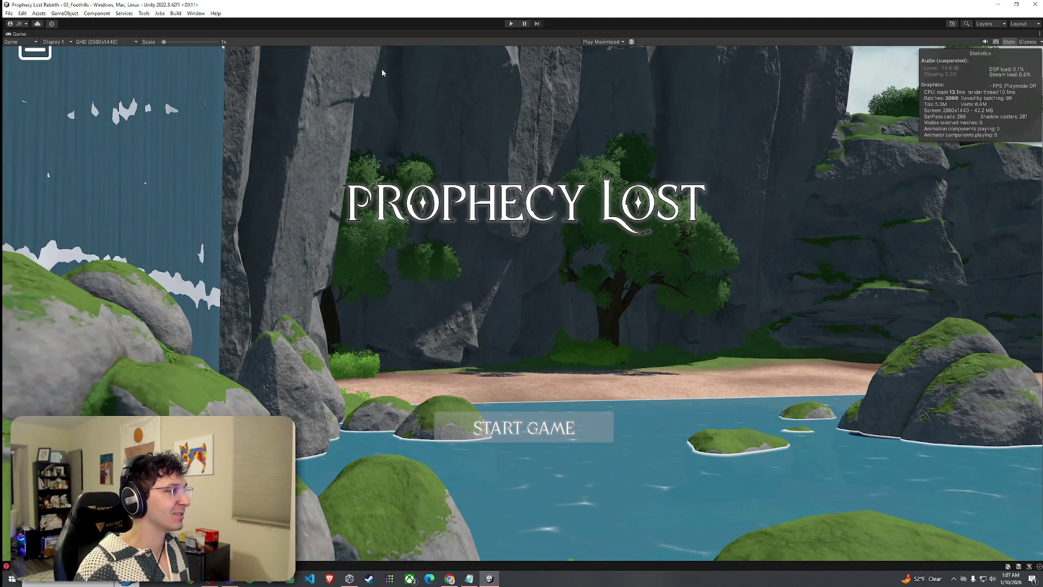
# - Fine-tune the Game view scale, enter play mode and start the game from the title screen
pyautogui.click(161, 43)
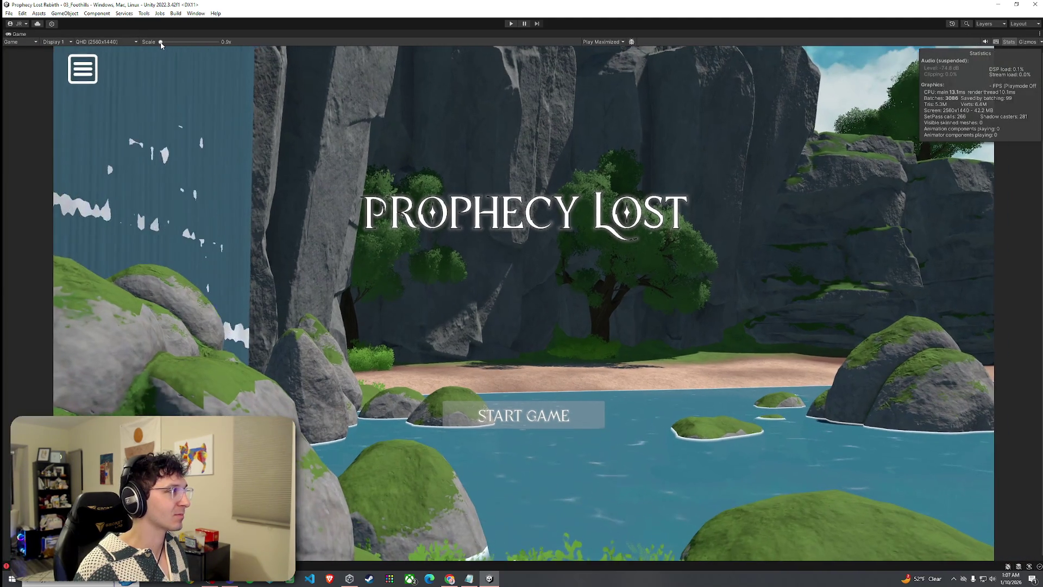
pyautogui.moveTo(161, 45); pyautogui.dragTo(163, 45)
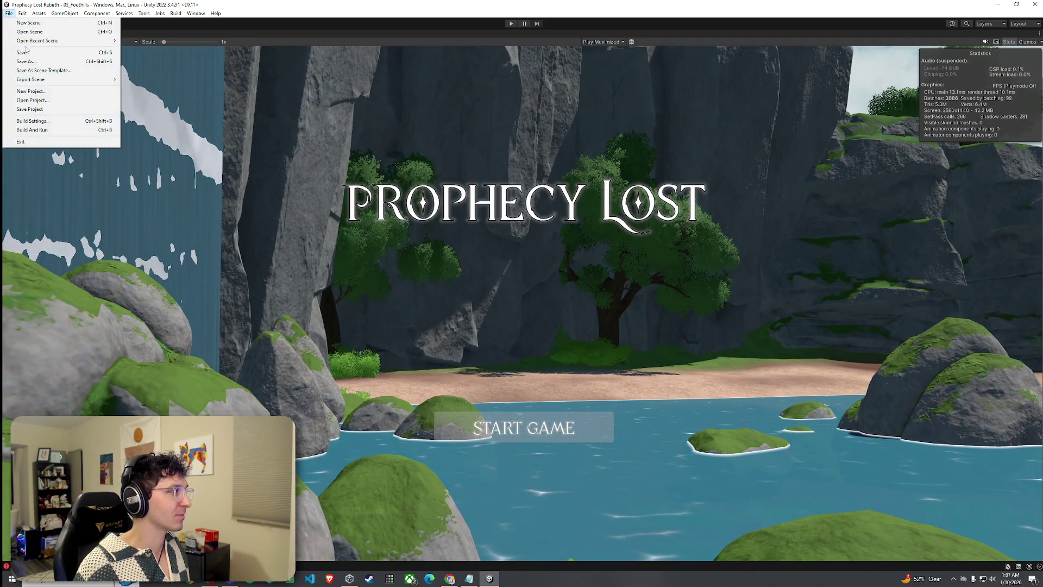
pyautogui.hotkey('ctrl', 'p')
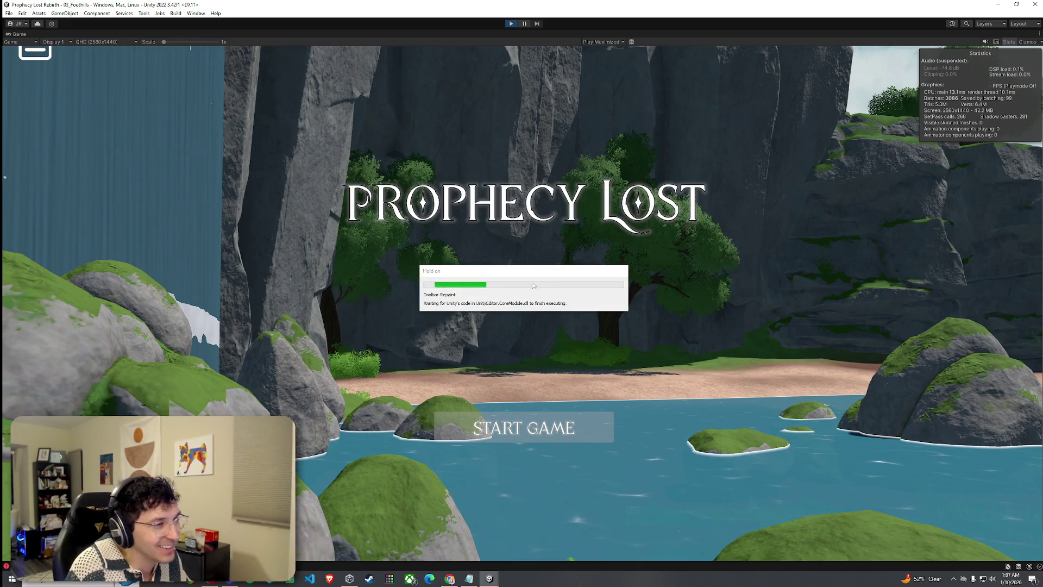
pyautogui.click(538, 431)
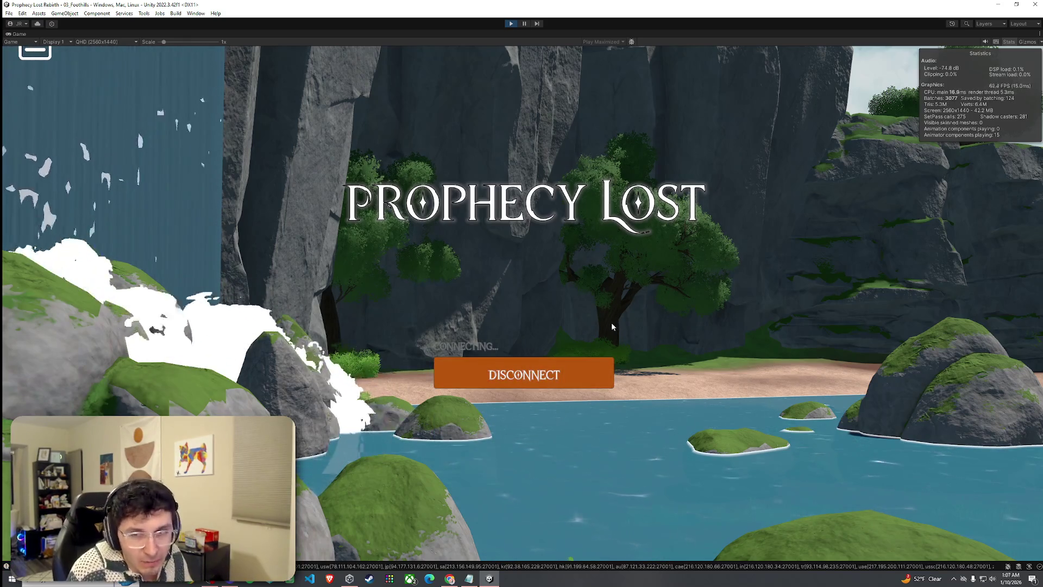
# - Run the character into the camp and jump onto the rock pile by the stake fences
pyautogui.press('w')
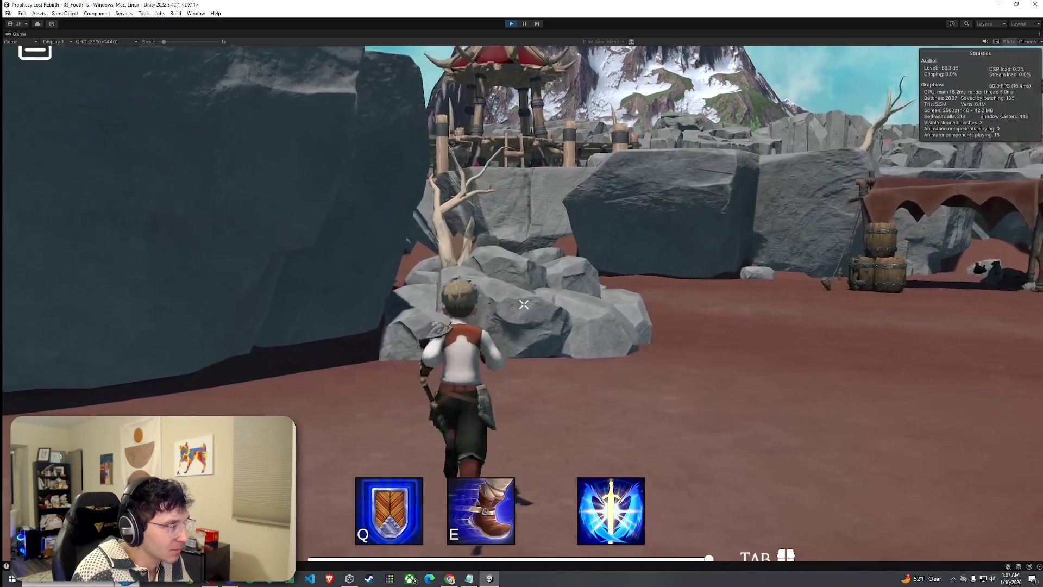
pyautogui.press('space')
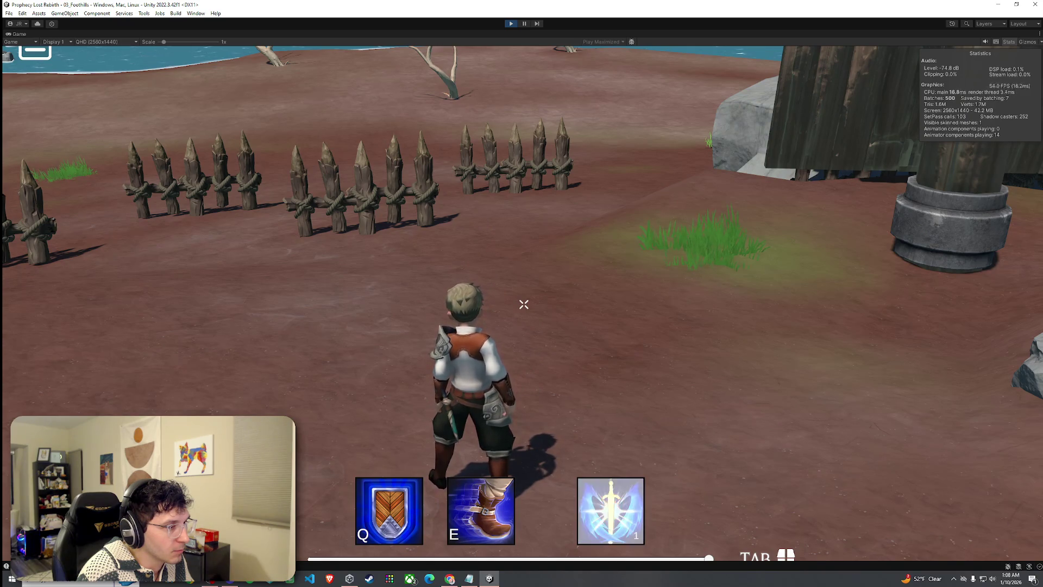
# - Run along the riverbank past the dead tree and big rock toward the cliffs
pyautogui.press('w')
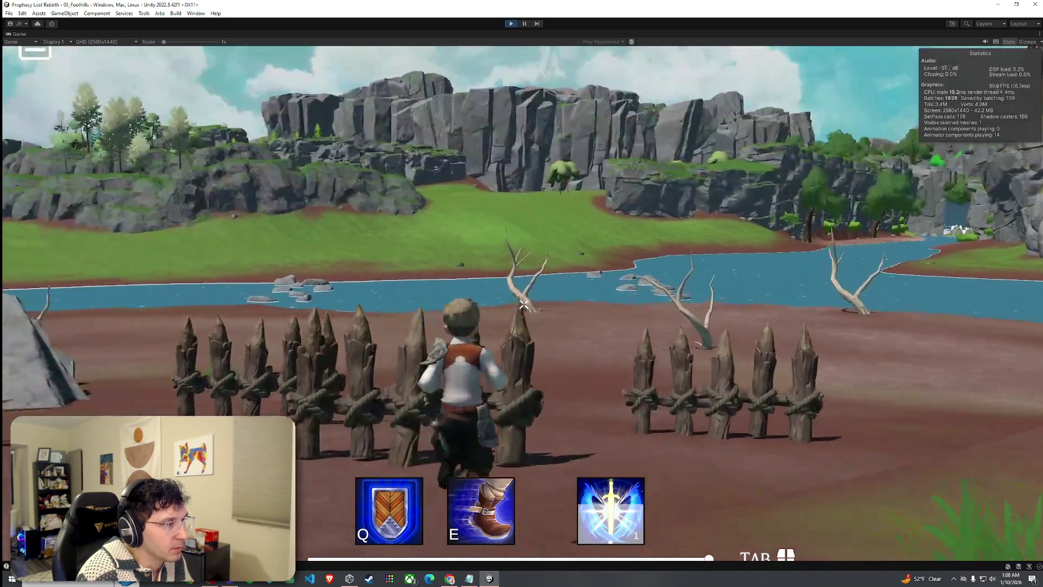
pyautogui.press('w')
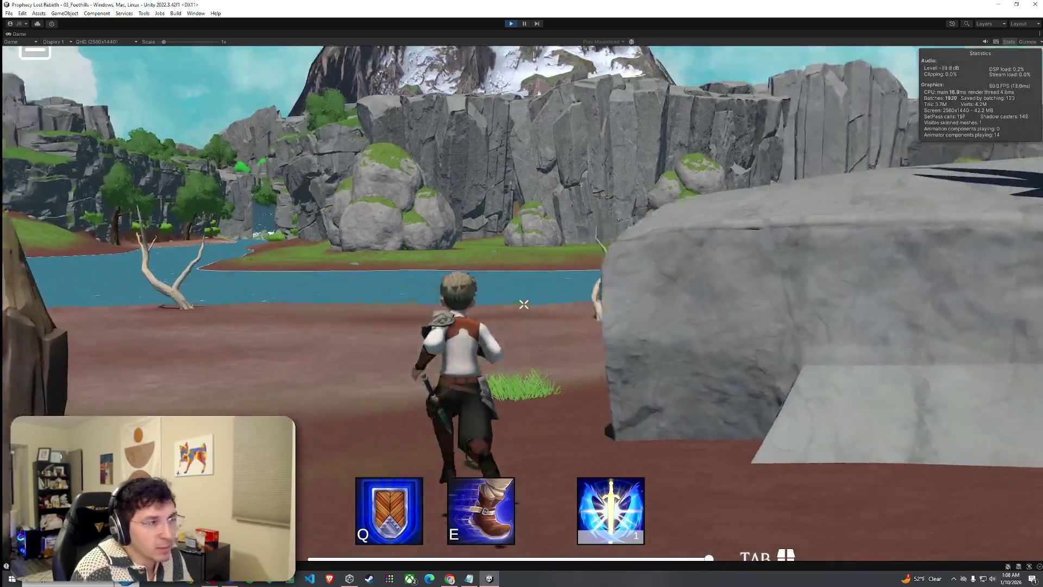
pyautogui.press('w')
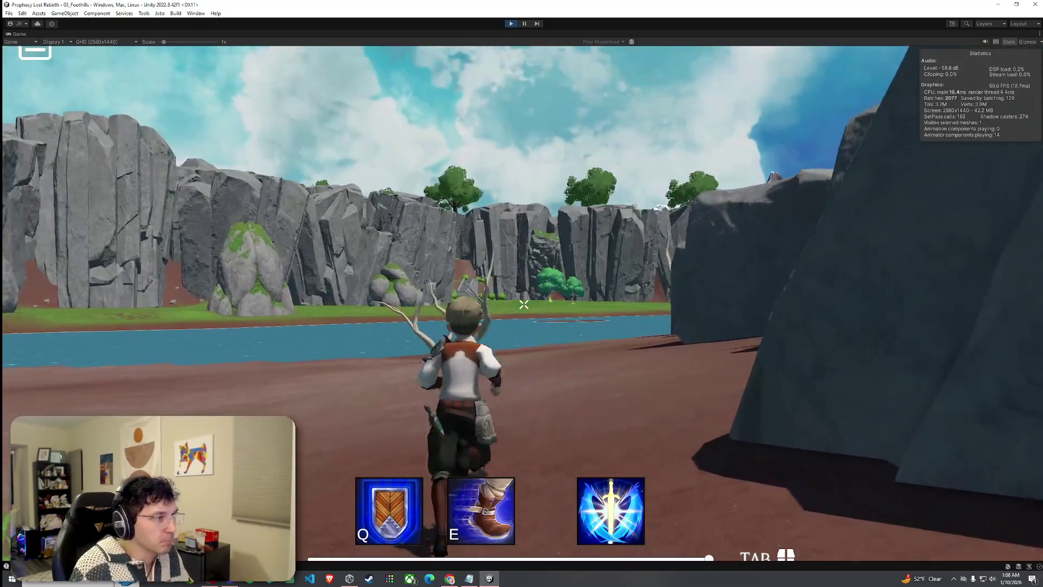
pyautogui.press('w')
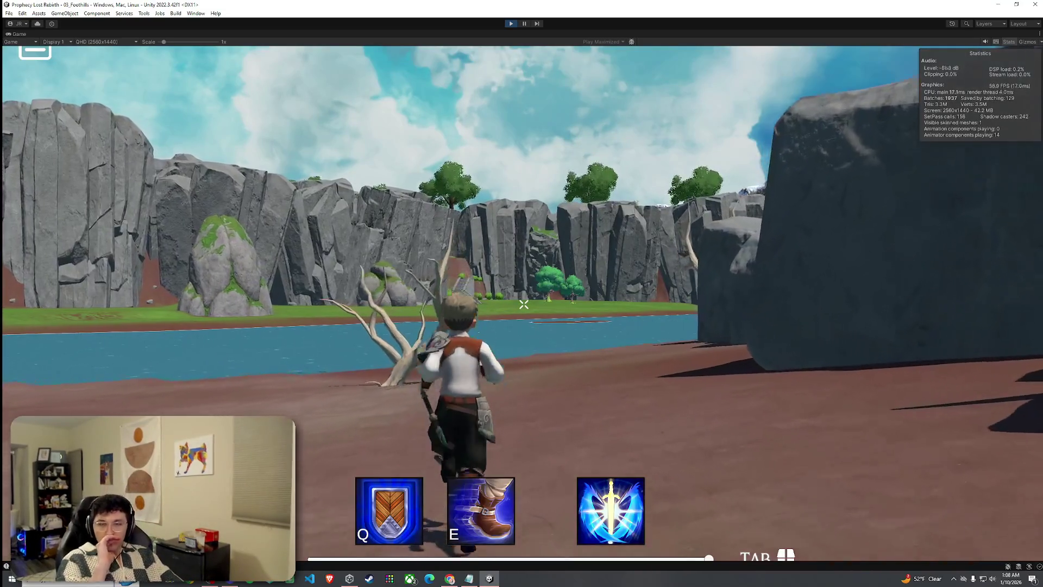
pyautogui.press('w')
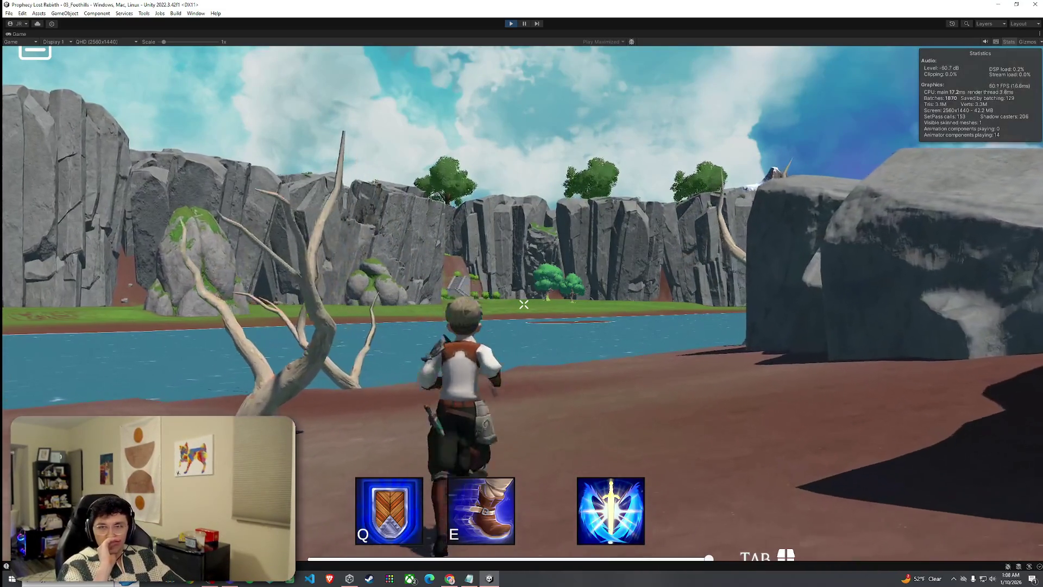
pyautogui.press('w')
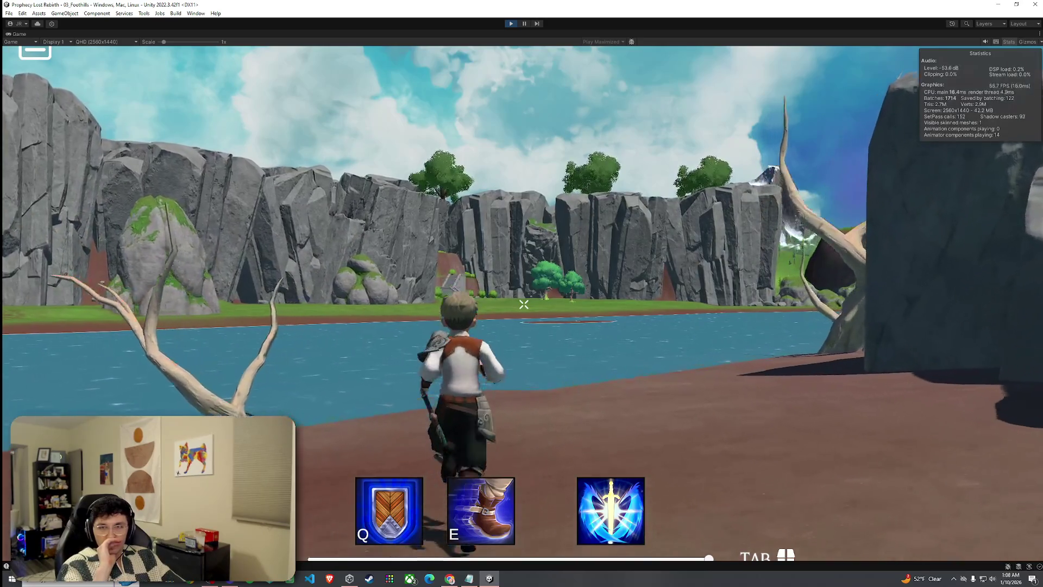
pyautogui.press('w')
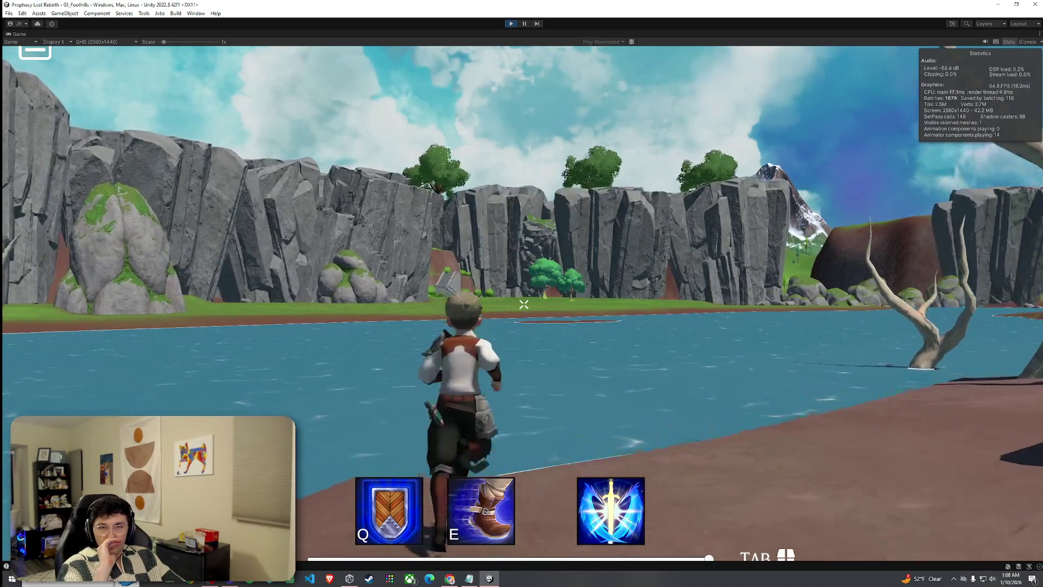
pyautogui.press('w')
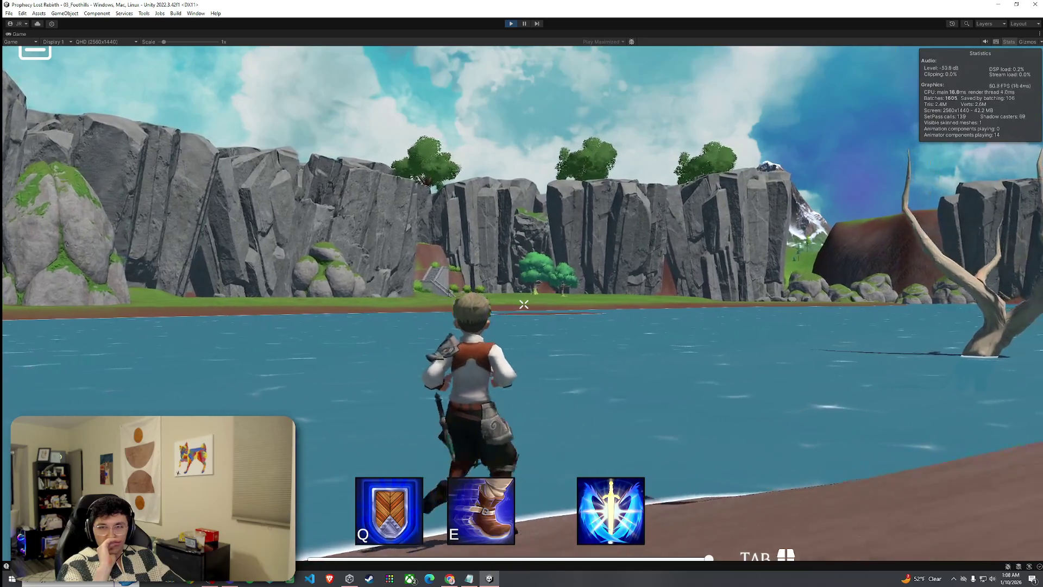
# - Wade into the river and swim across toward the mossy boulders and cliffs
pyautogui.press('w')
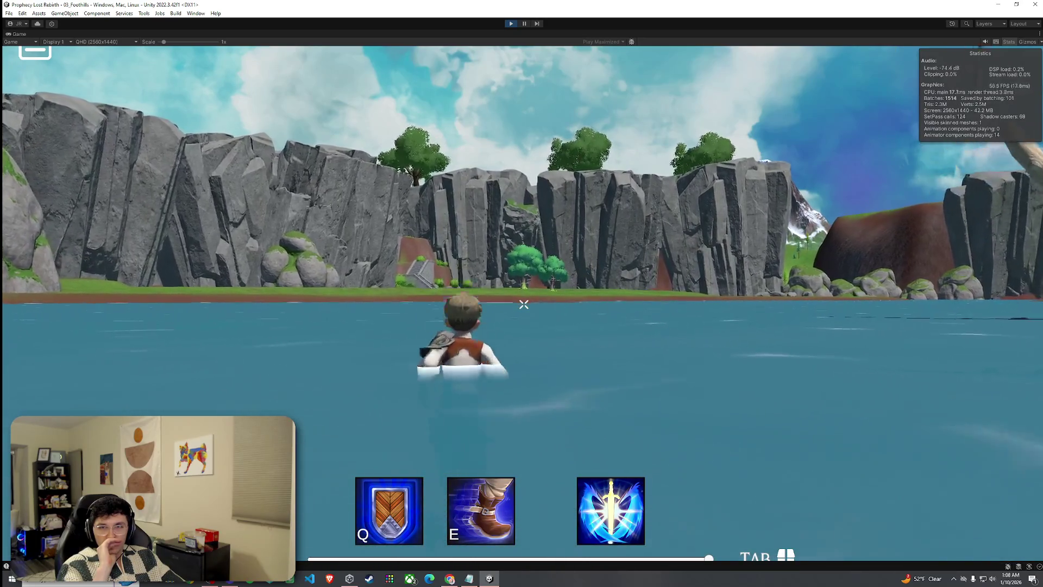
pyautogui.press('w')
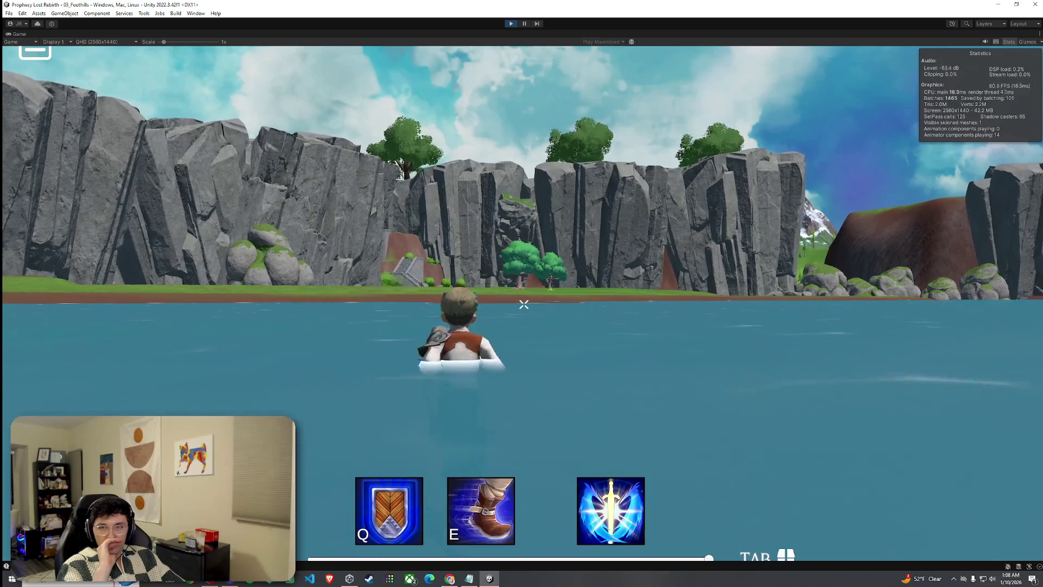
pyautogui.press('w')
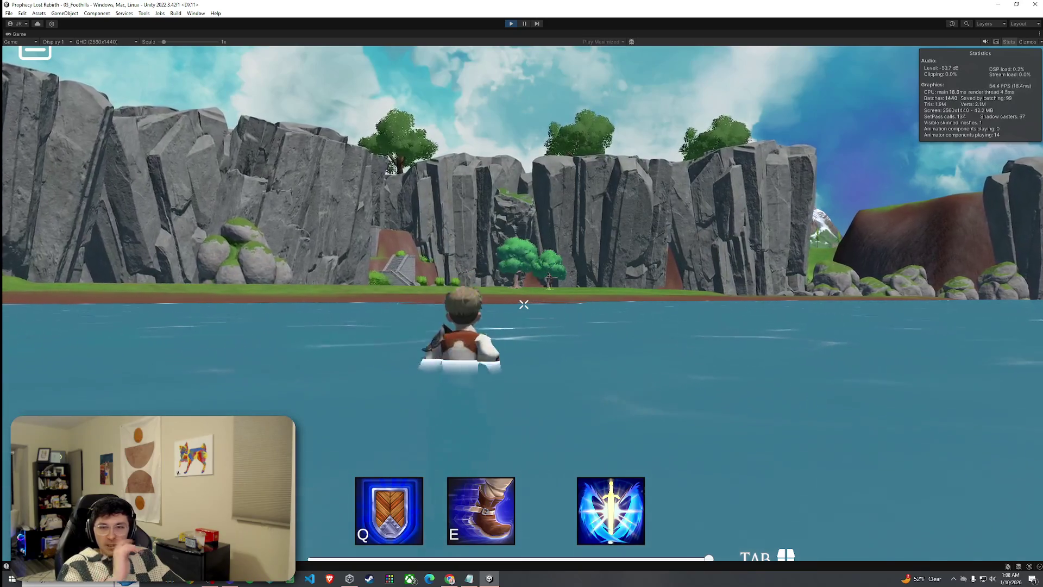
pyautogui.press('w')
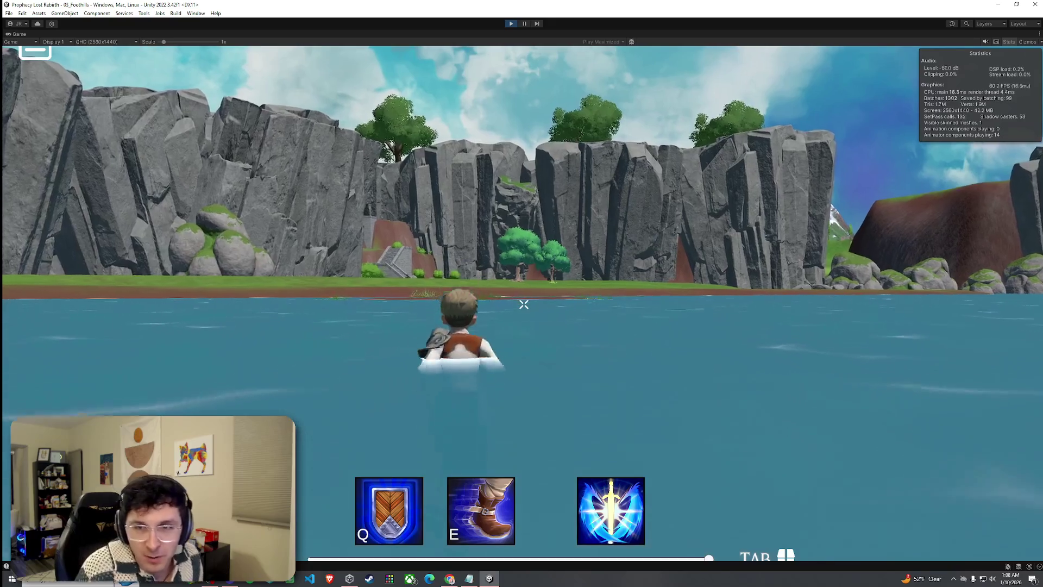
pyautogui.press('w')
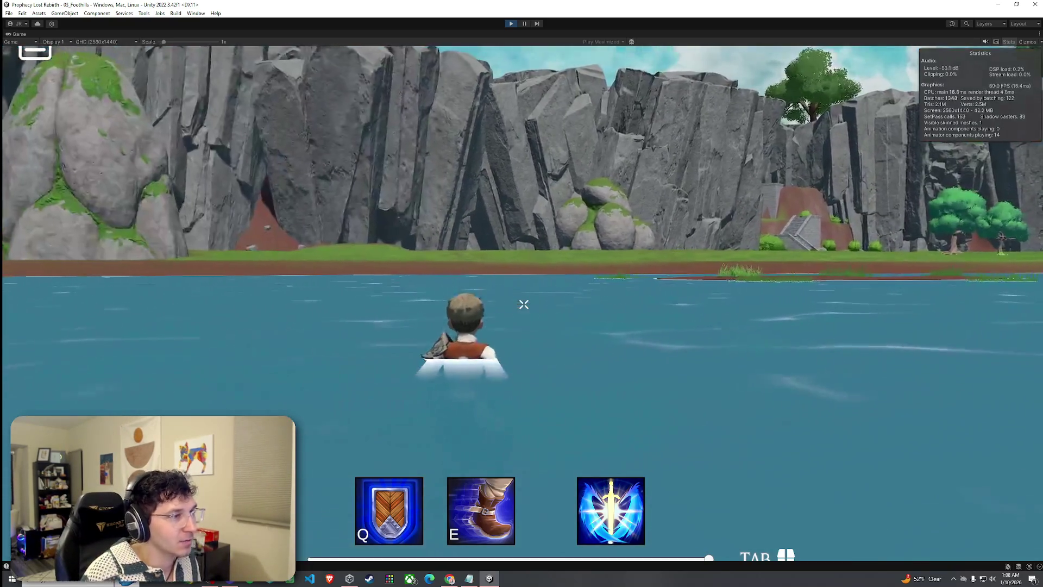
pyautogui.press('w')
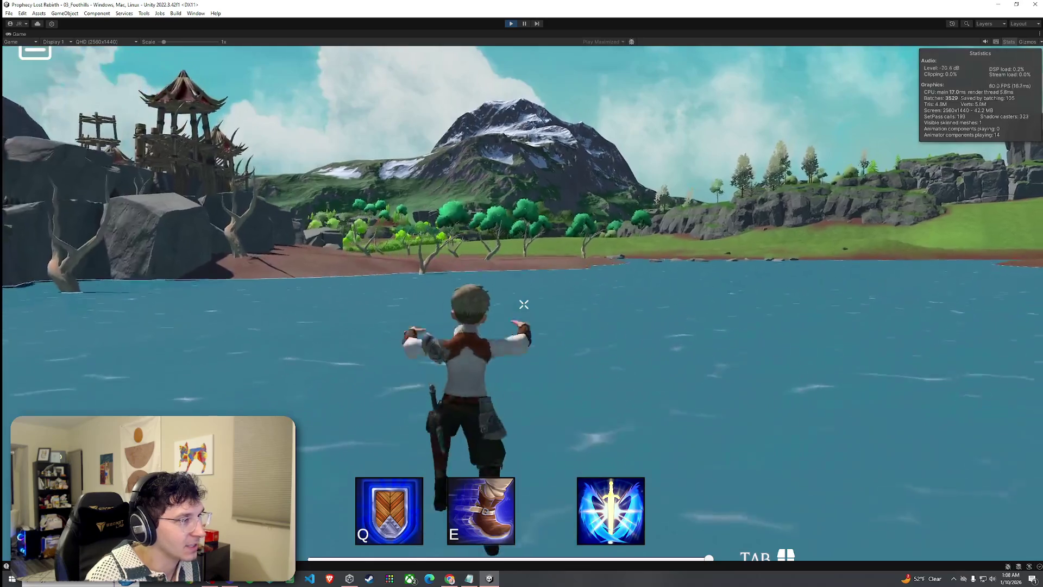
# - Swim back to the shore and run out of the lake onto the grass
pyautogui.press('w')
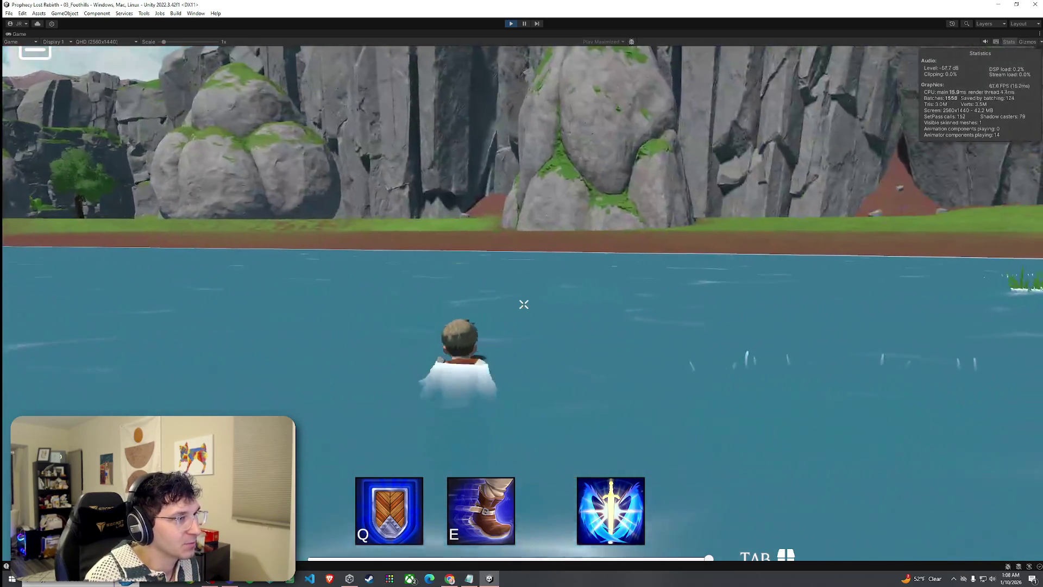
pyautogui.press('w')
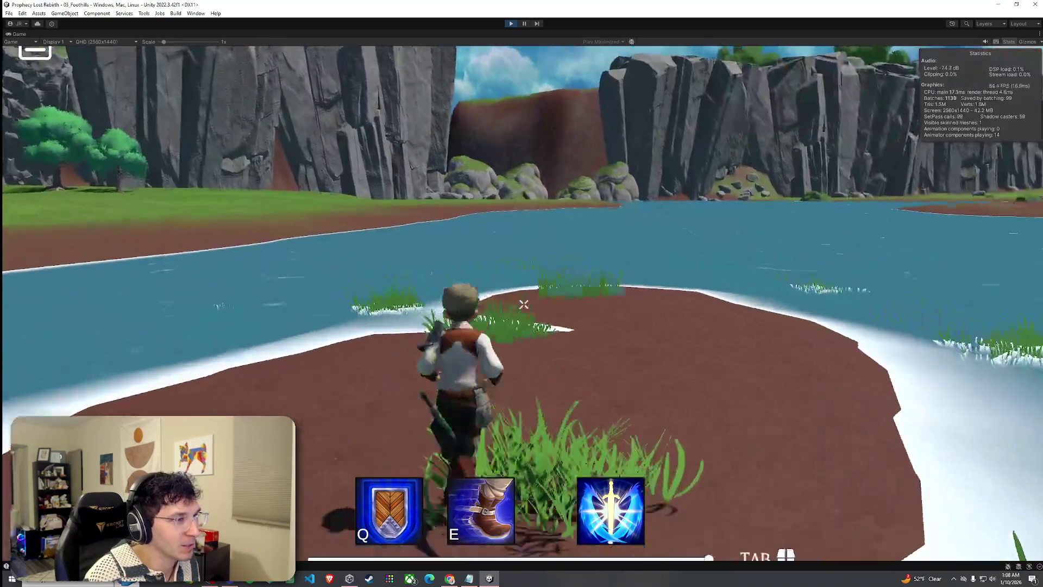
pyautogui.press('w')
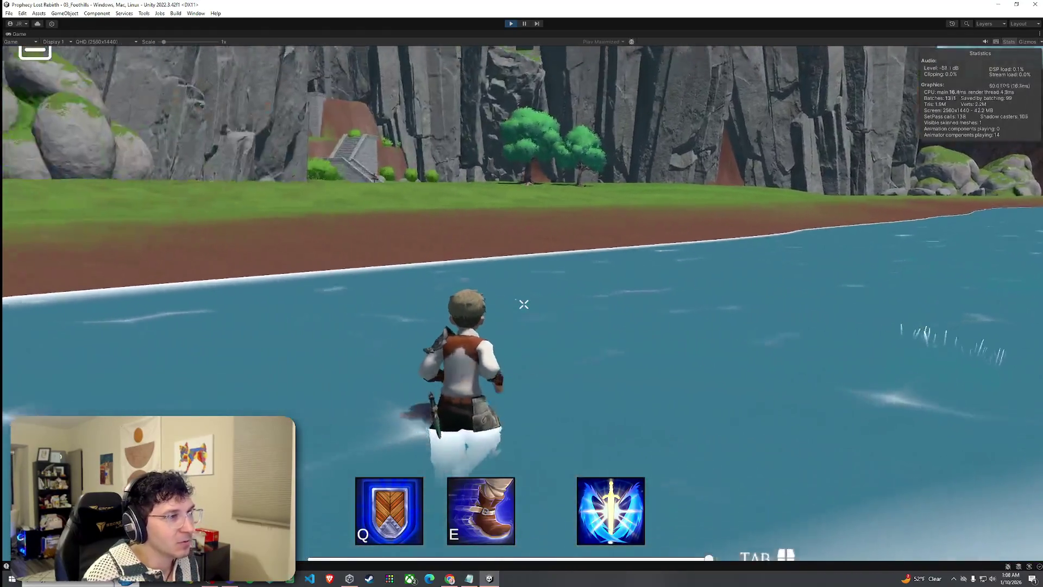
pyautogui.press('w')
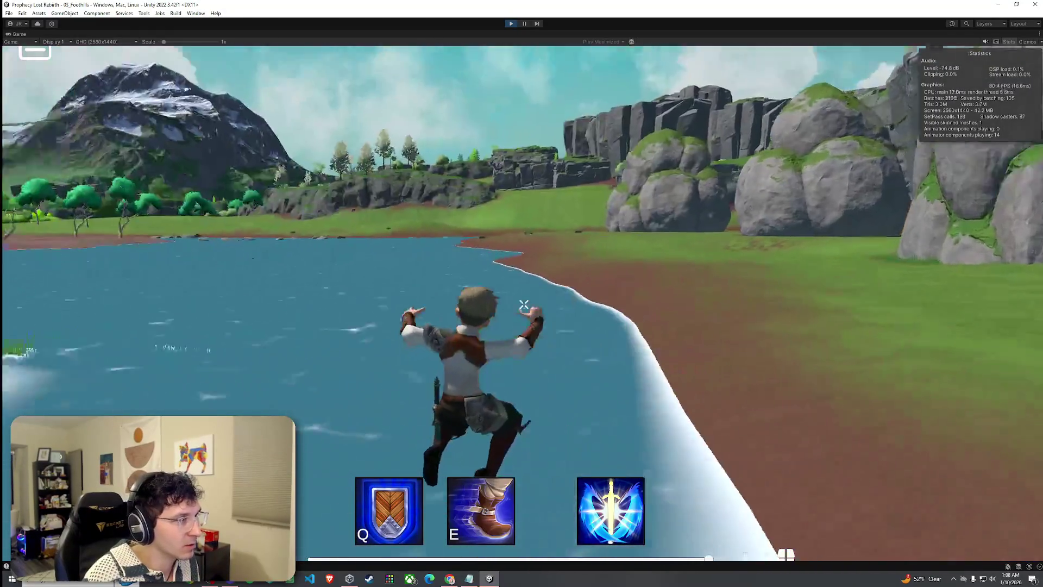
pyautogui.press('w')
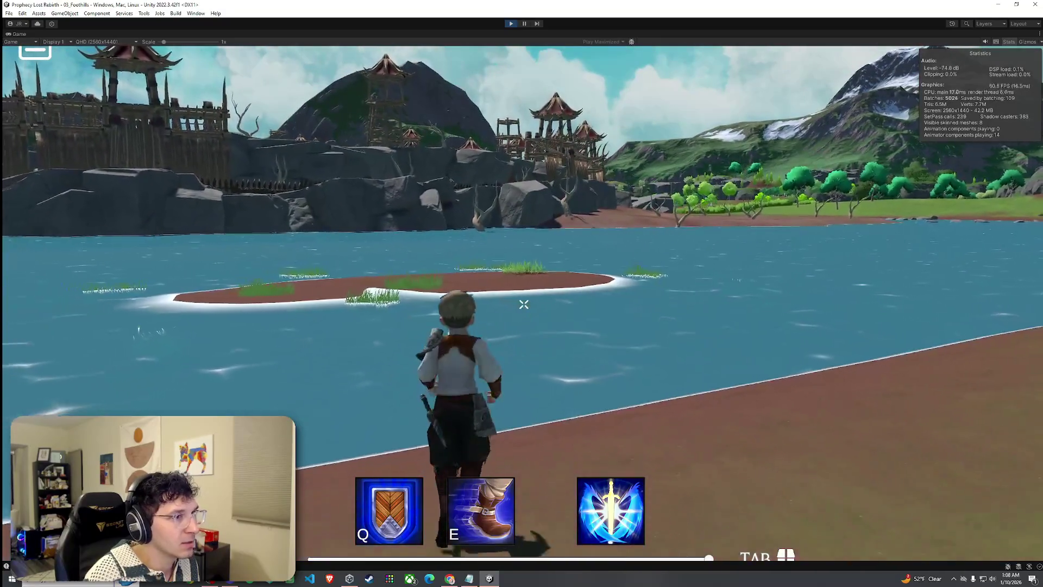
pyautogui.press('w')
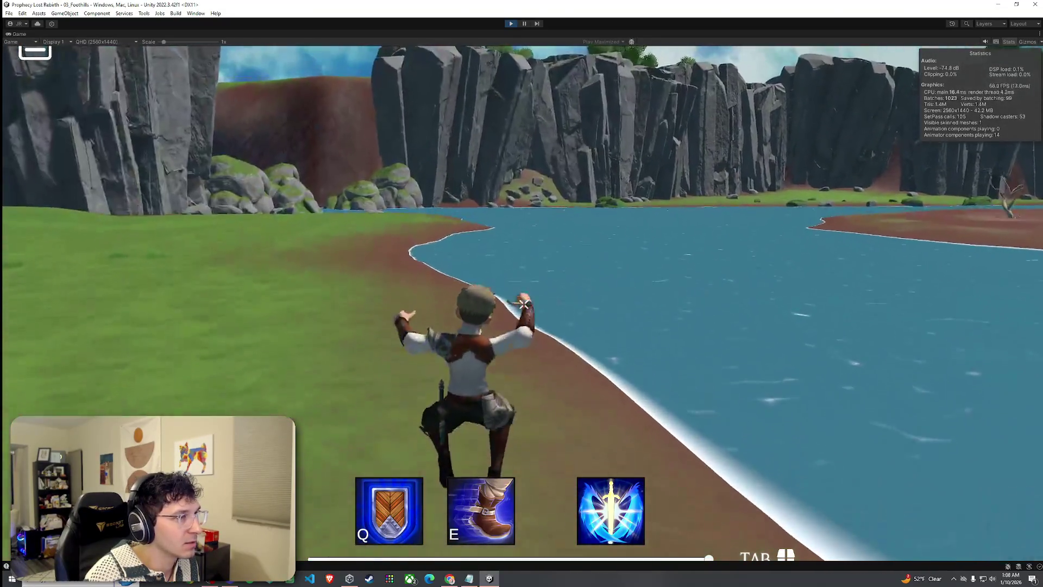
pyautogui.press('w')
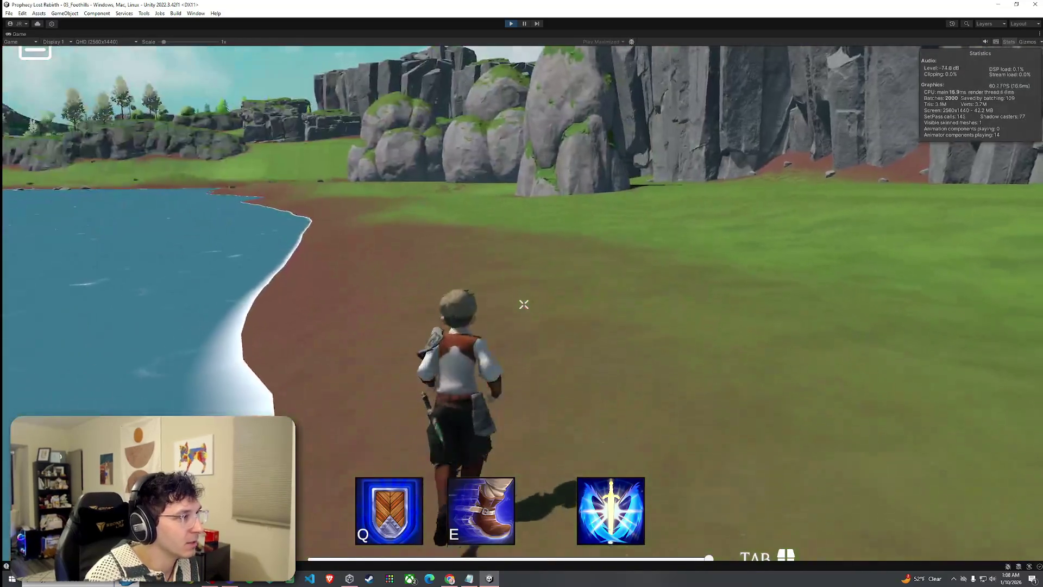
# - Cross the meadow and climb the stone staircase, dropping onto the grass path beyond
pyautogui.press('w')
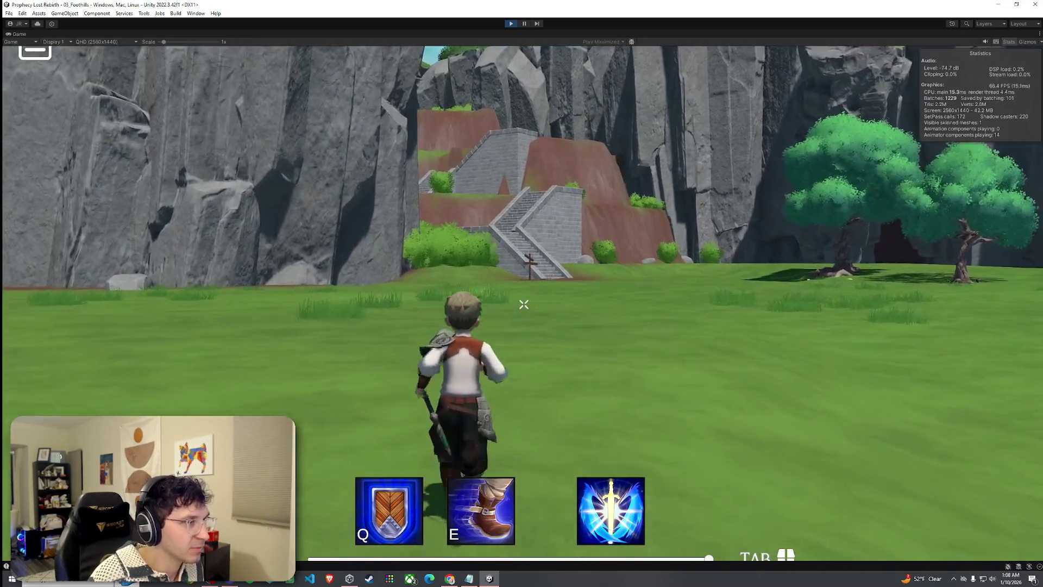
pyautogui.press('w')
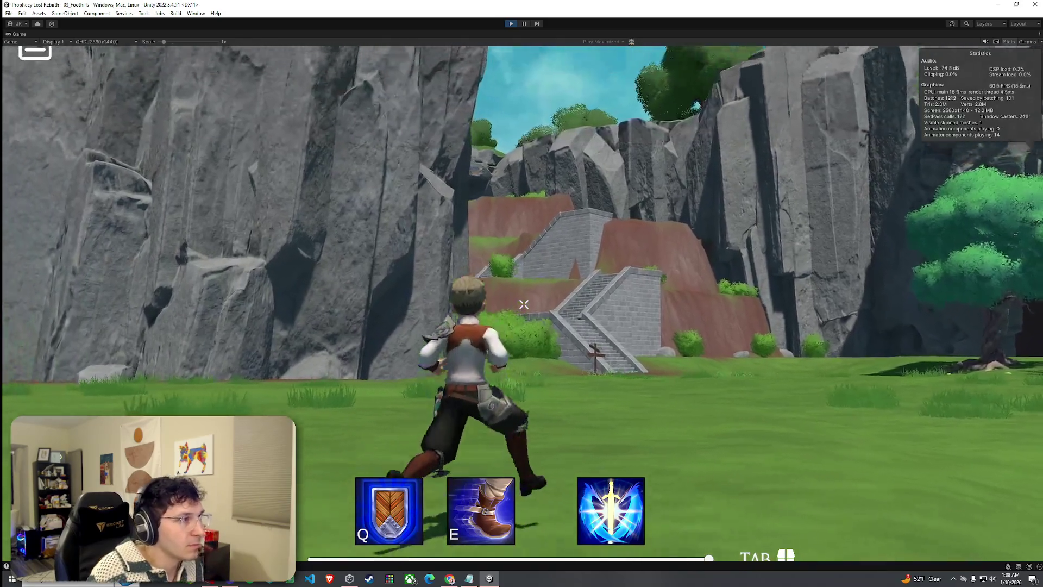
pyautogui.press('w')
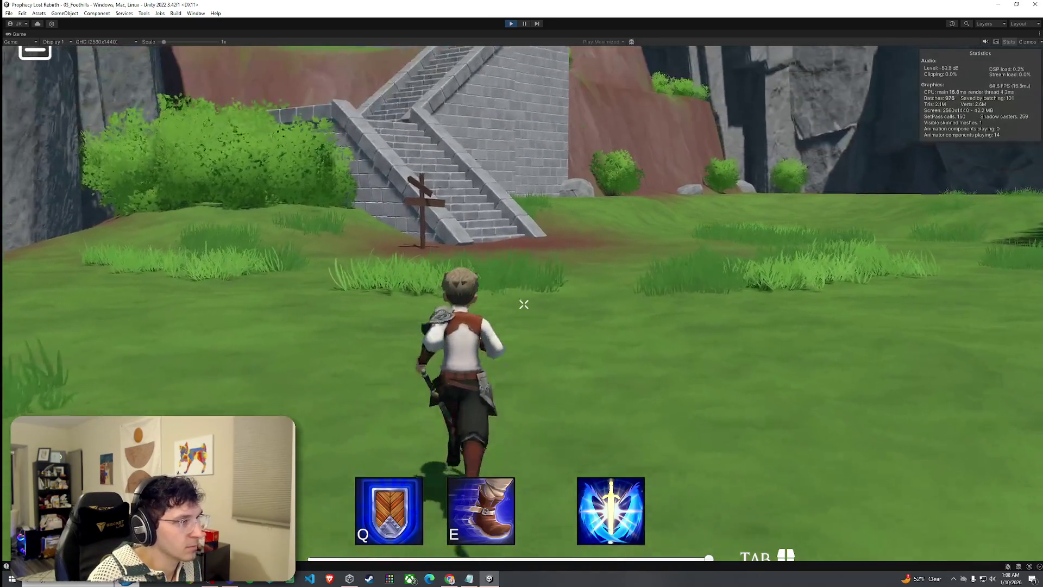
pyautogui.press('w')
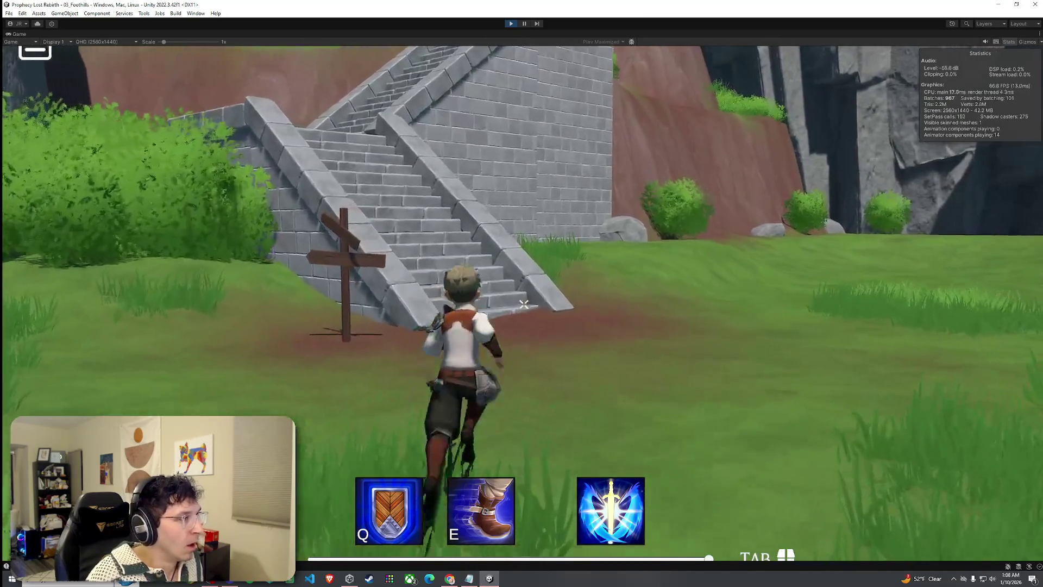
pyautogui.press('w')
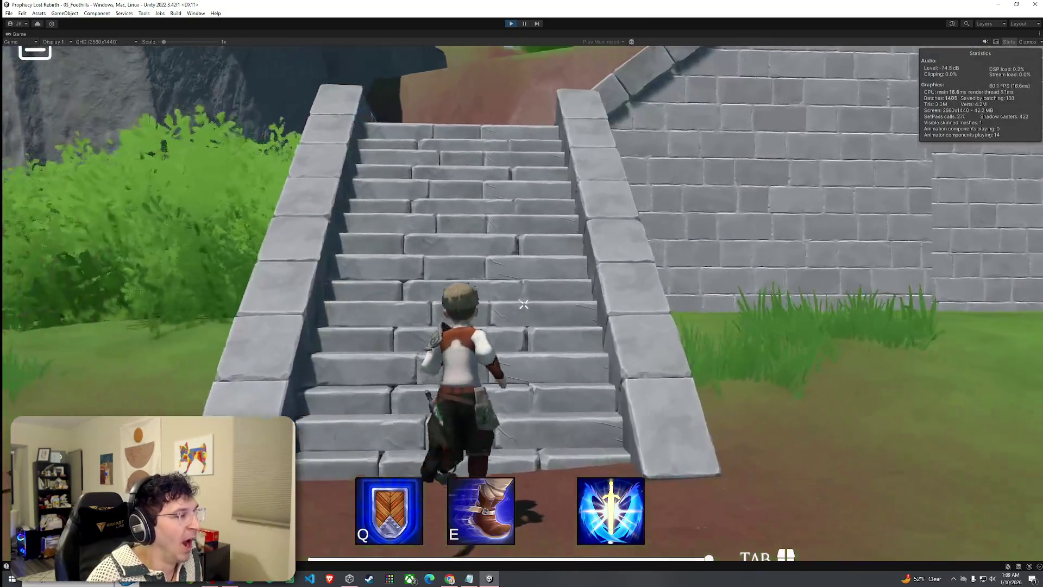
pyautogui.press('w')
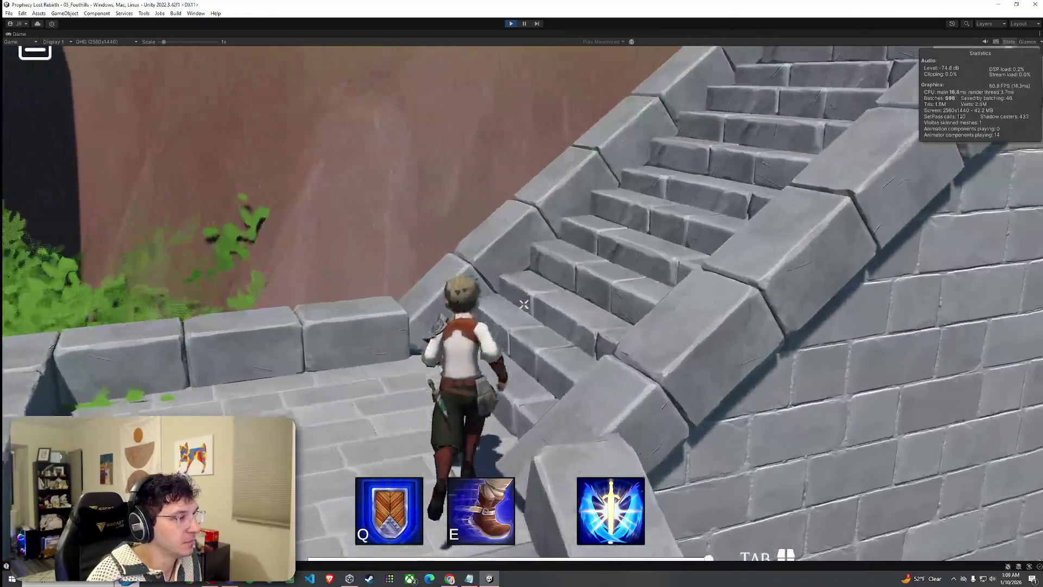
pyautogui.press('w')
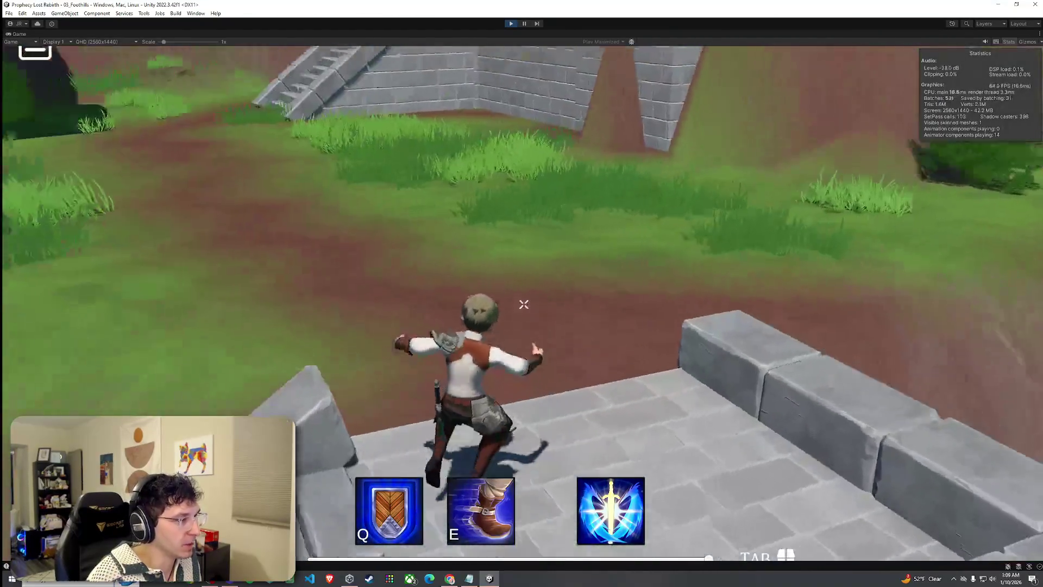
pyautogui.press('w')
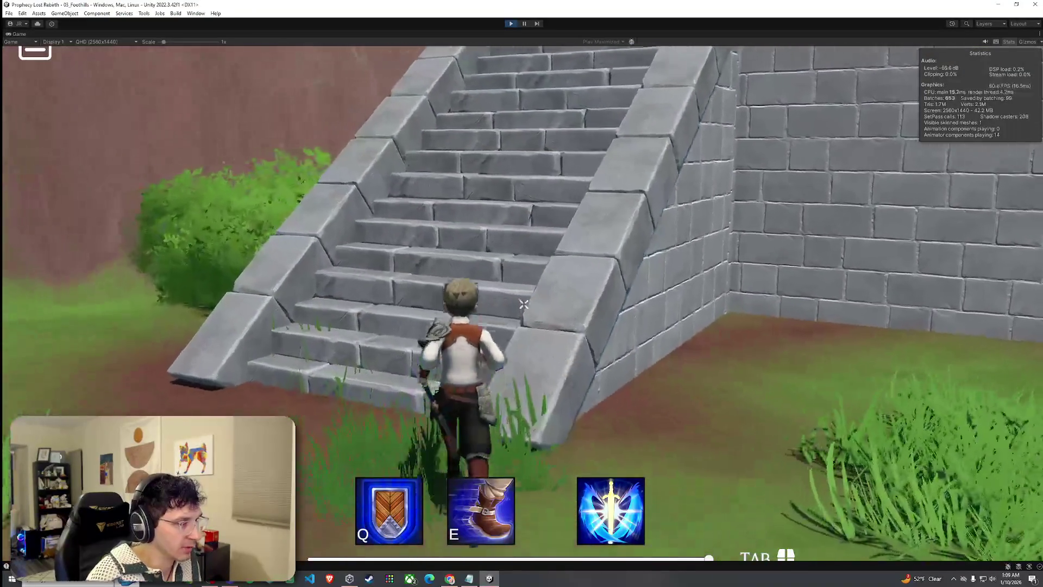
pyautogui.press('w')
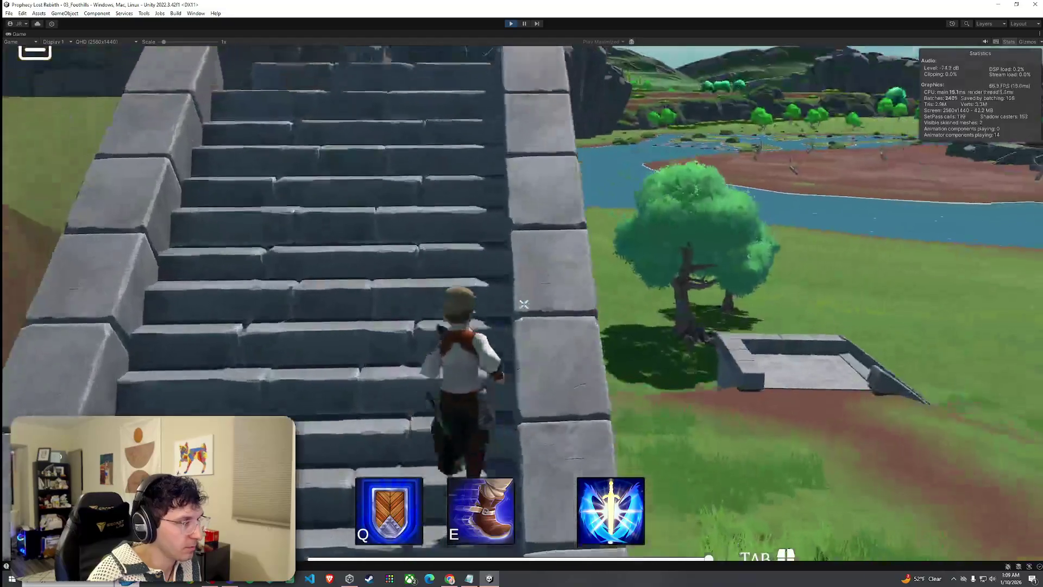
pyautogui.press('w')
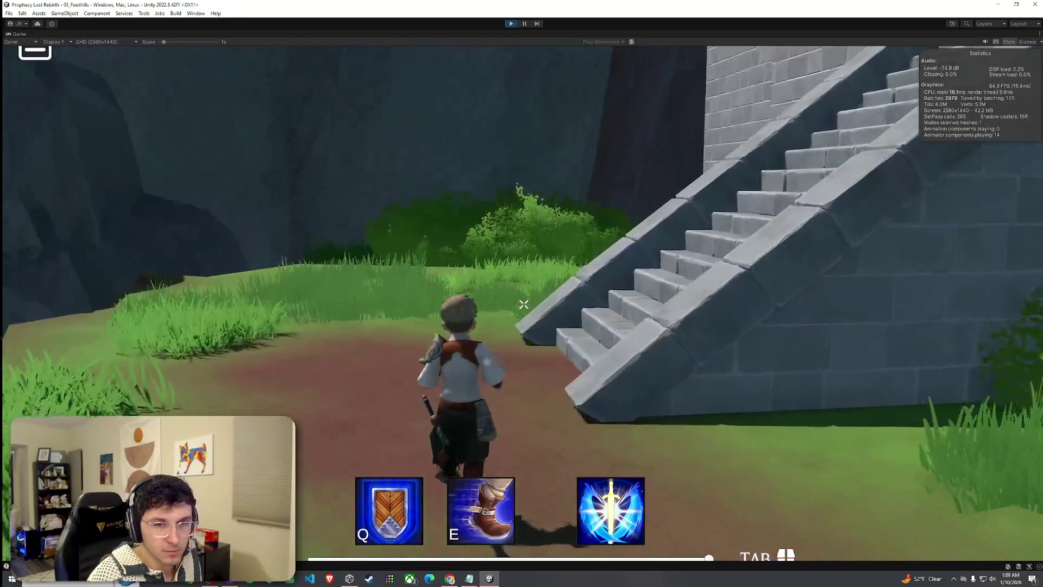
# - Climb the next flight of stairs and follow the dirt path toward the red-roofed house
pyautogui.press('w')
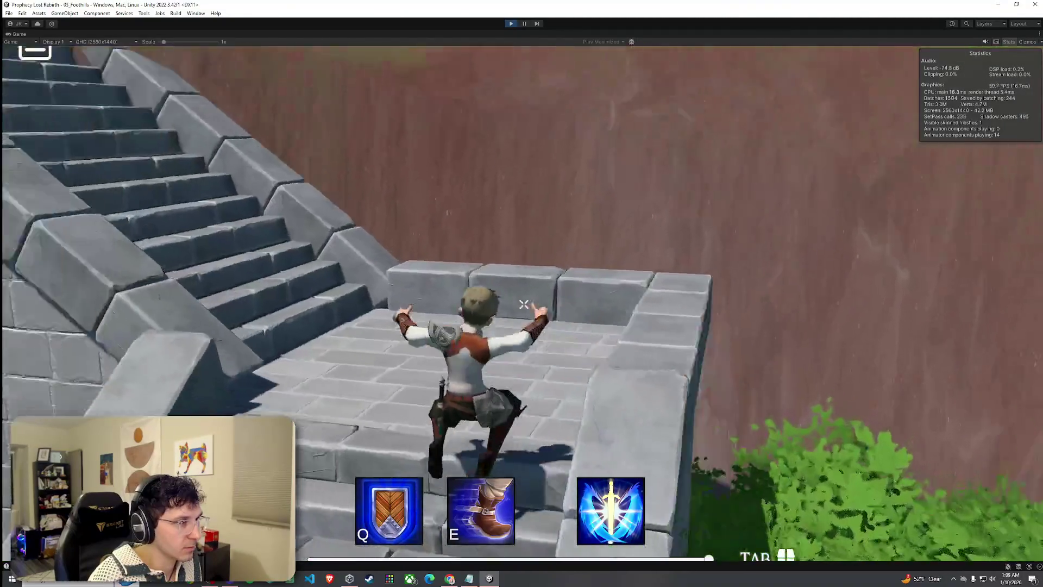
pyautogui.press('w')
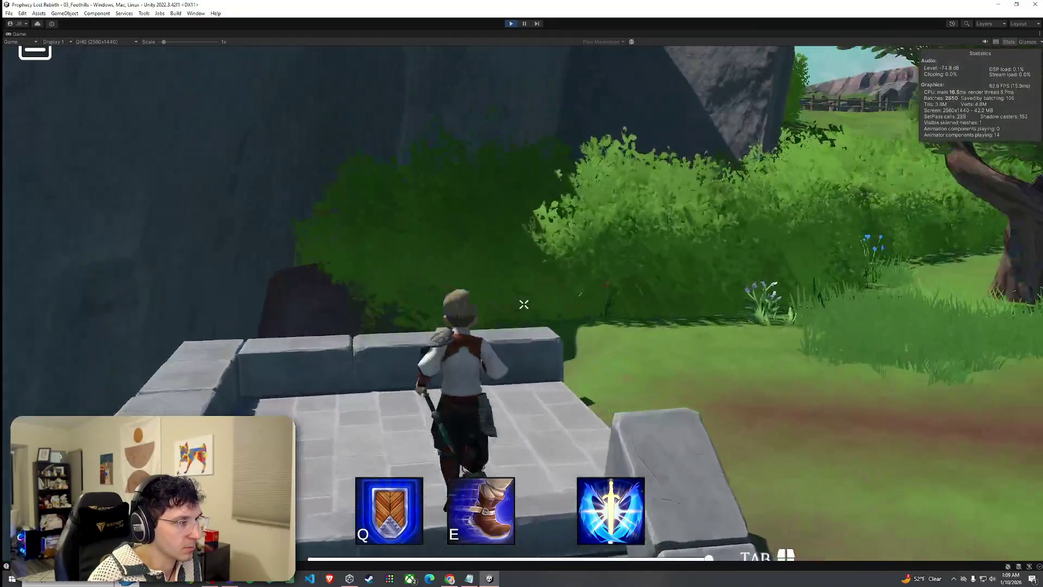
pyautogui.press('w')
pyautogui.press('w')
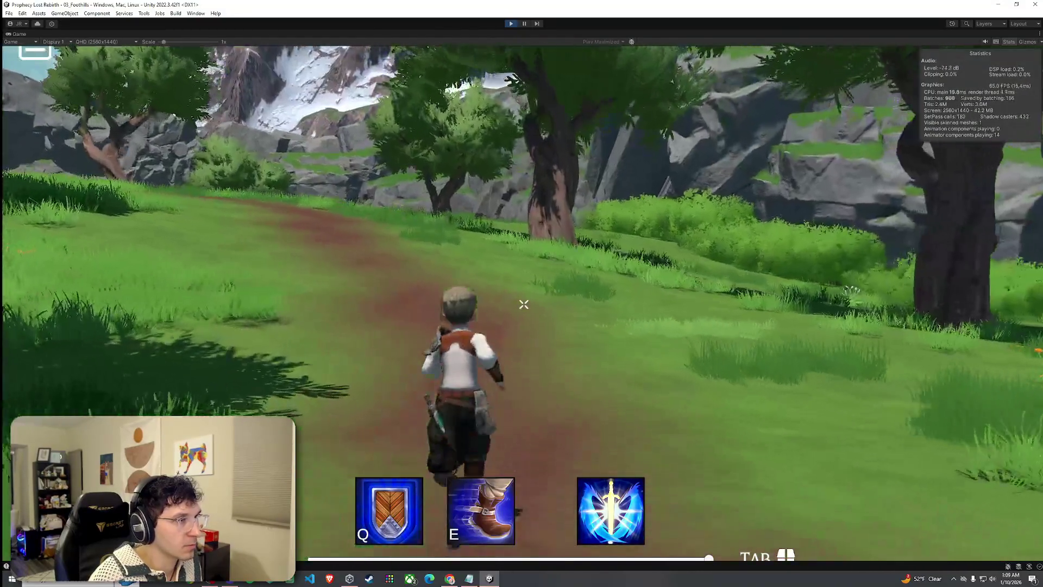
pyautogui.press('w')
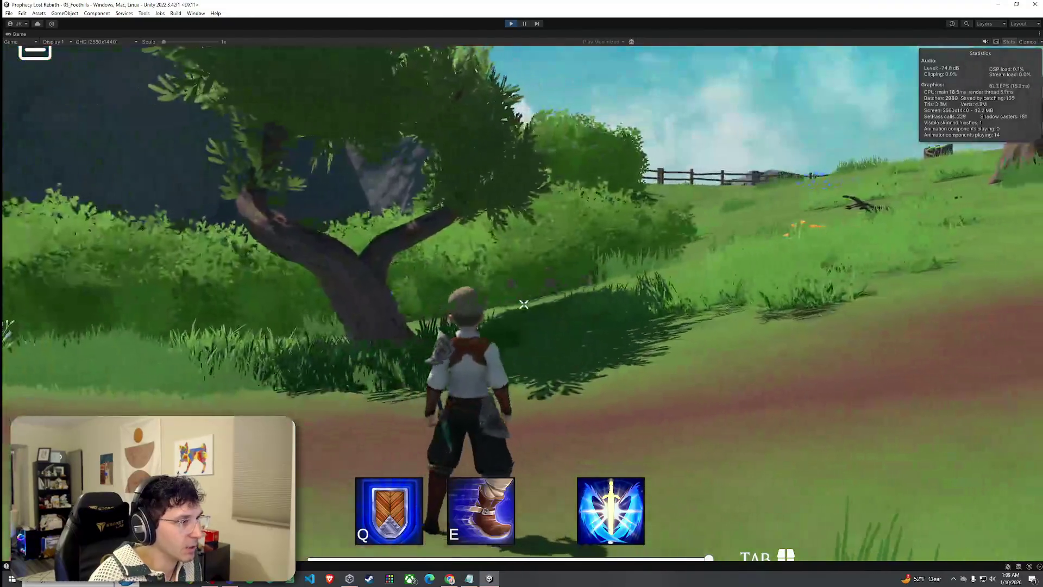
pyautogui.press('w')
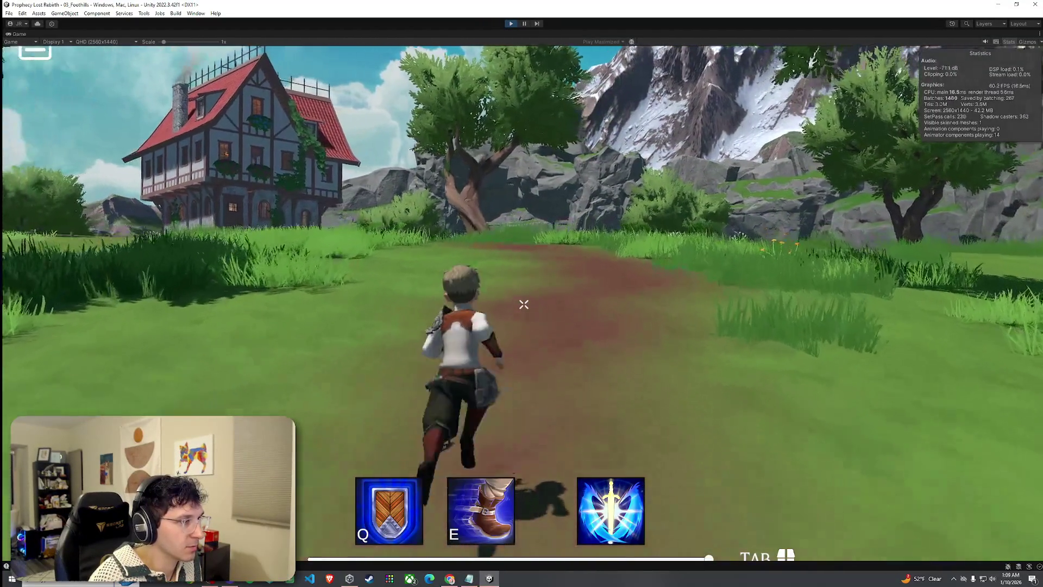
# - Trigger the dash (E) and shield (Q) abilities beside the fenced meadow
pyautogui.press('e')
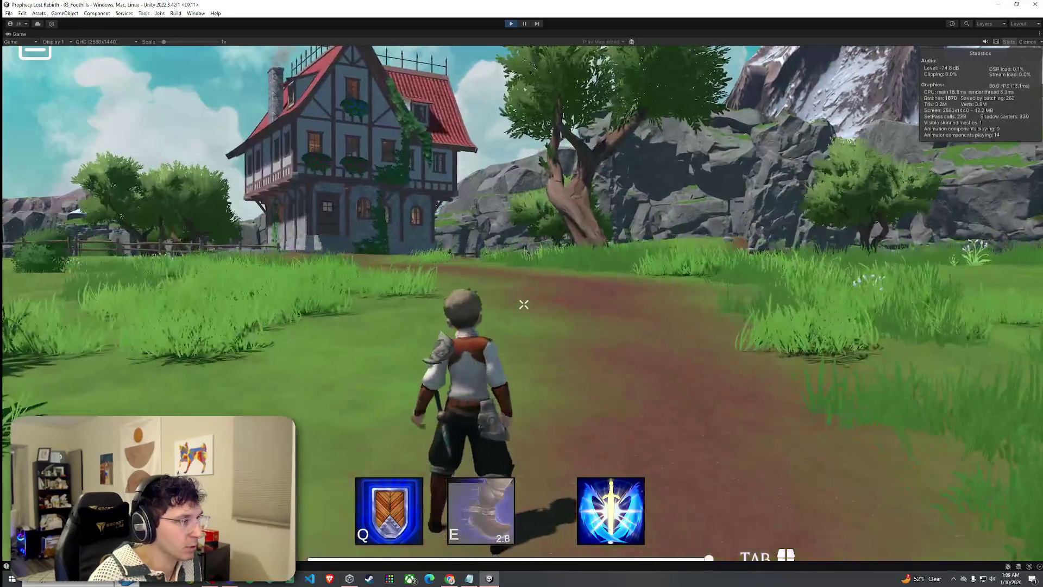
pyautogui.press('q')
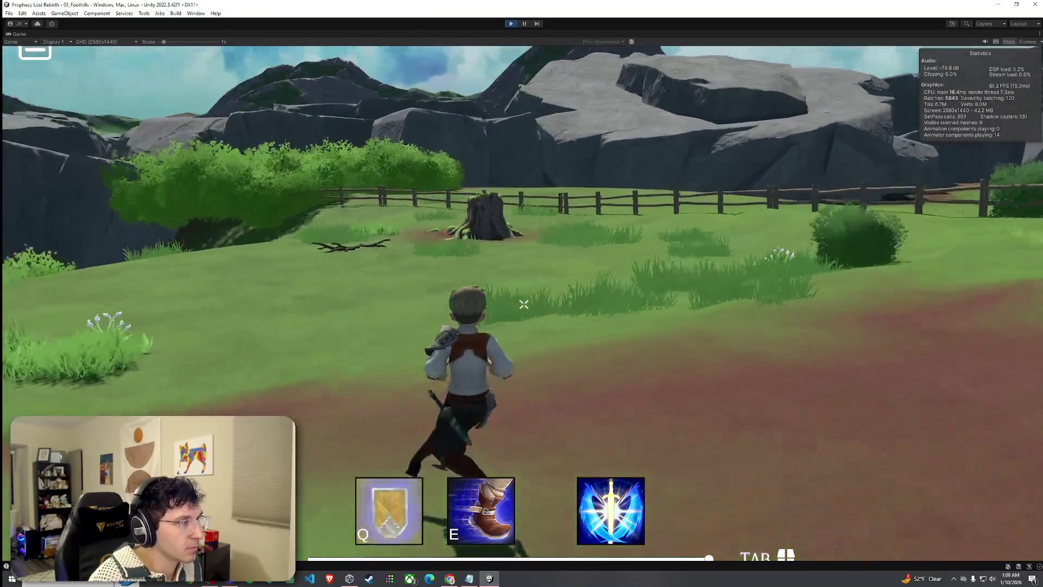
pyautogui.press('q')
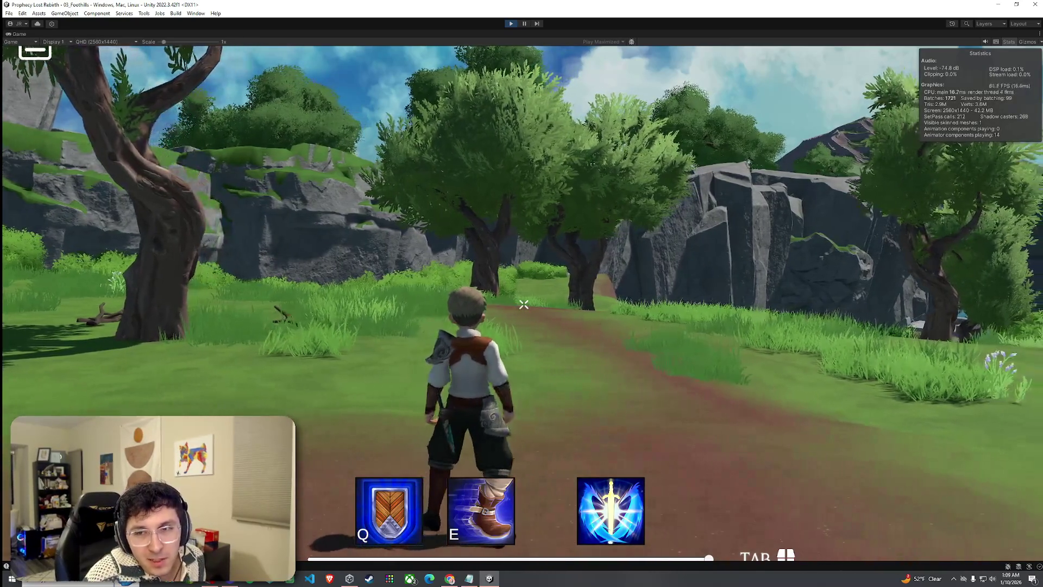
# - Walk along the forest path down toward the water and rocks
pyautogui.press('w')
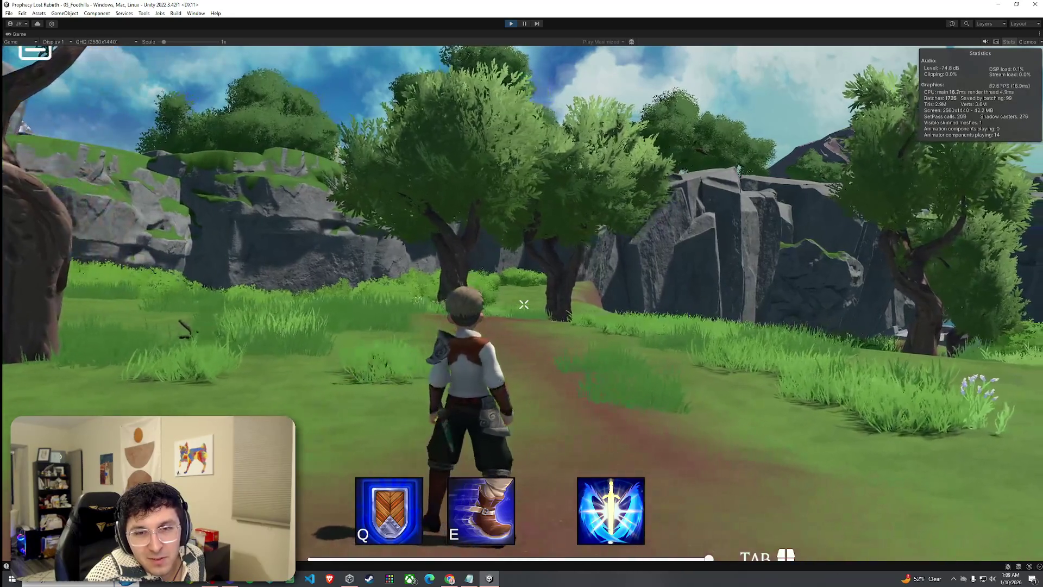
pyautogui.press('w')
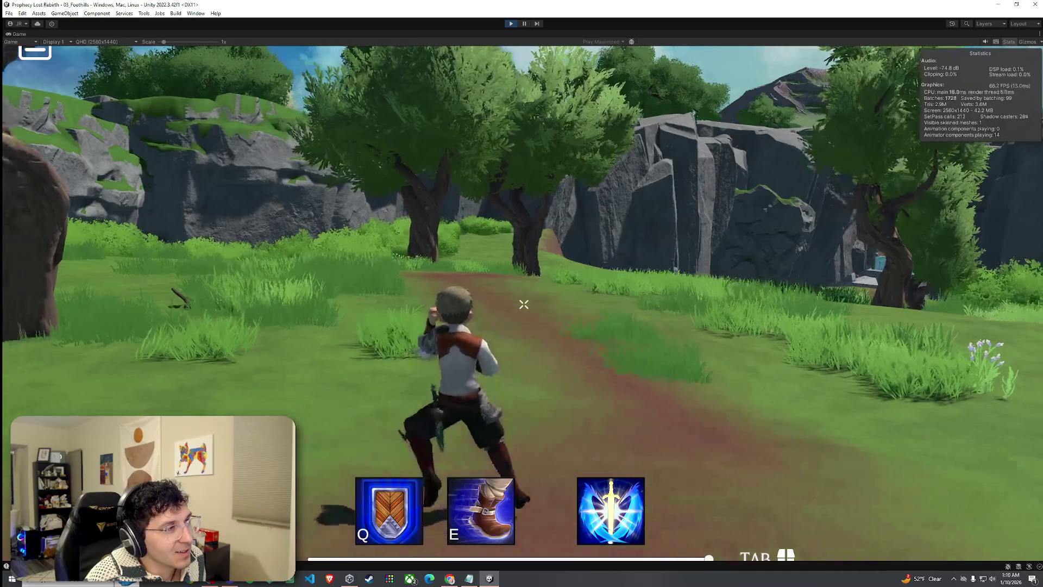
pyautogui.press('w')
pyautogui.press('w')
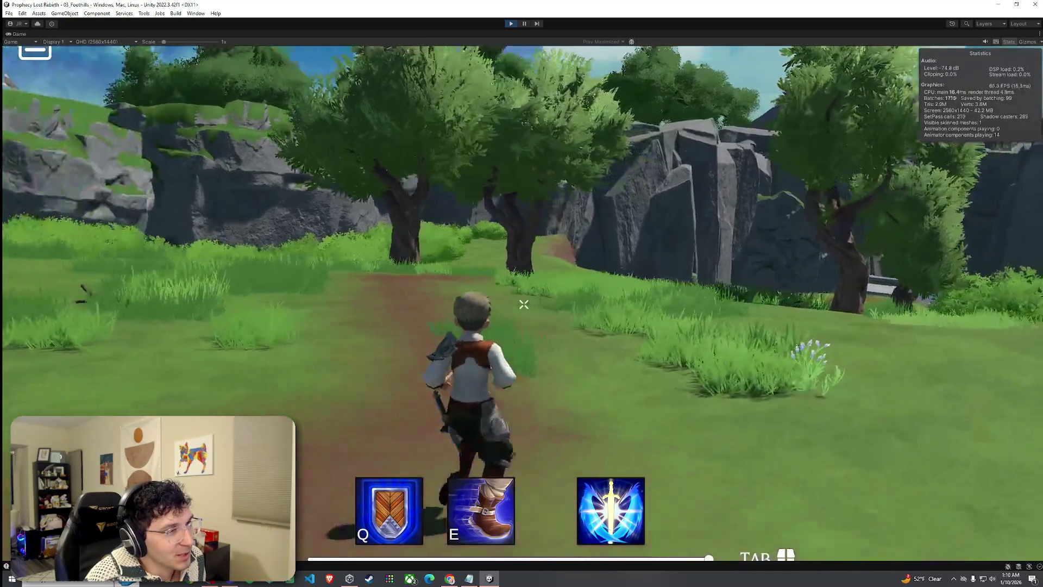
pyautogui.press('w')
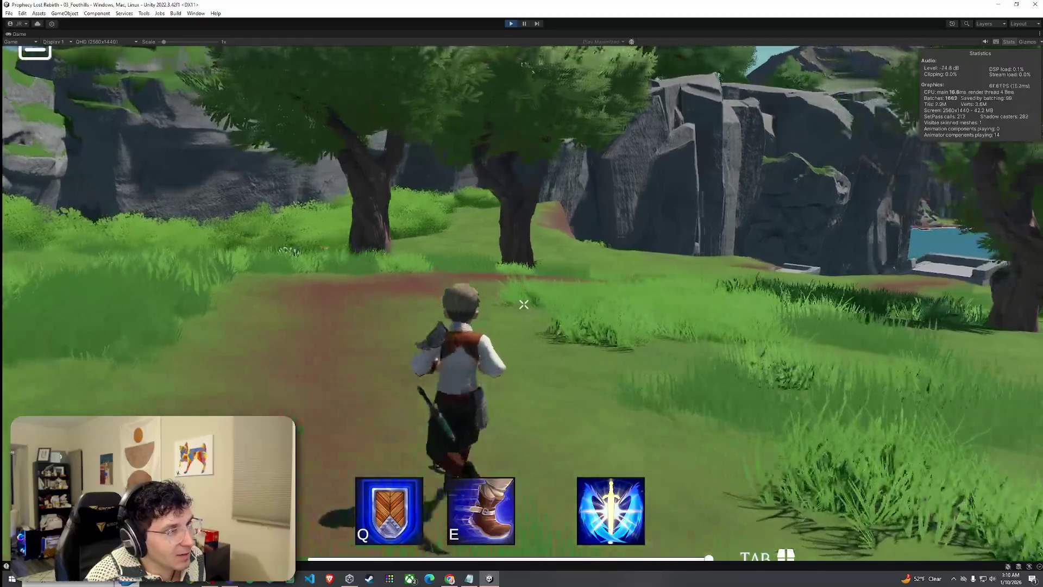
pyautogui.press('w')
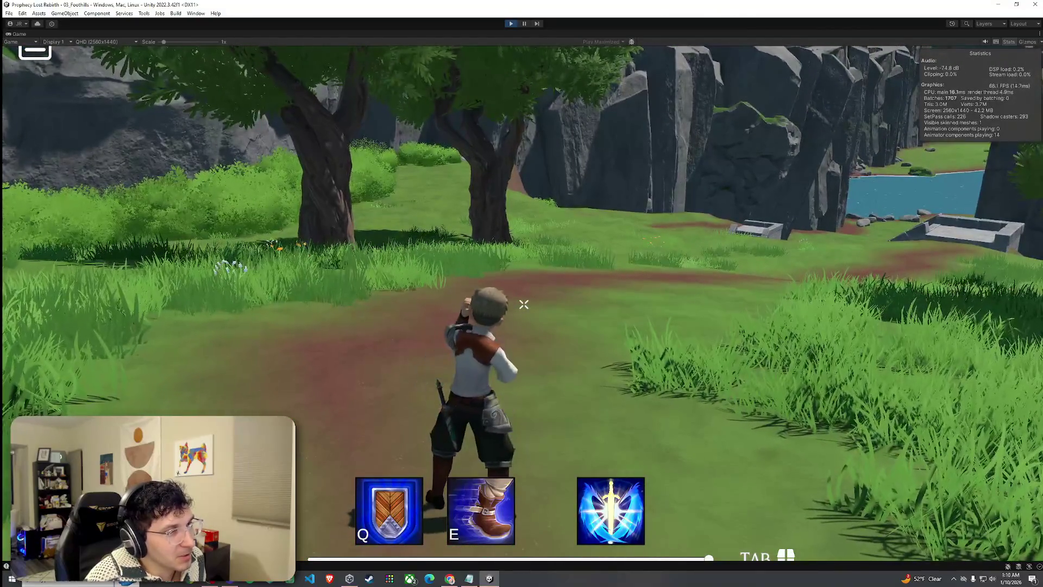
pyautogui.press('w')
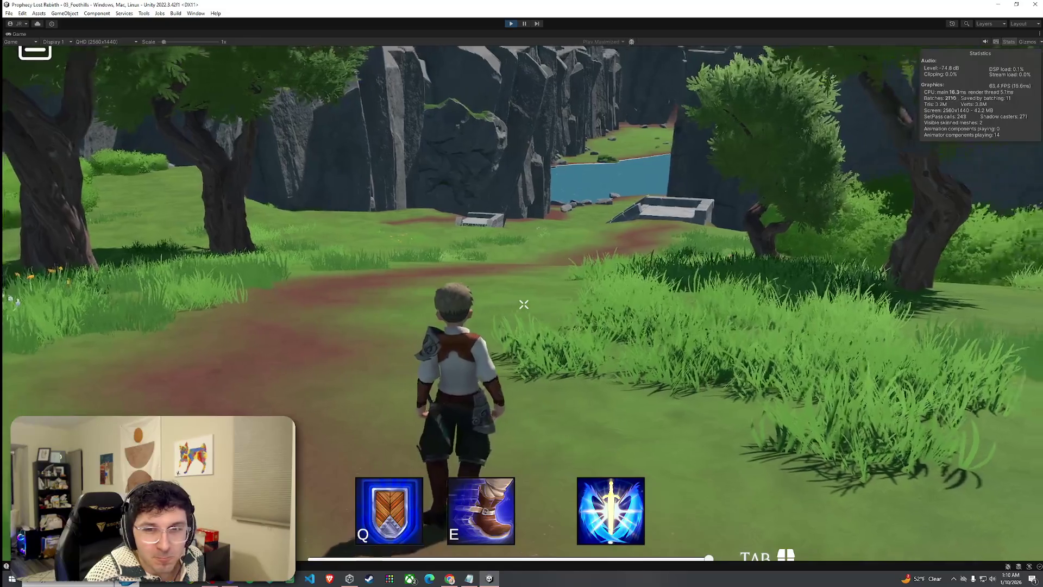
pyautogui.press('w')
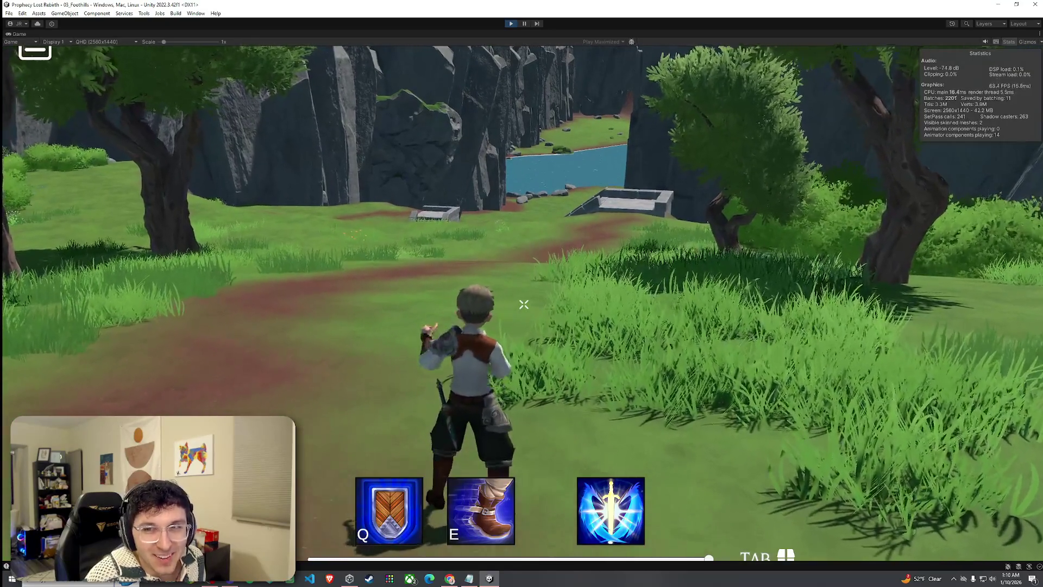
# - Run along the dirt path past the fenced field to the stone house
pyautogui.press('w')
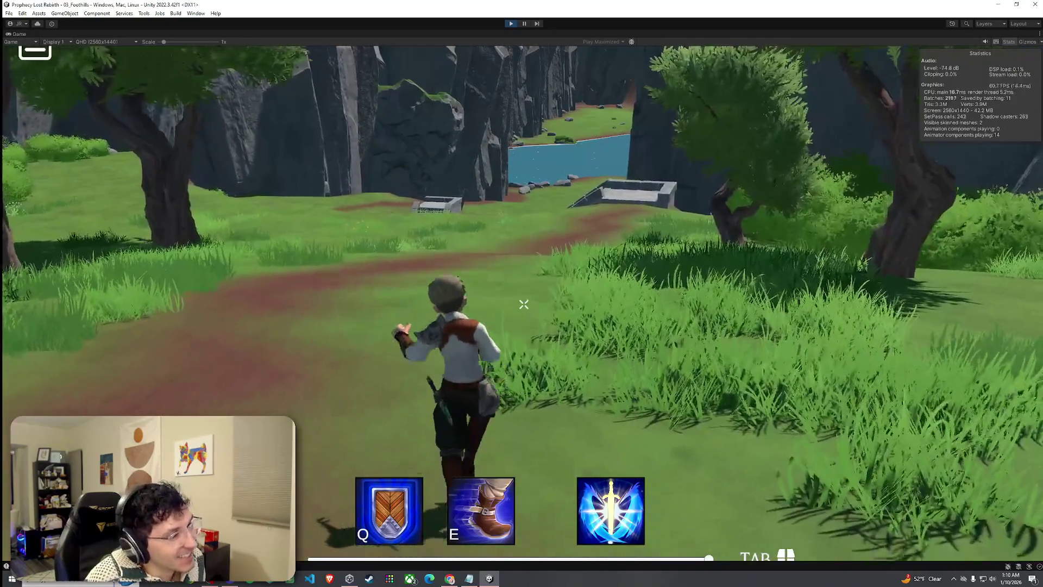
pyautogui.press('w')
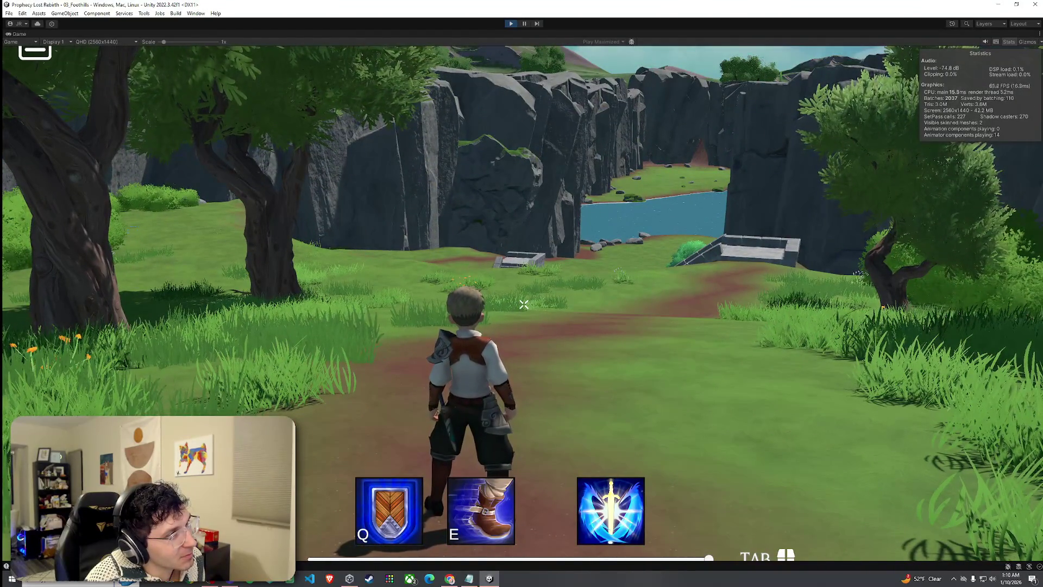
pyautogui.press('w')
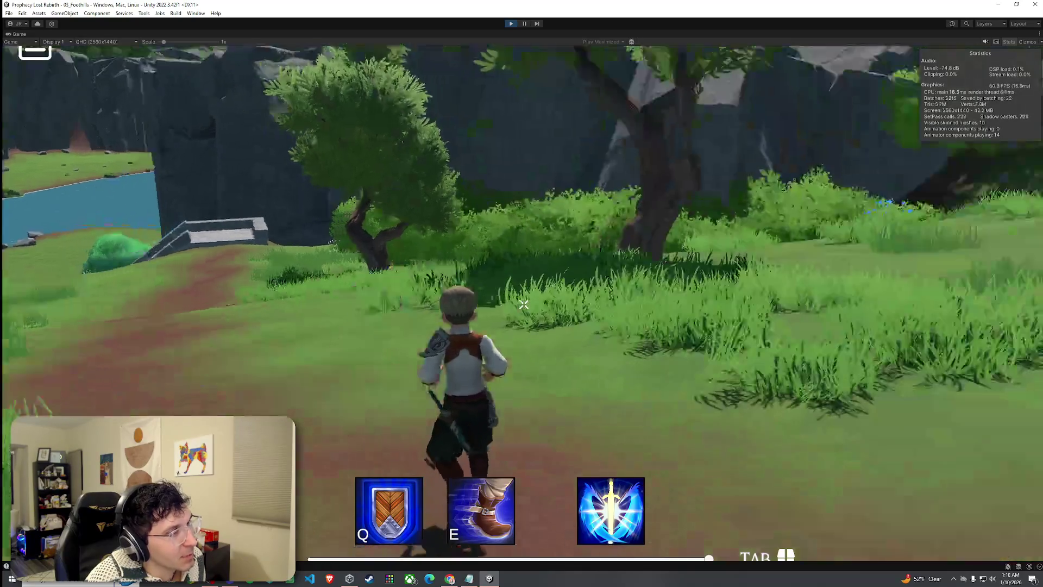
pyautogui.press('w')
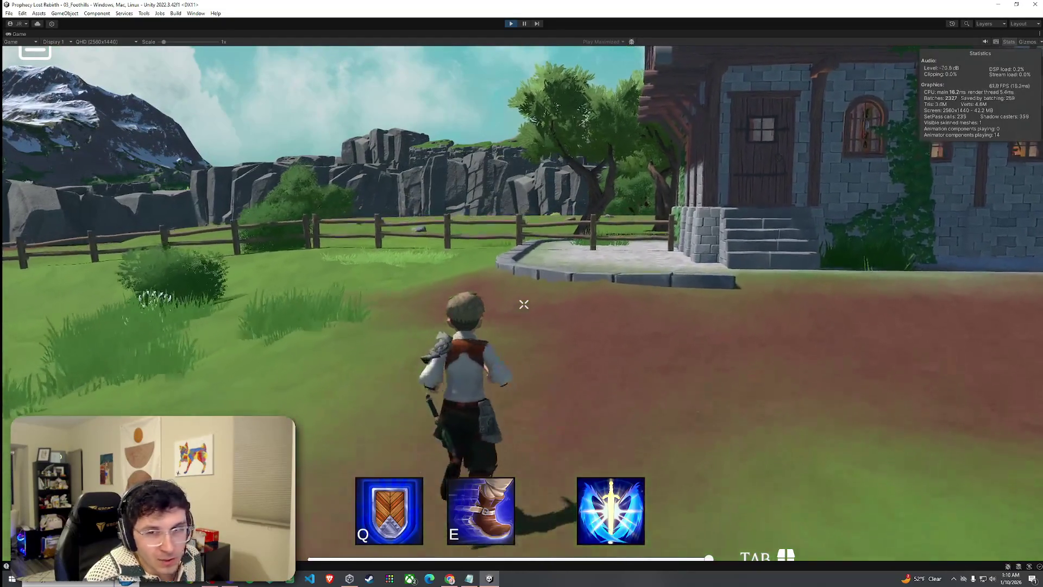
# - Jump over the fence and run across the grassy field toward the trees
pyautogui.press('w')
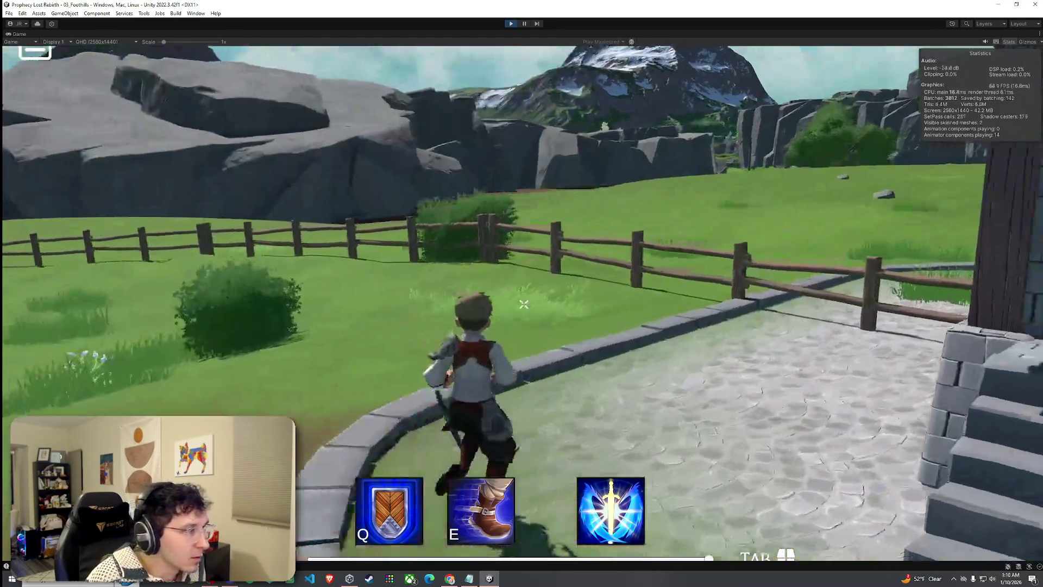
pyautogui.press('space')
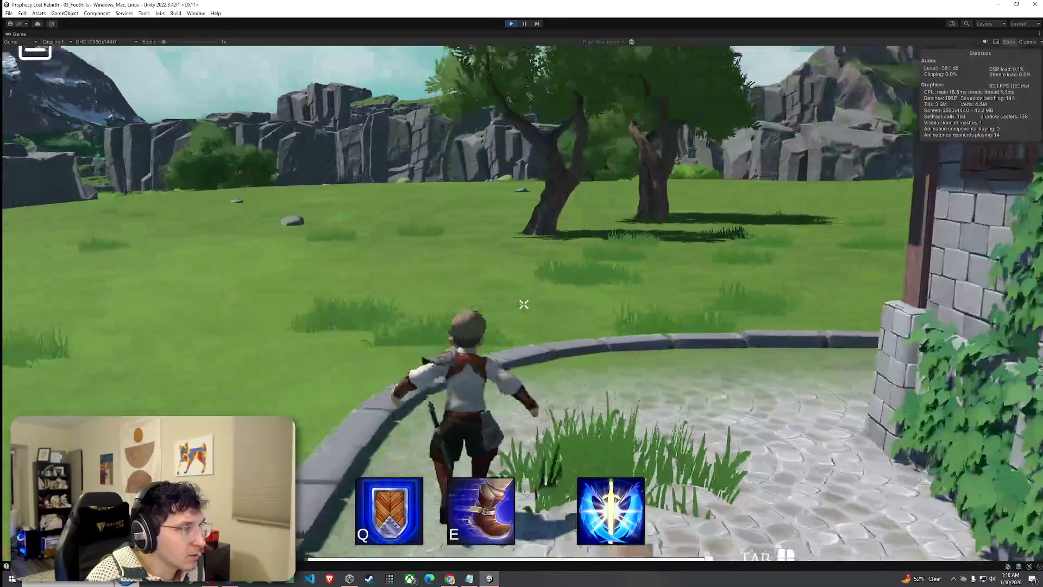
pyautogui.press('w')
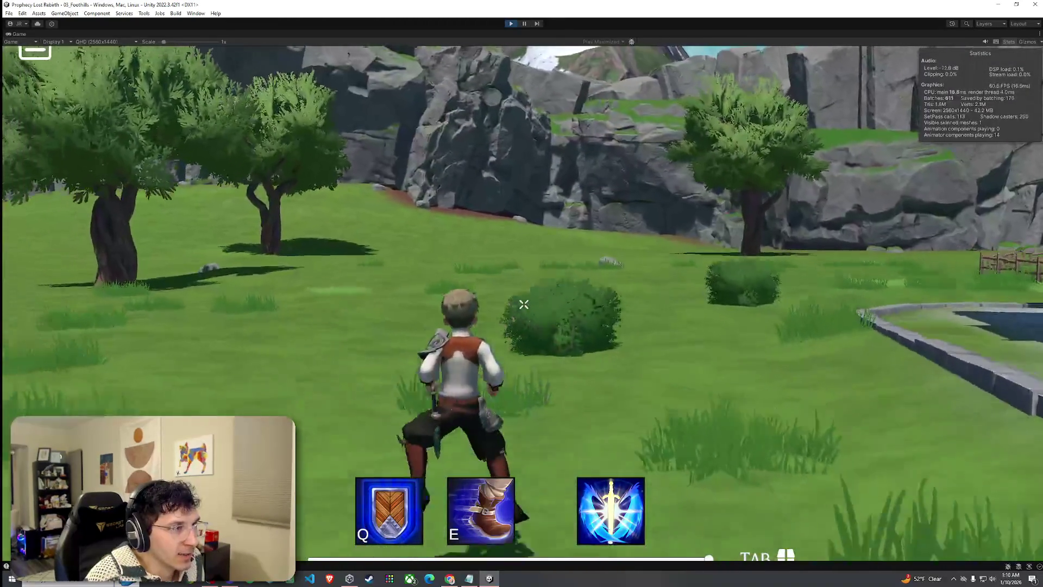
pyautogui.press('space')
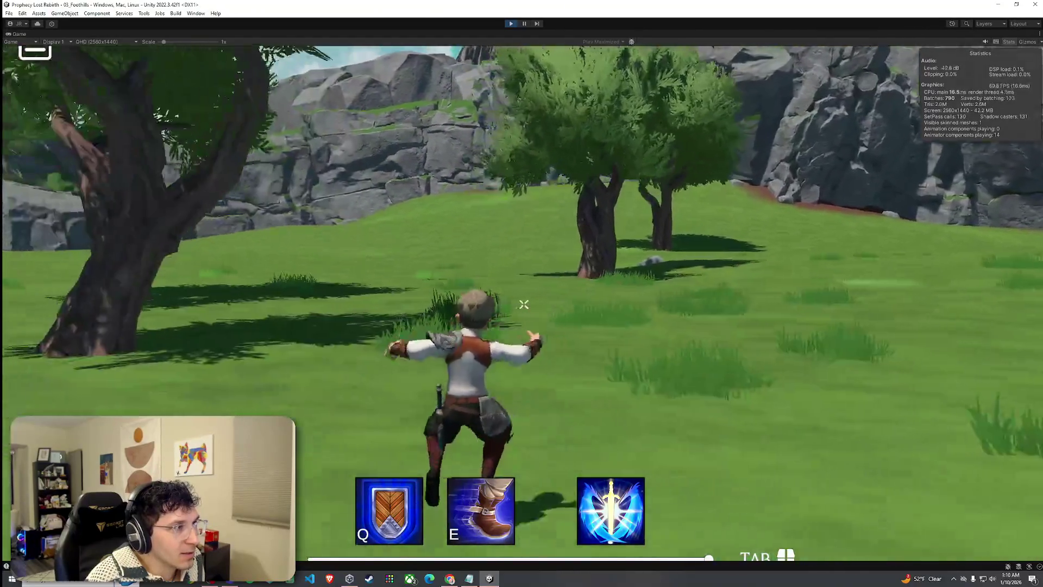
# - Circle around the big tree trunk and keep running through the meadow toward the house
pyautogui.press('w')
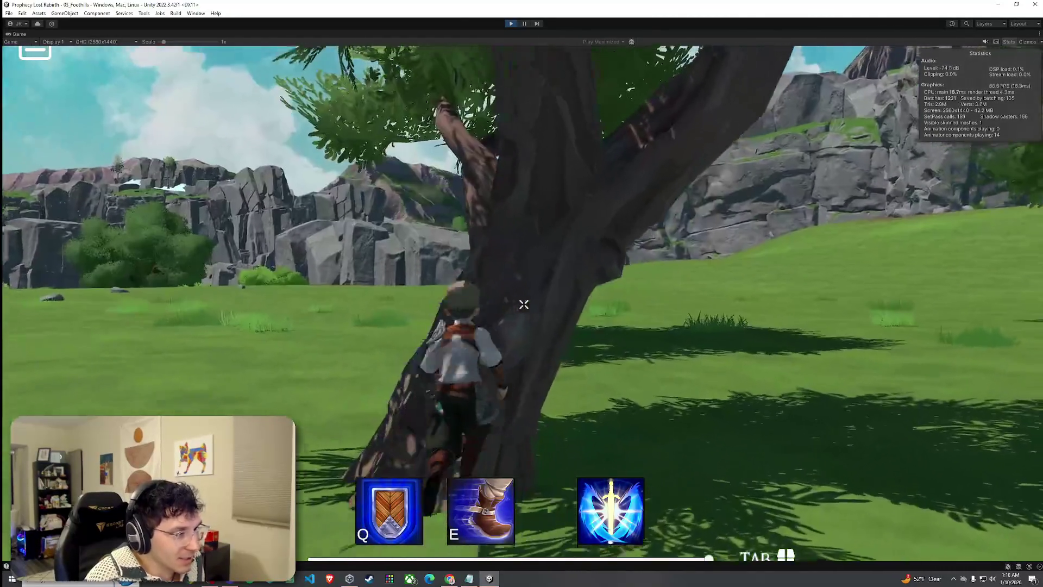
pyautogui.press('w')
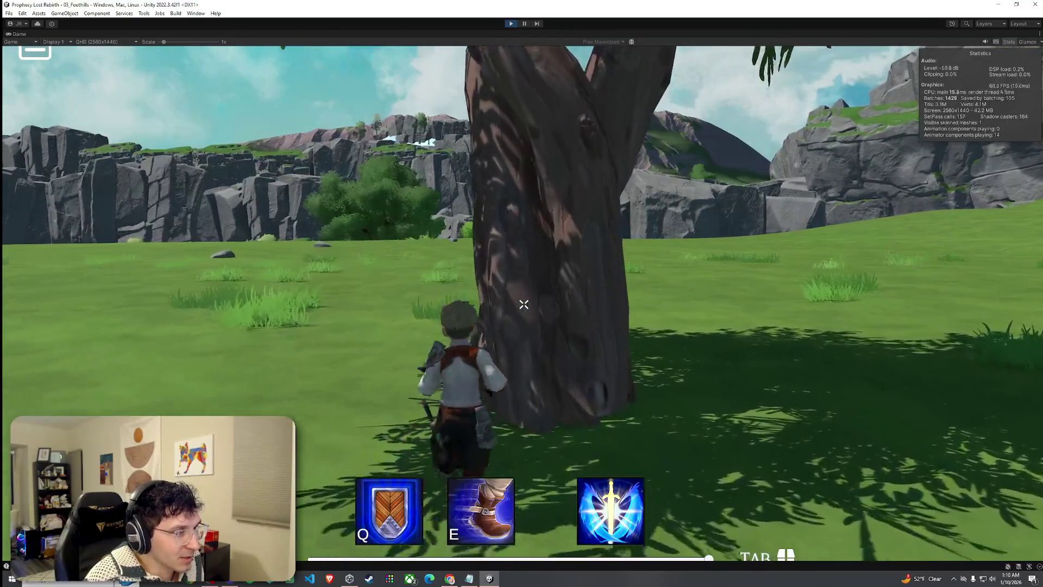
pyautogui.press('w')
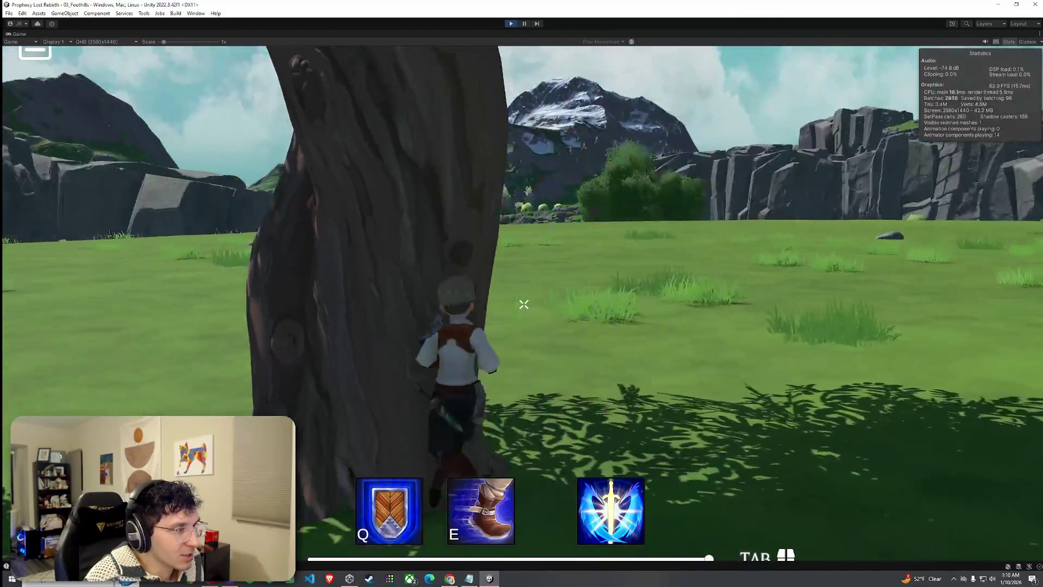
pyautogui.press('w')
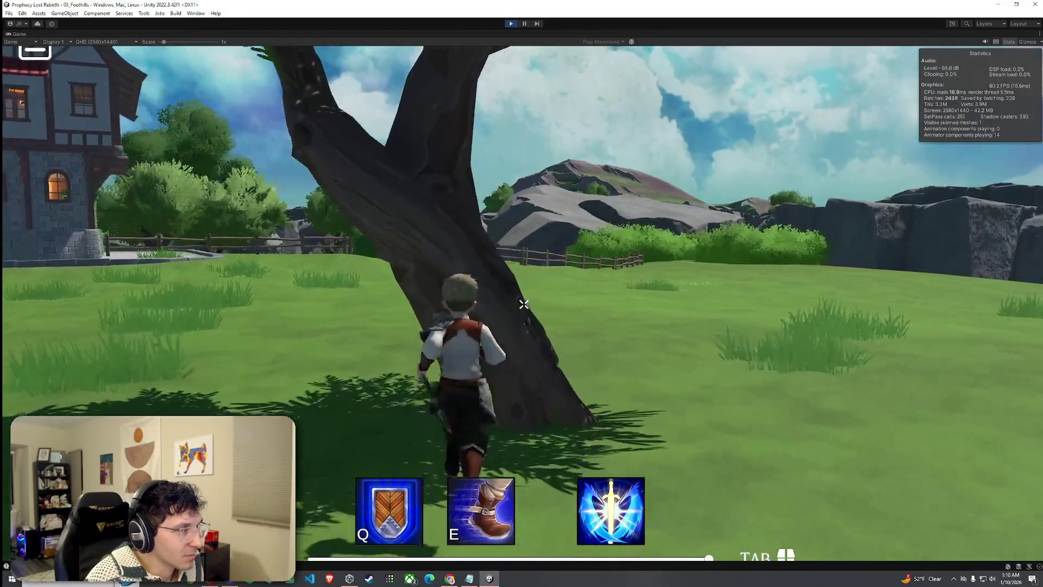
pyautogui.press('w')
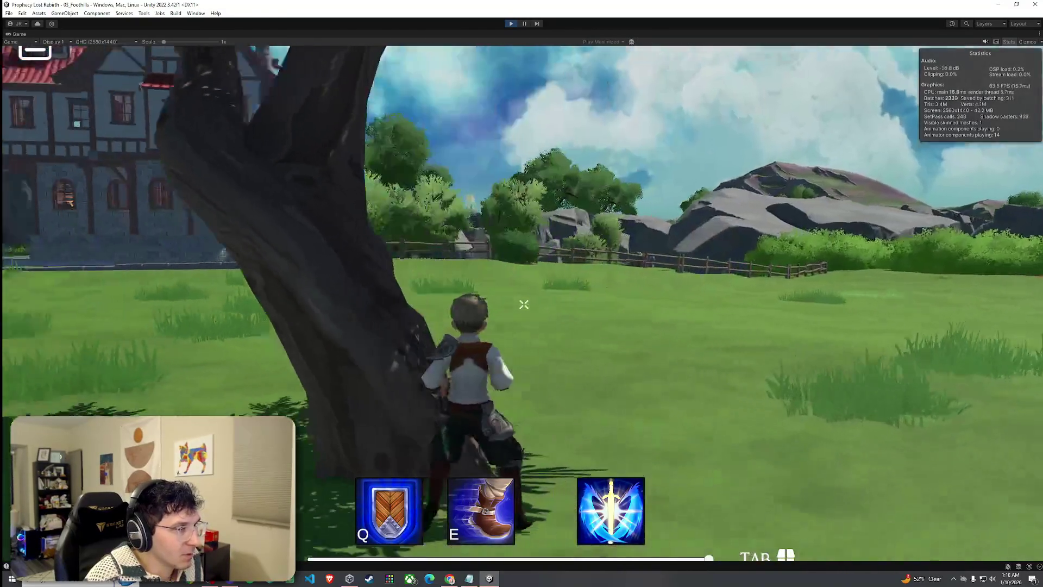
pyautogui.press('w')
pyautogui.press('w')
pyautogui.press('w')
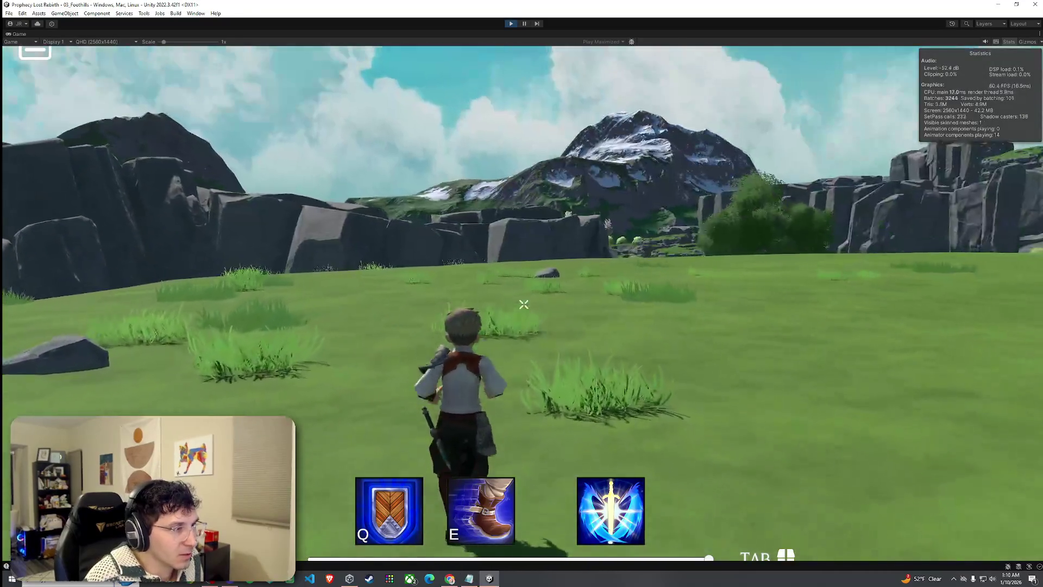
pyautogui.press('w')
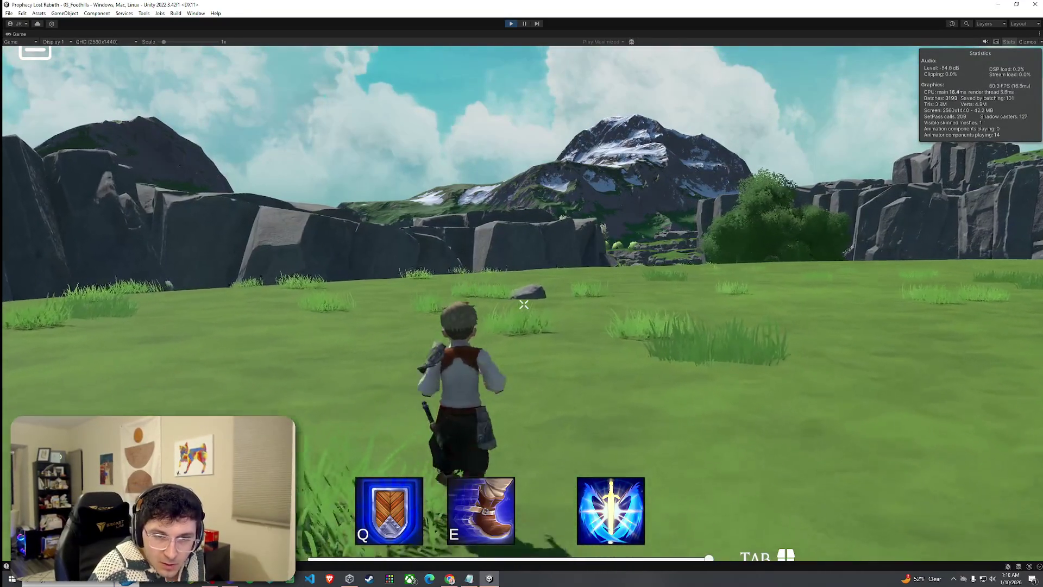
pyautogui.press('w')
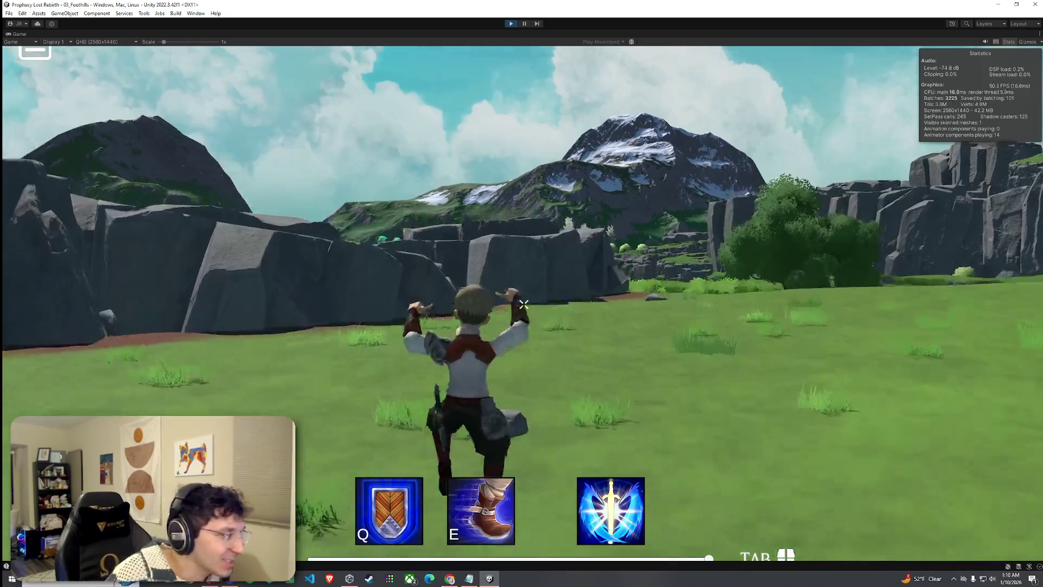
pyautogui.press('w')
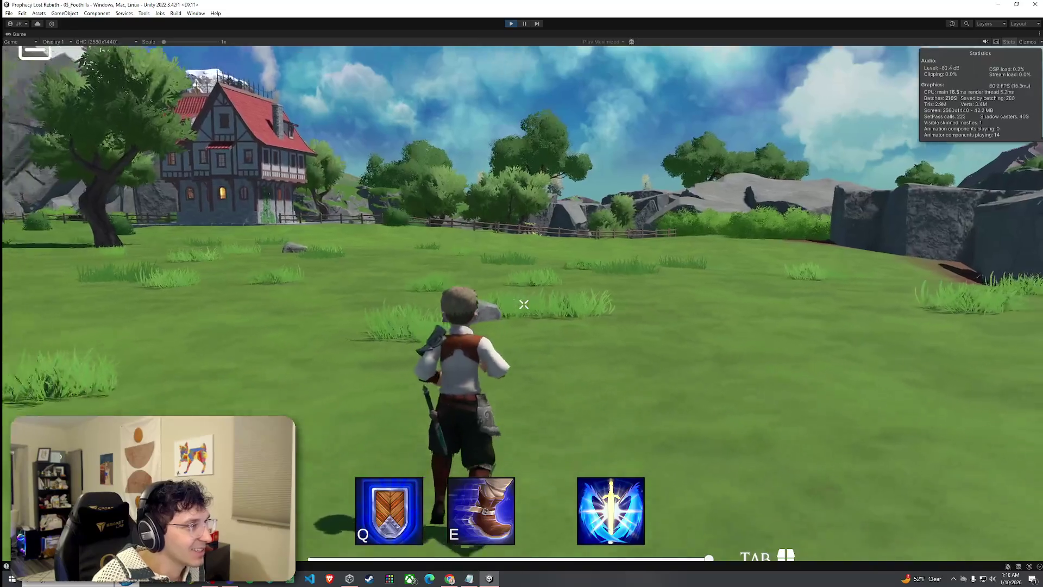
# - Run across the grass toward the mountains and up to the top of the rocky cliff
pyautogui.press('w')
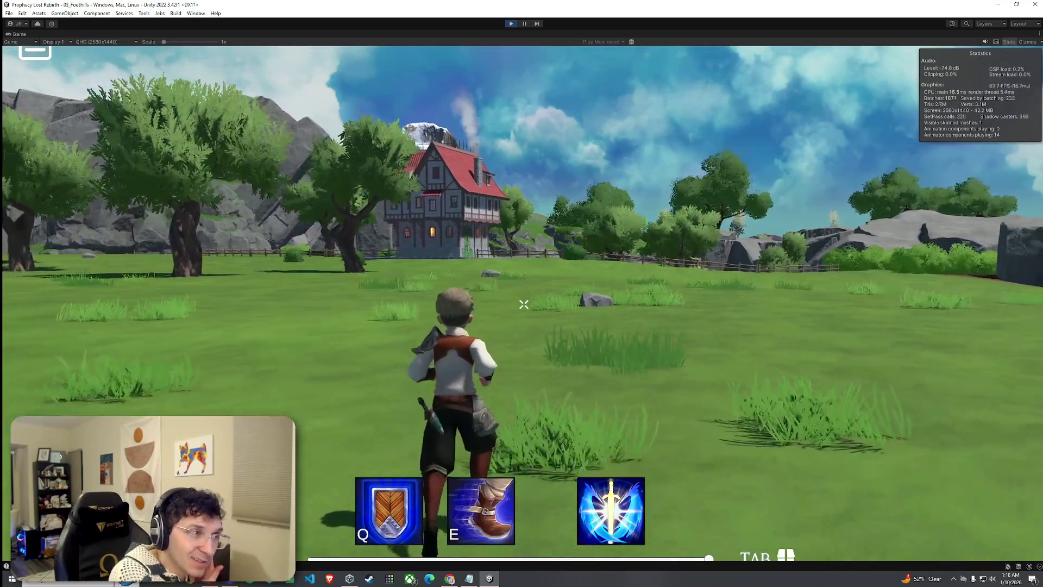
pyautogui.press('w')
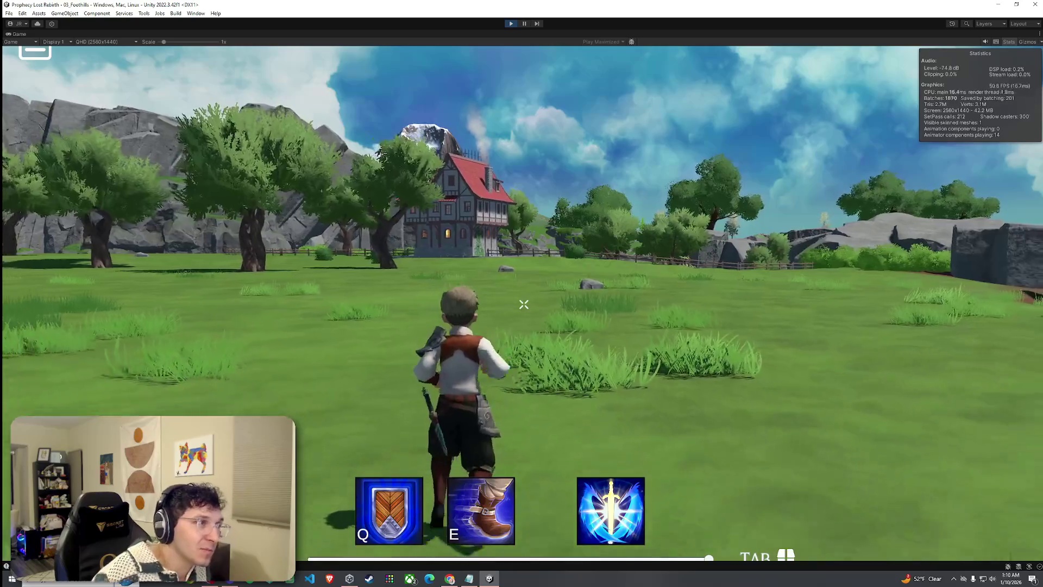
pyautogui.press('w')
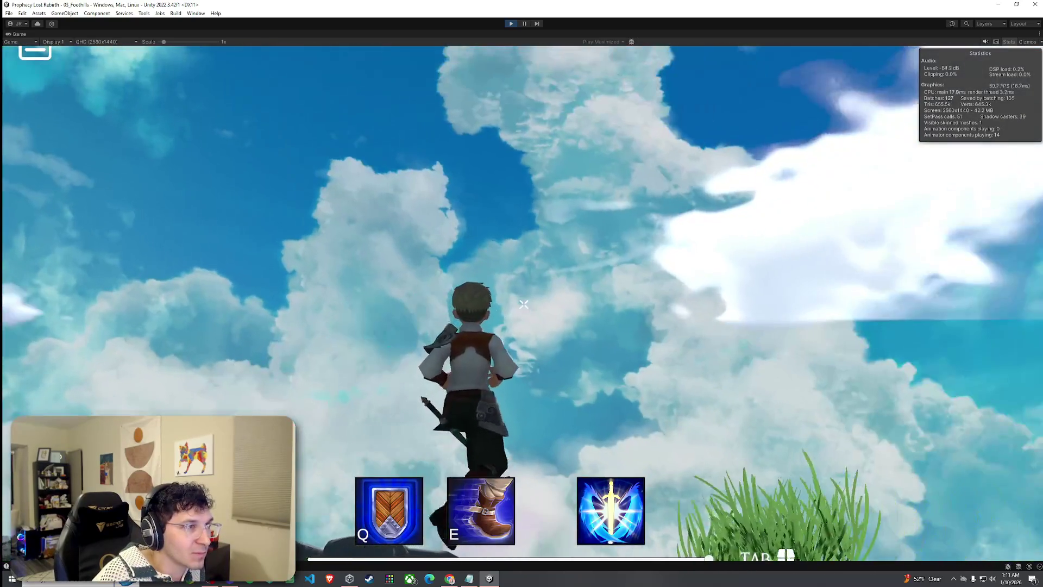
pyautogui.press('w')
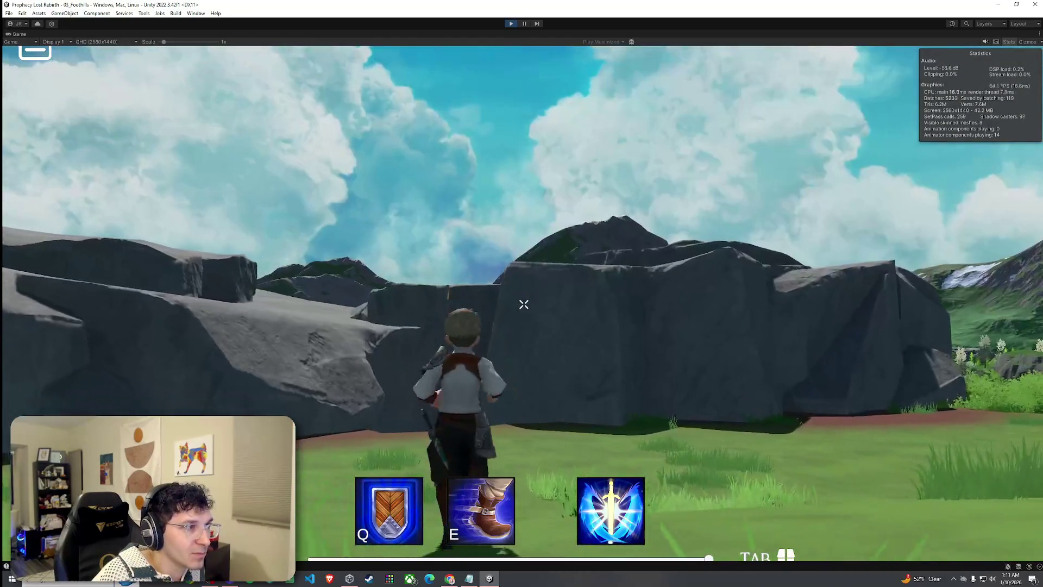
pyautogui.press('w')
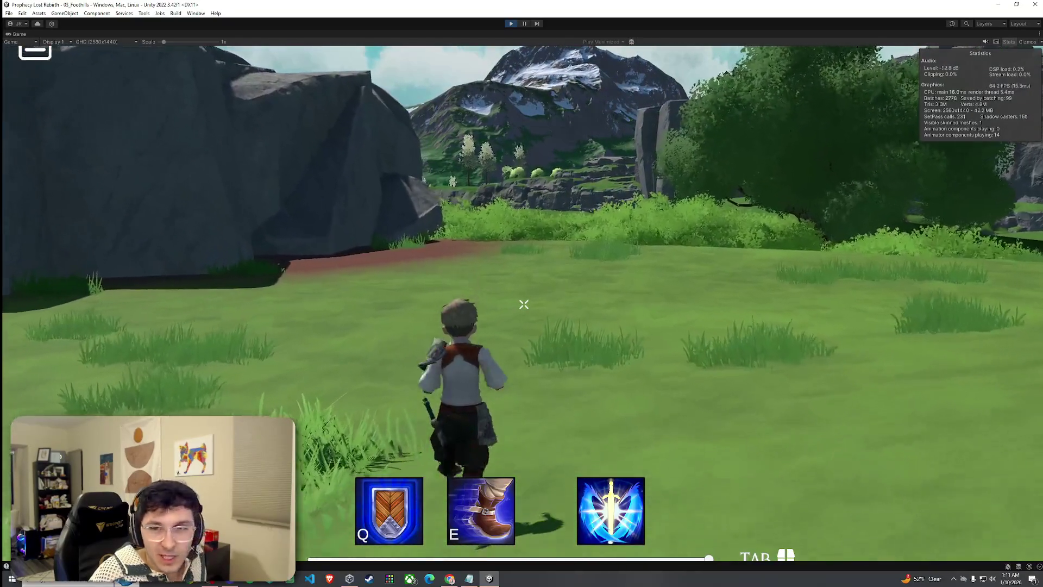
pyautogui.press('w')
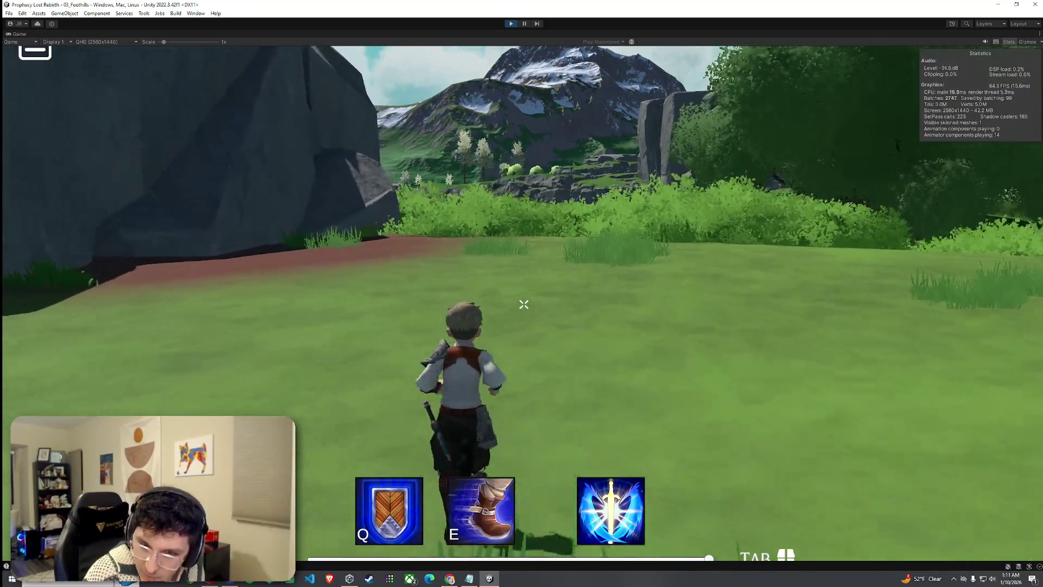
pyautogui.press('w')
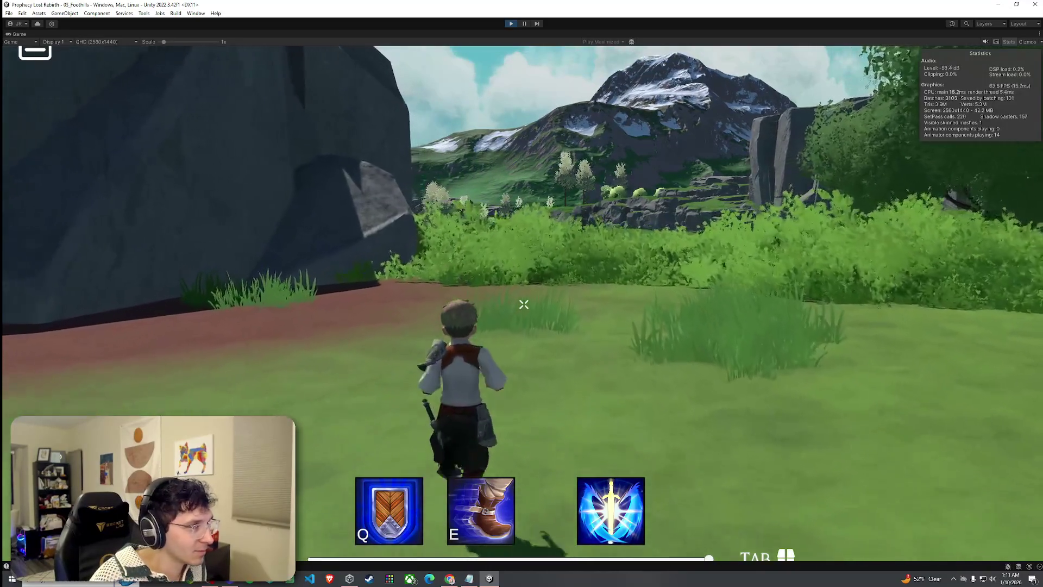
pyautogui.press('w')
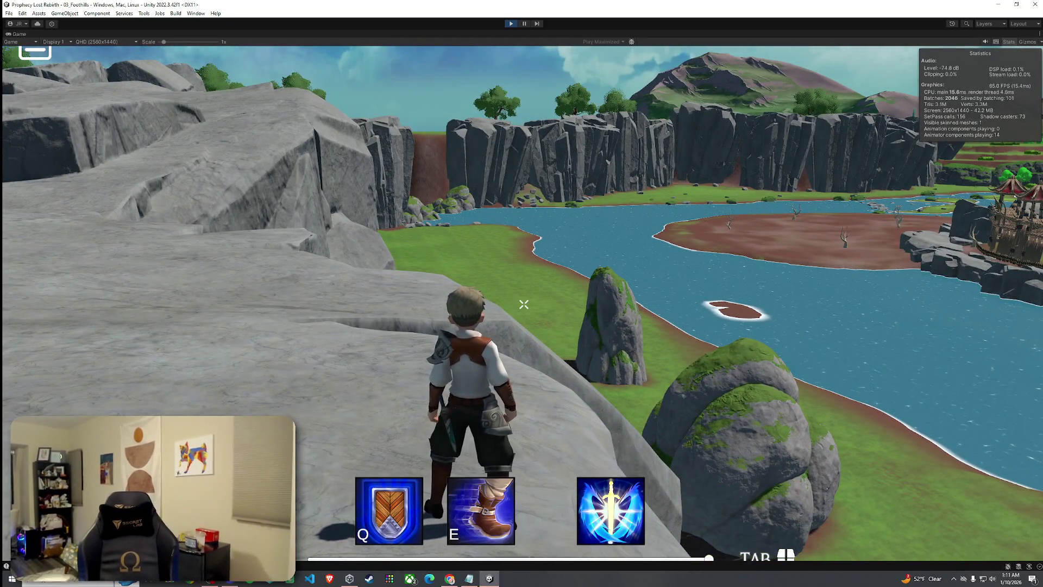
# - Jump along the rock ledges and cross the cliff top to the edge overlooking the river
pyautogui.press('w')
pyautogui.press('space')
pyautogui.press('w')
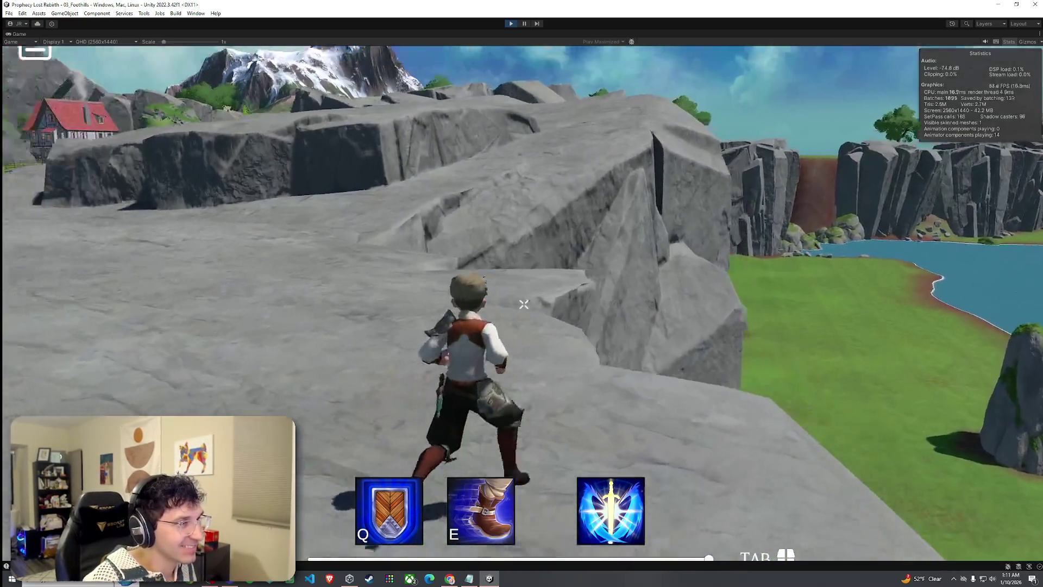
pyautogui.press('w')
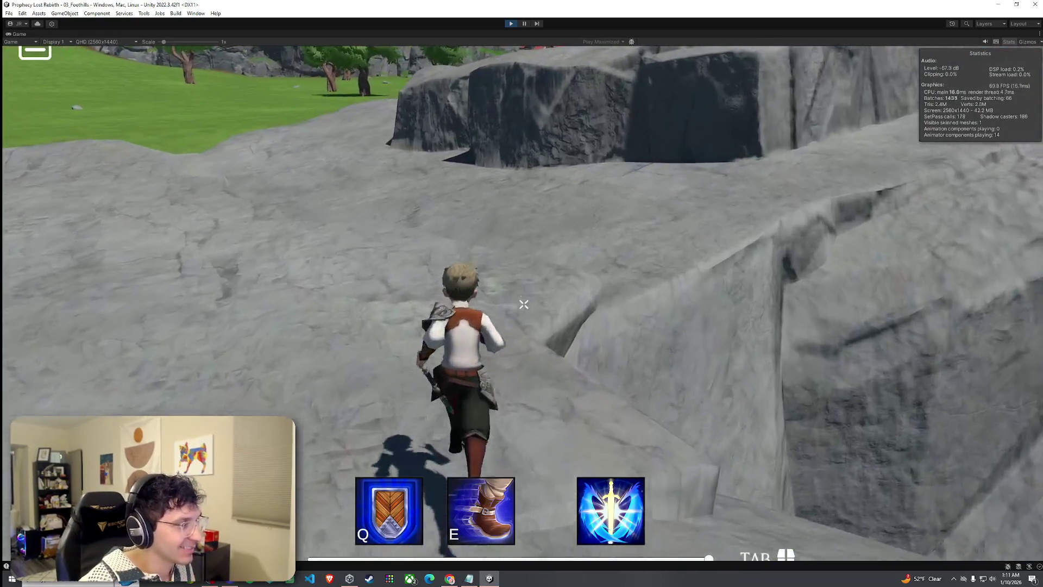
pyautogui.press('w')
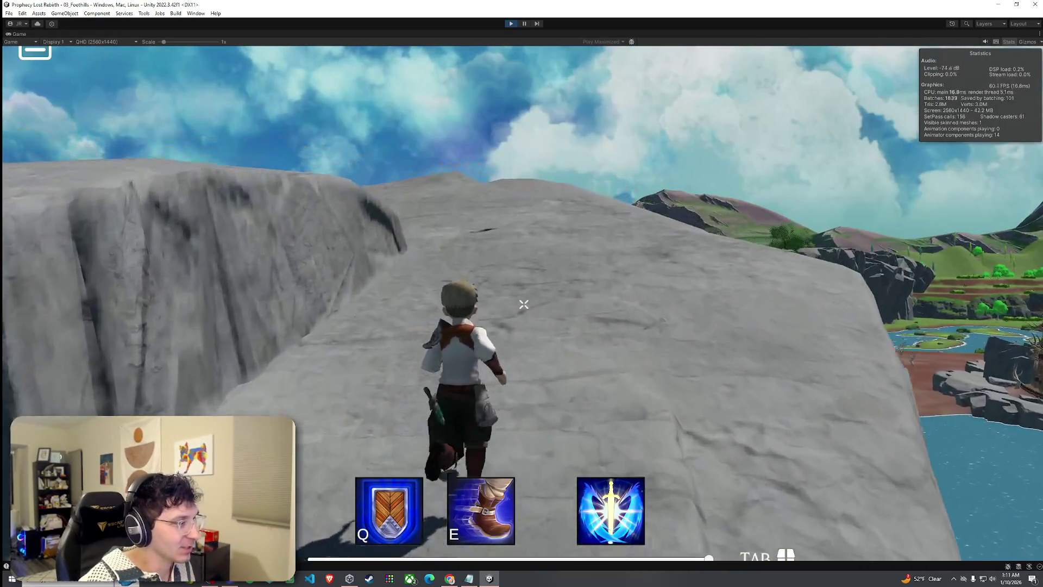
pyautogui.press('w')
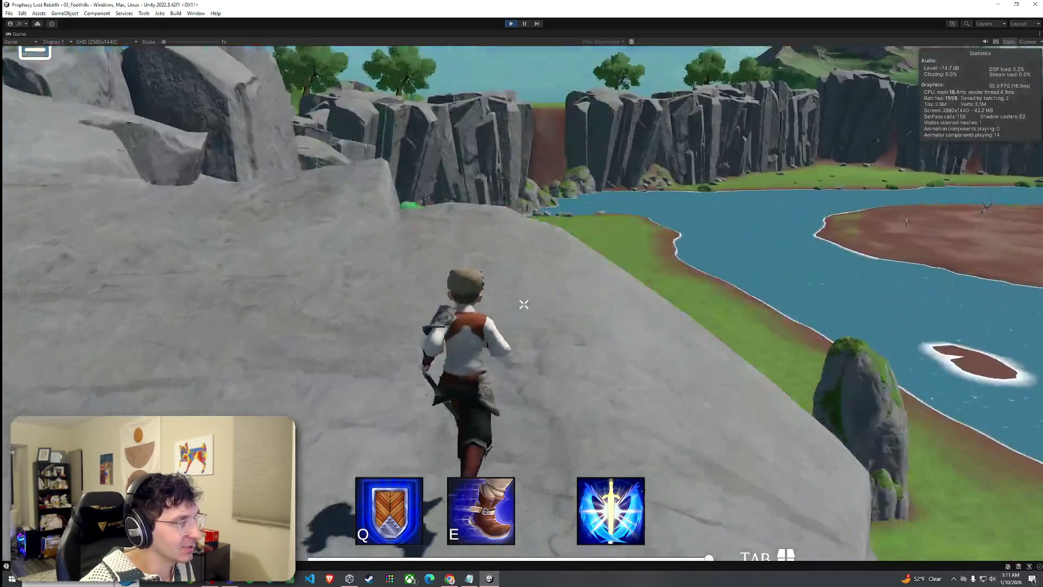
pyautogui.press('w')
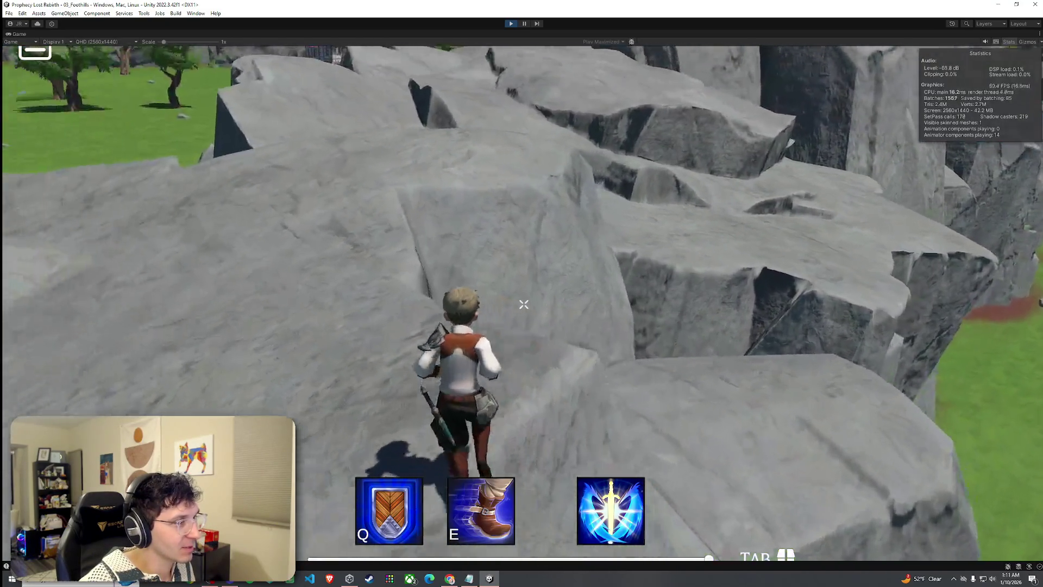
pyautogui.press('w')
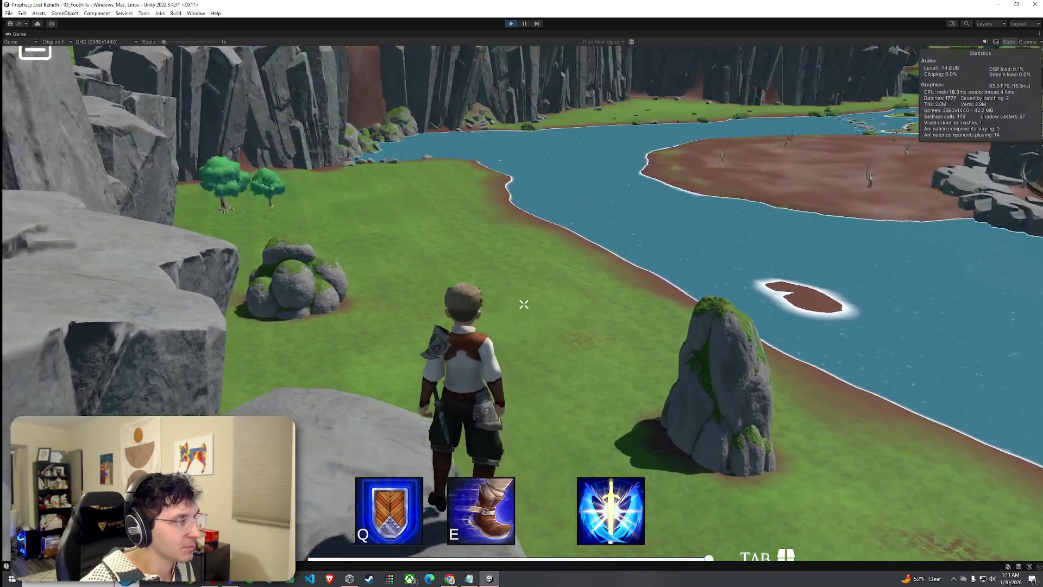
pyautogui.press('w')
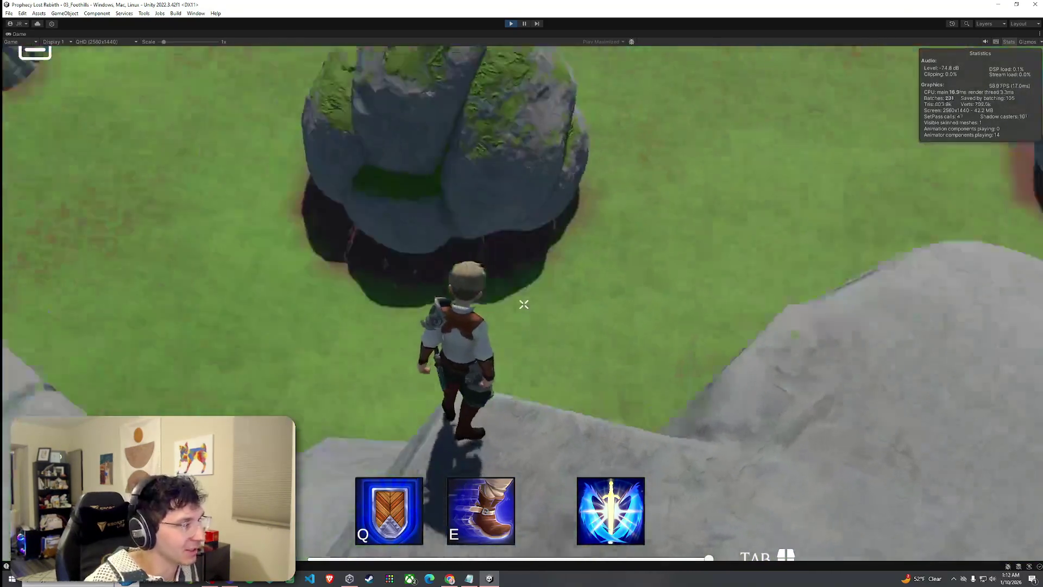
pyautogui.press('w')
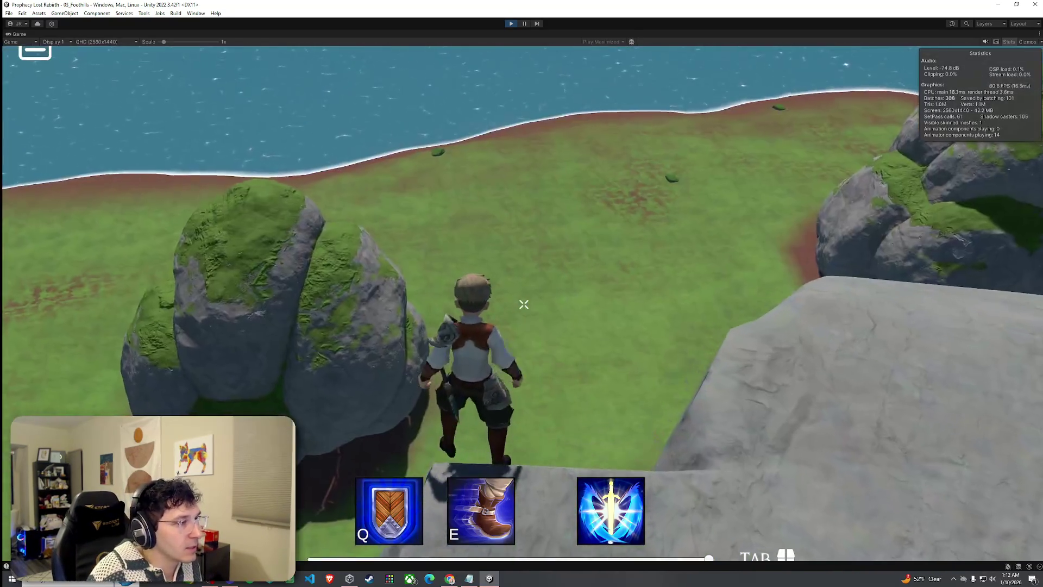
# - Jump off the cliff onto the grass and run past the river into the goblin camp
pyautogui.press('space')
pyautogui.press('w')
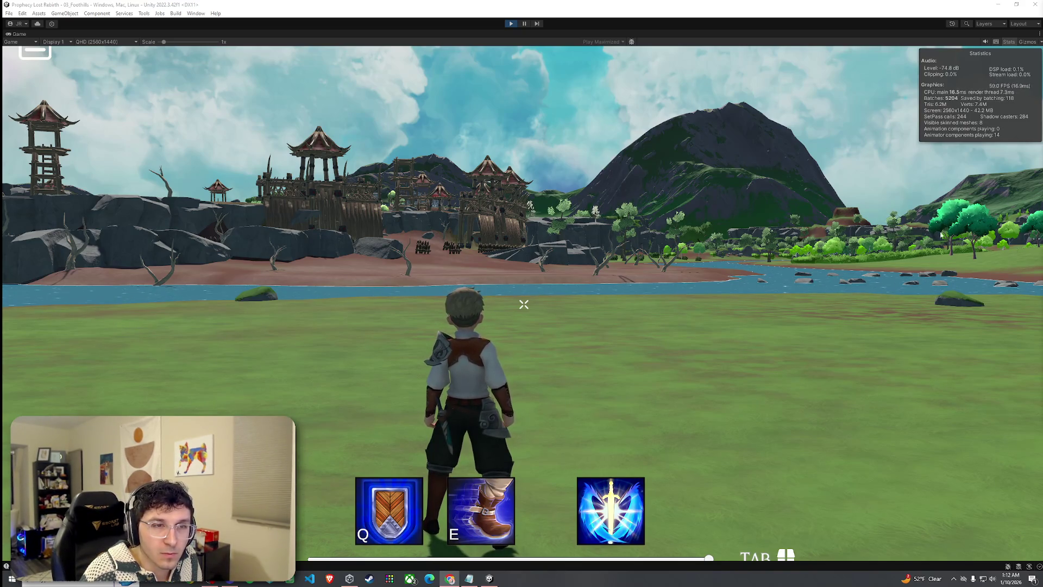
pyautogui.press('w')
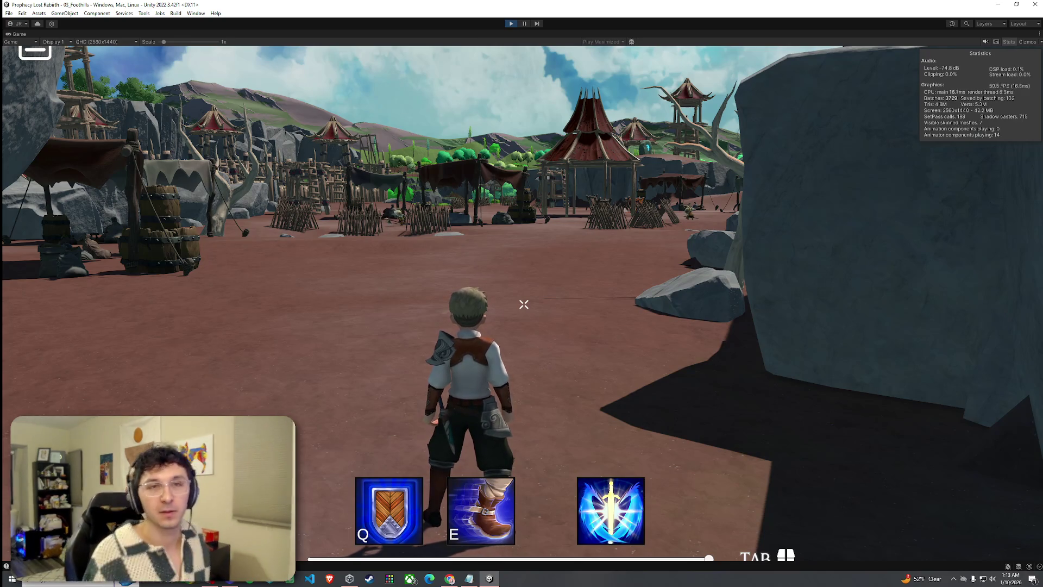
# - Run into the goblin camp with the Tab inventory open, checking 0 gold and empty slots, then close it
pyautogui.press('w')
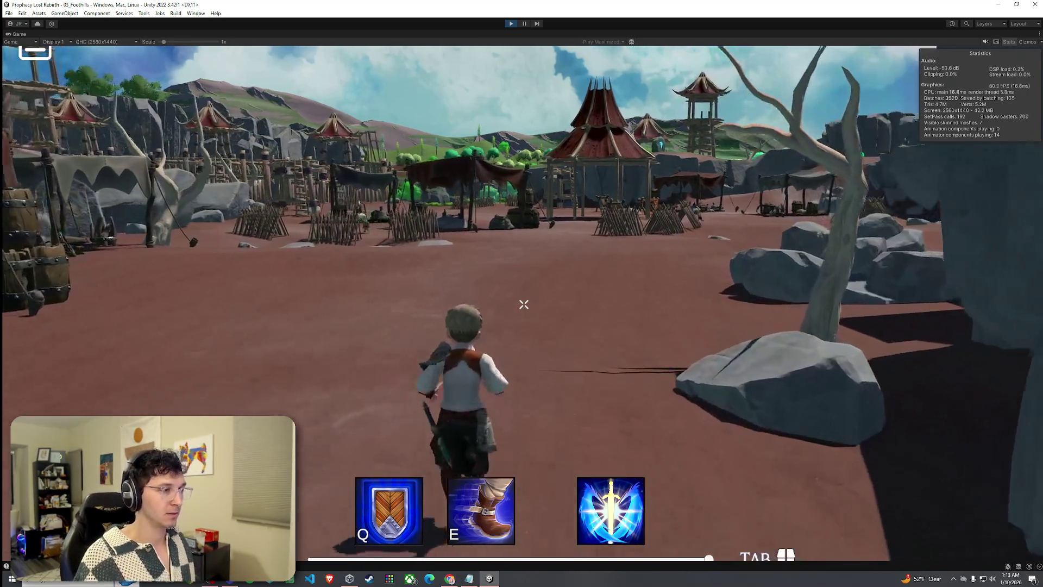
pyautogui.press('Tab')
pyautogui.press('w')
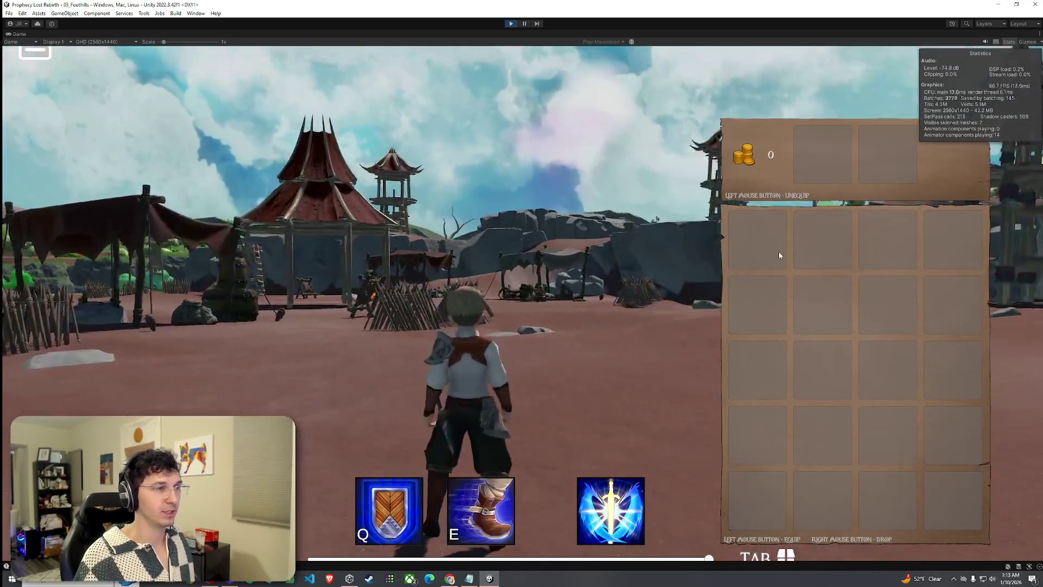
pyautogui.press('w')
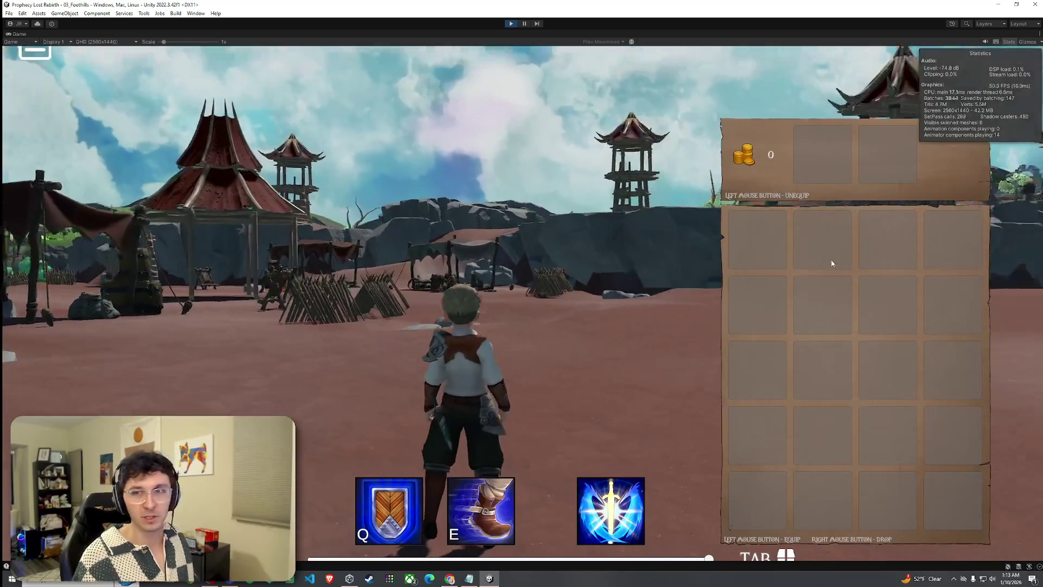
pyautogui.press('Tab')
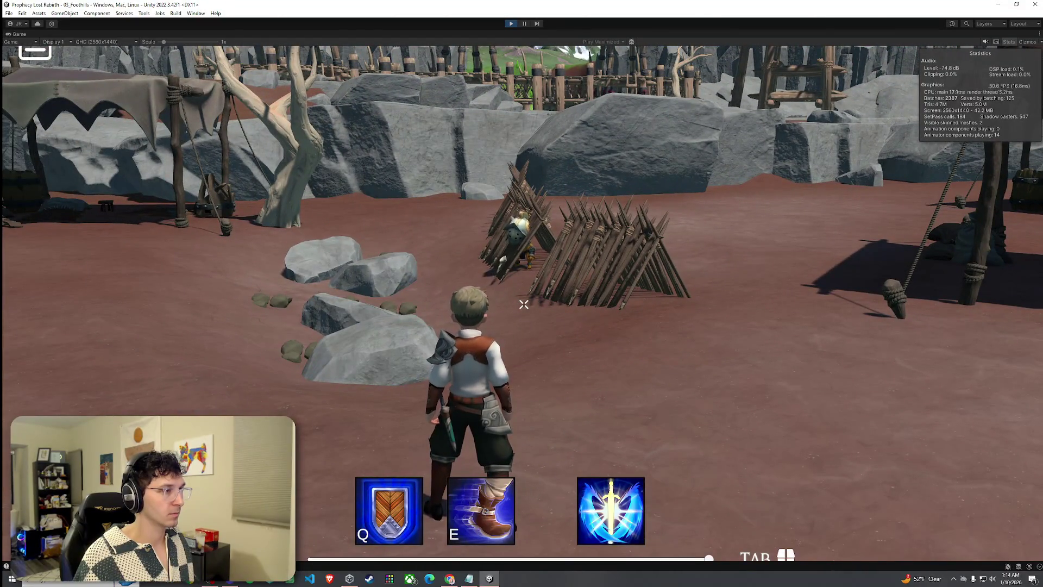
pyautogui.press('w')
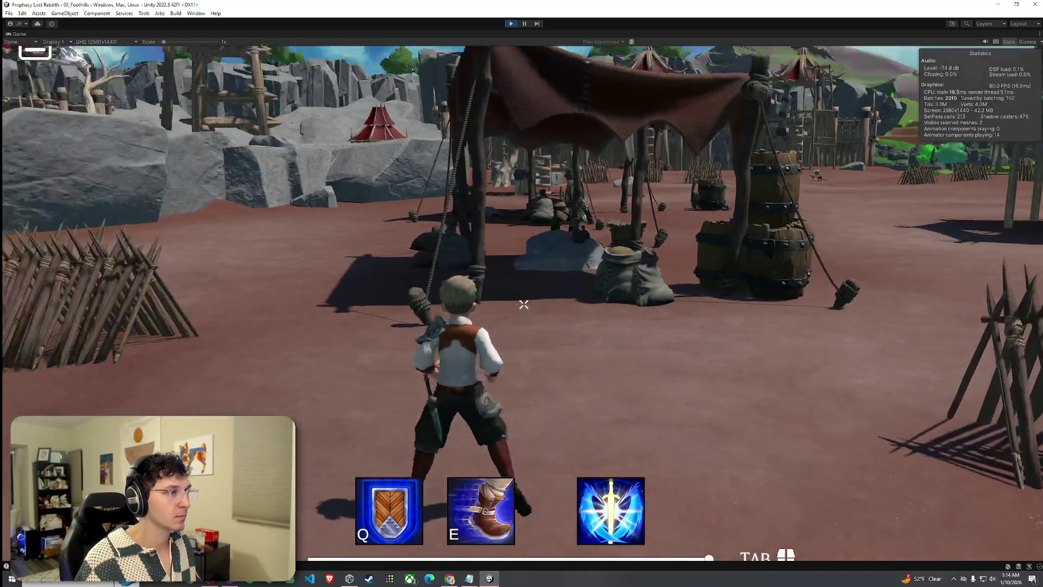
# - Run under the barrel-stacked tent, back out, then look toward the fort and head for the open area
pyautogui.press('w')
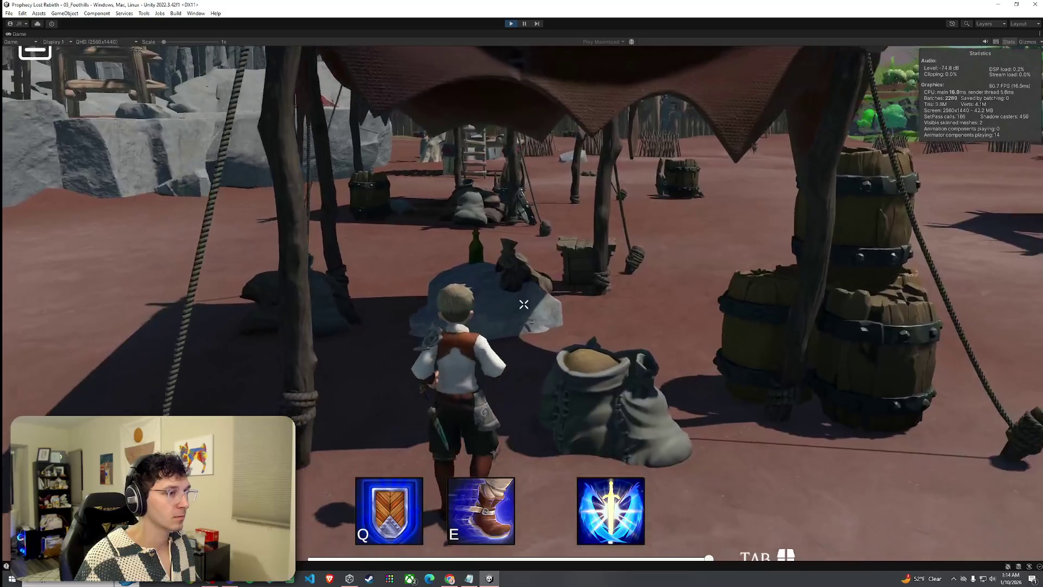
pyautogui.press('s')
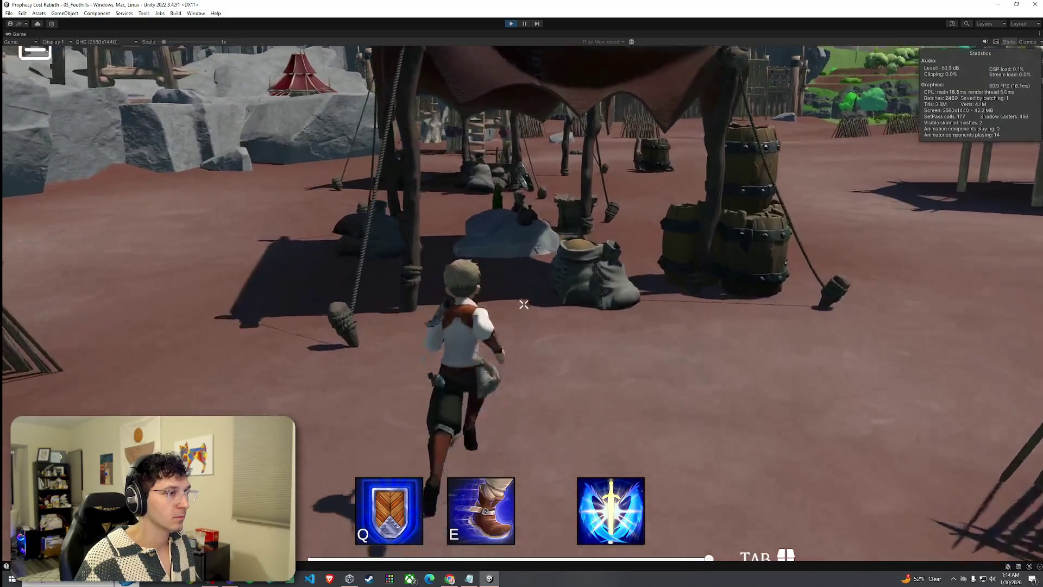
pyautogui.press('s')
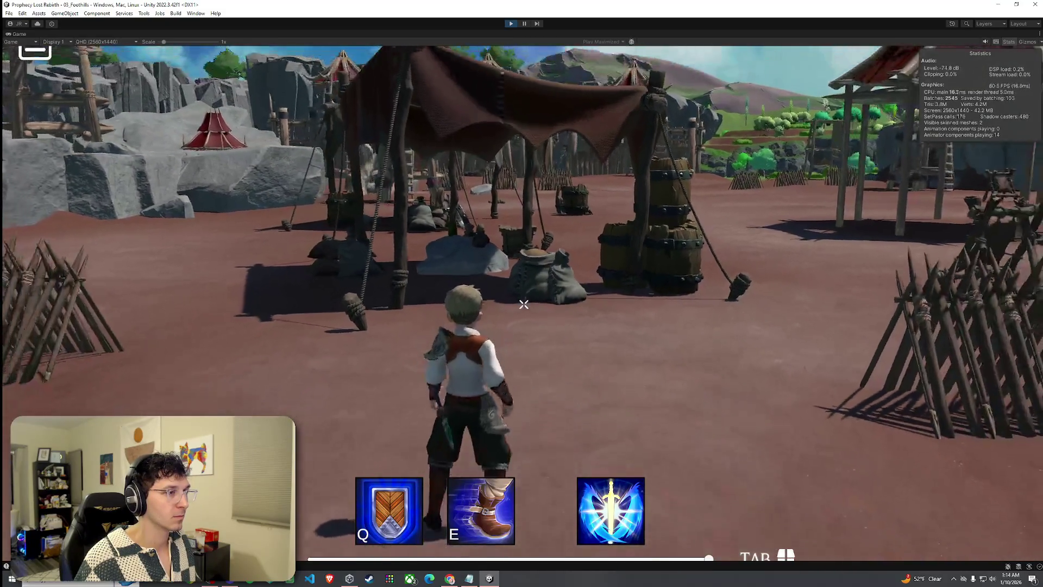
pyautogui.press('w')
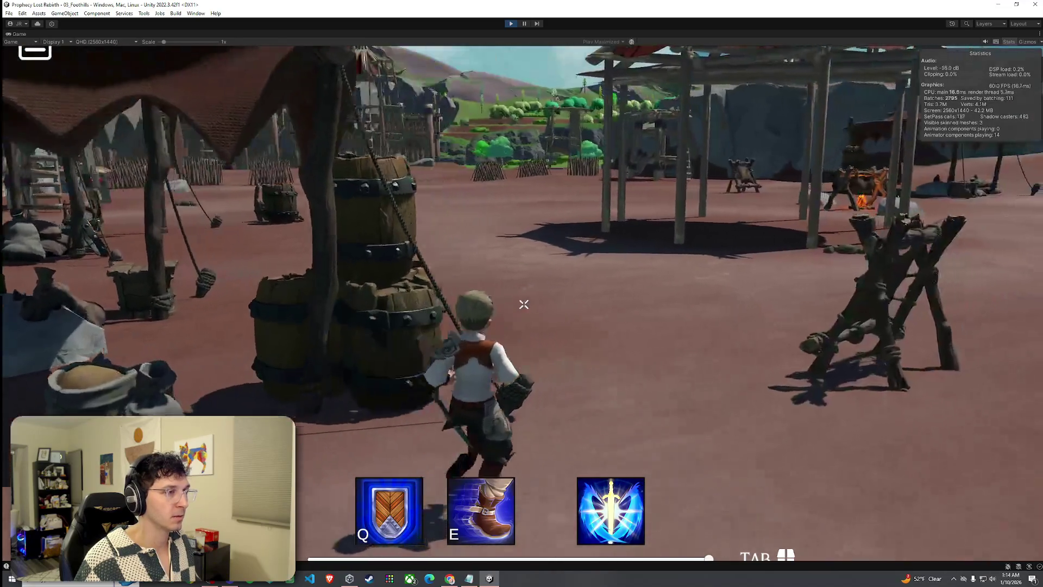
pyautogui.press('w')
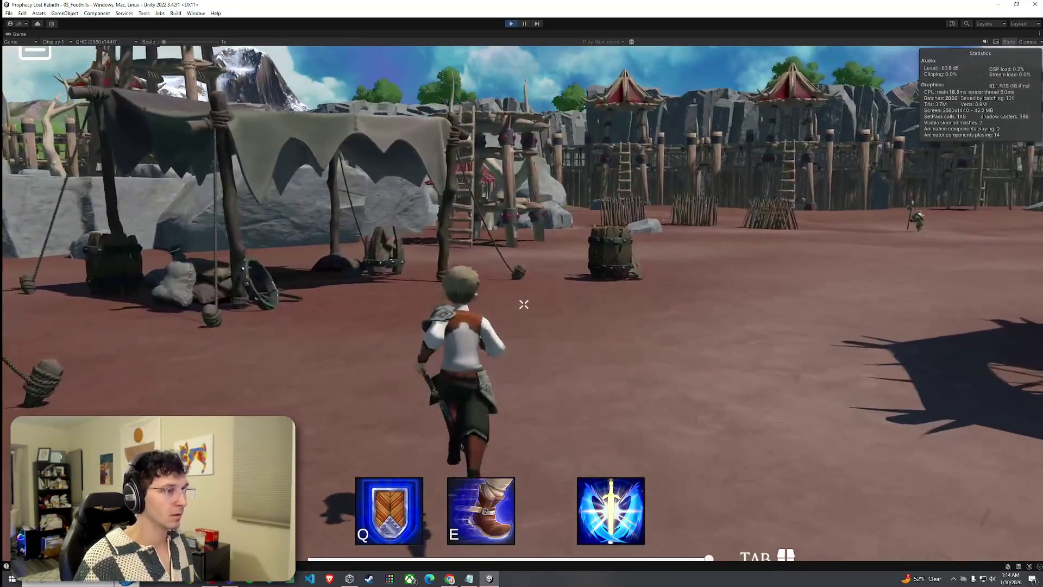
pyautogui.press('s')
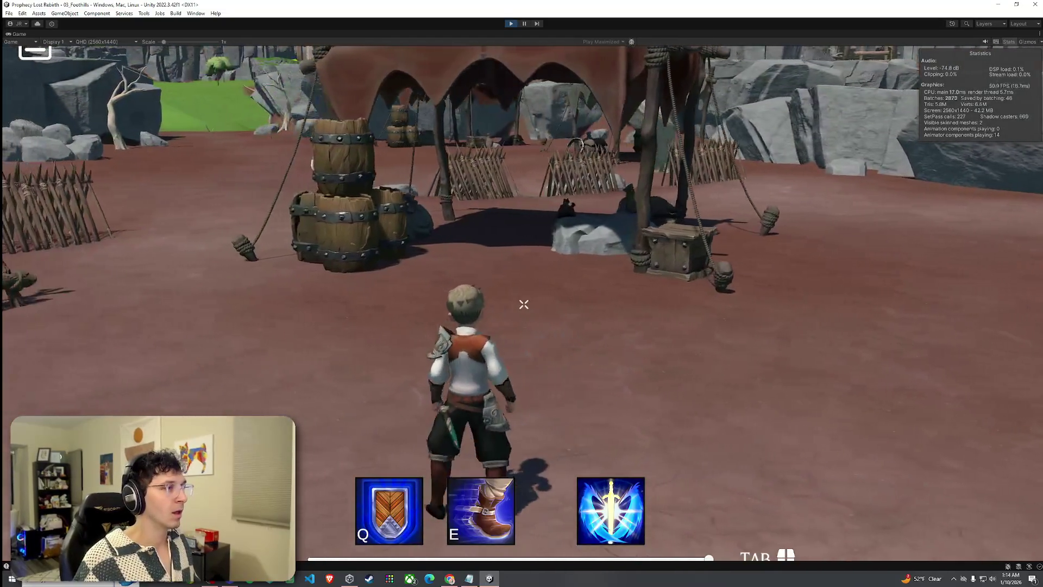
pyautogui.press('w')
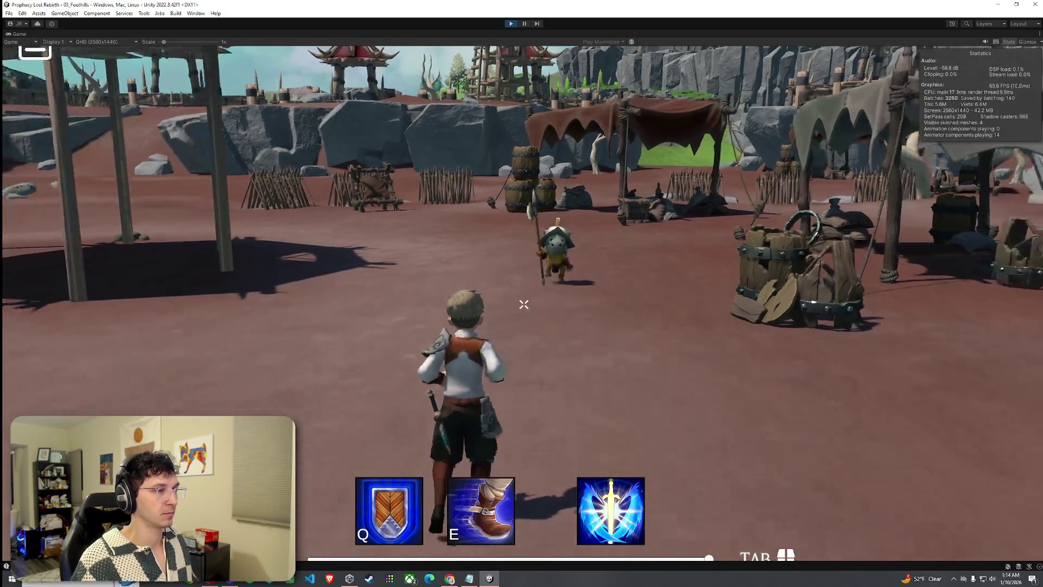
# - Run up to the goblin NPC until its question-mark marker shows, then turn toward the river
pyautogui.press('w')
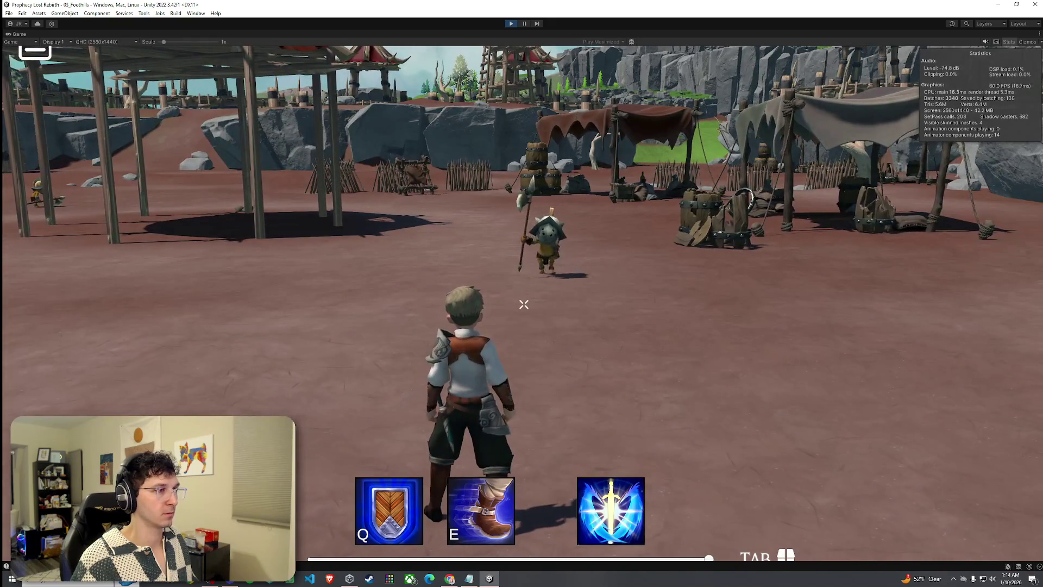
pyautogui.press('w')
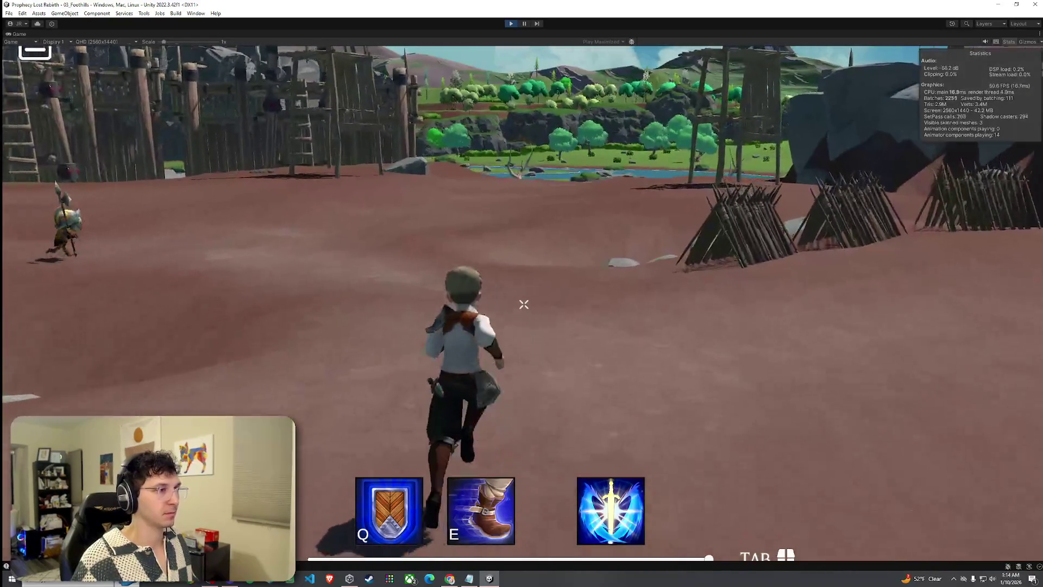
pyautogui.press('w')
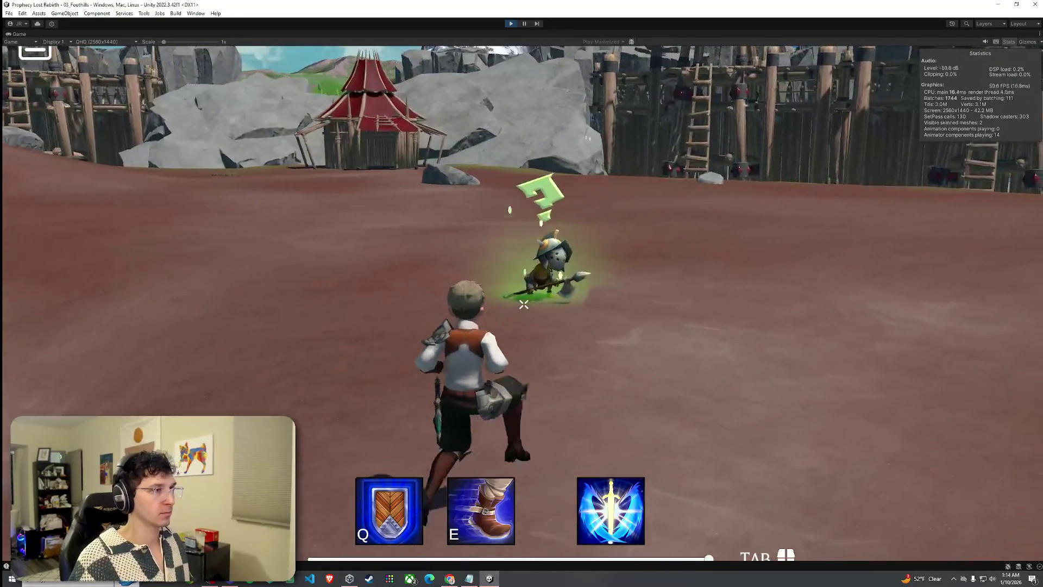
pyautogui.press('w')
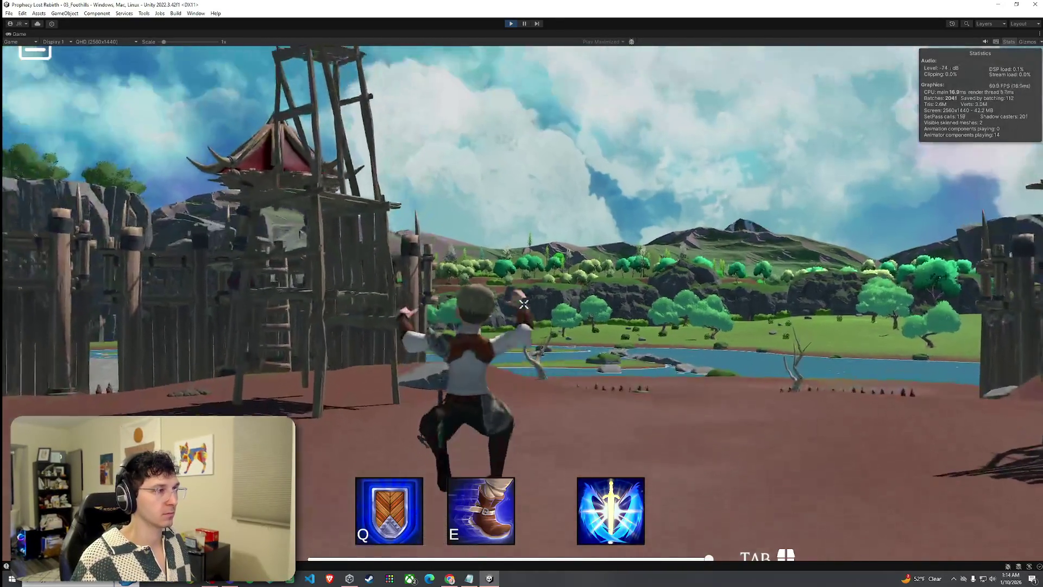
# - Run past the wooden fort and along the fence toward the riverbank
pyautogui.press('w')
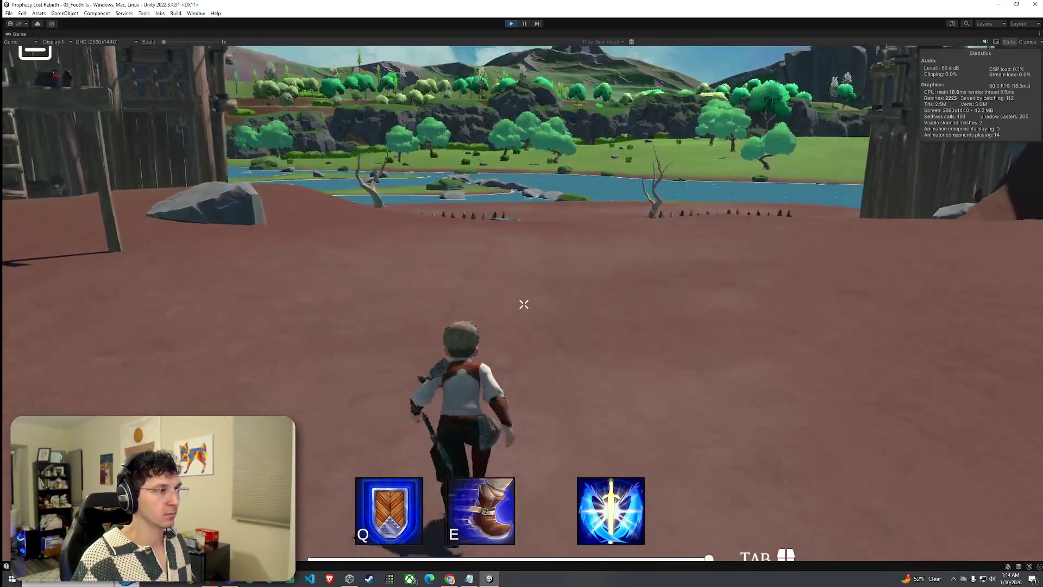
pyautogui.press('w')
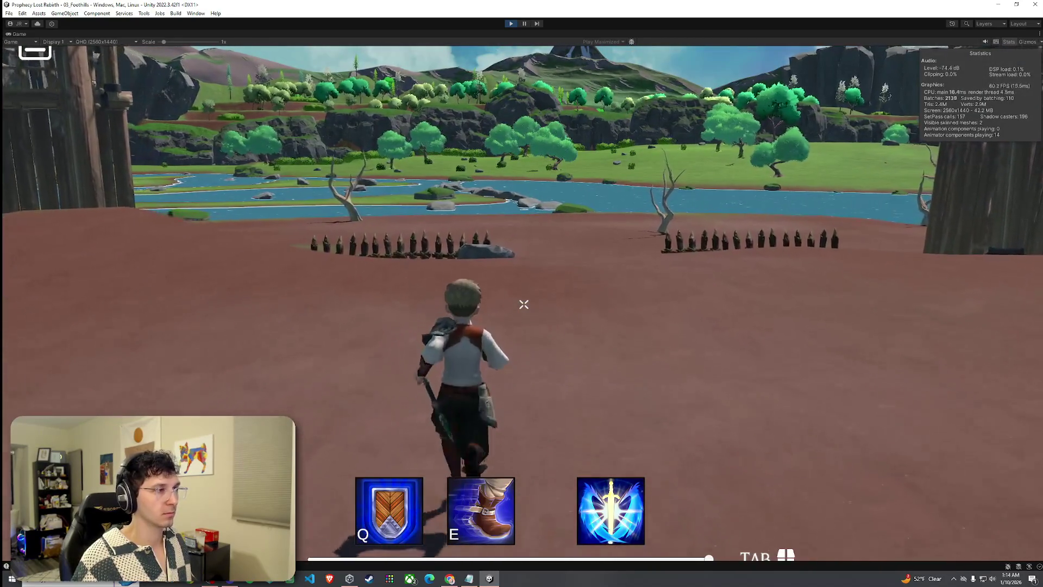
pyautogui.press('w')
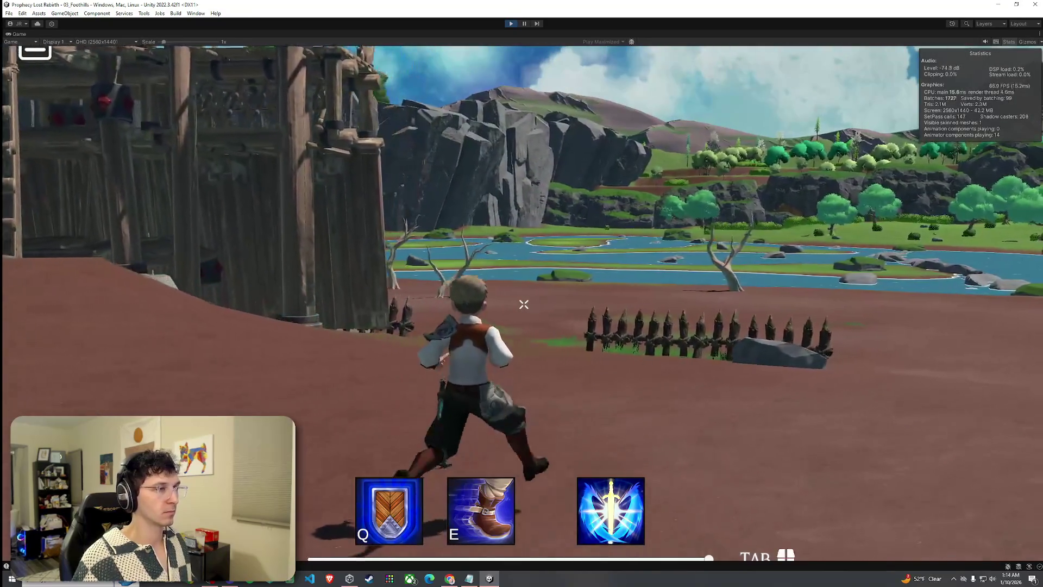
pyautogui.press('w')
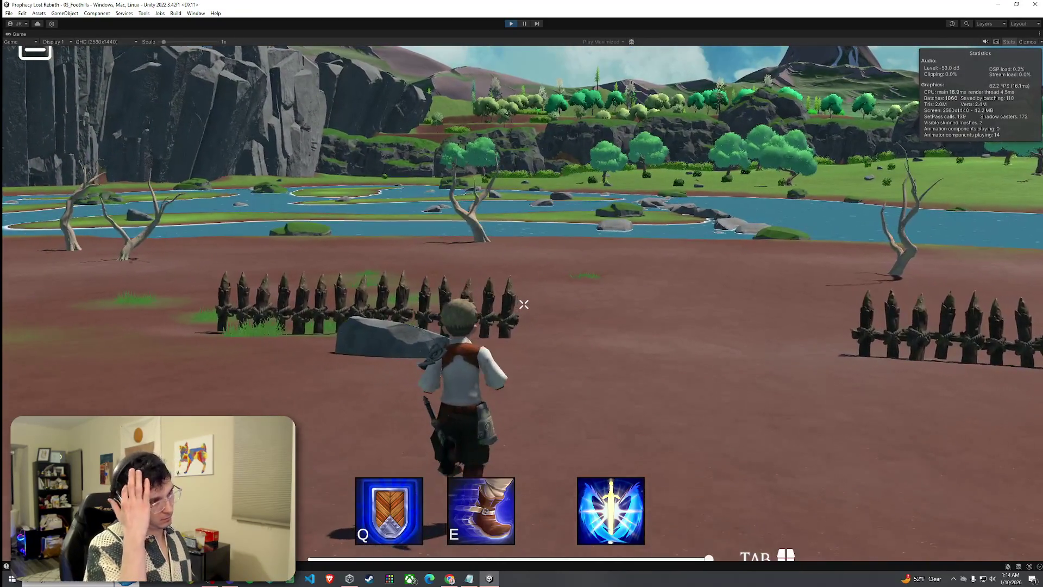
pyautogui.press('w')
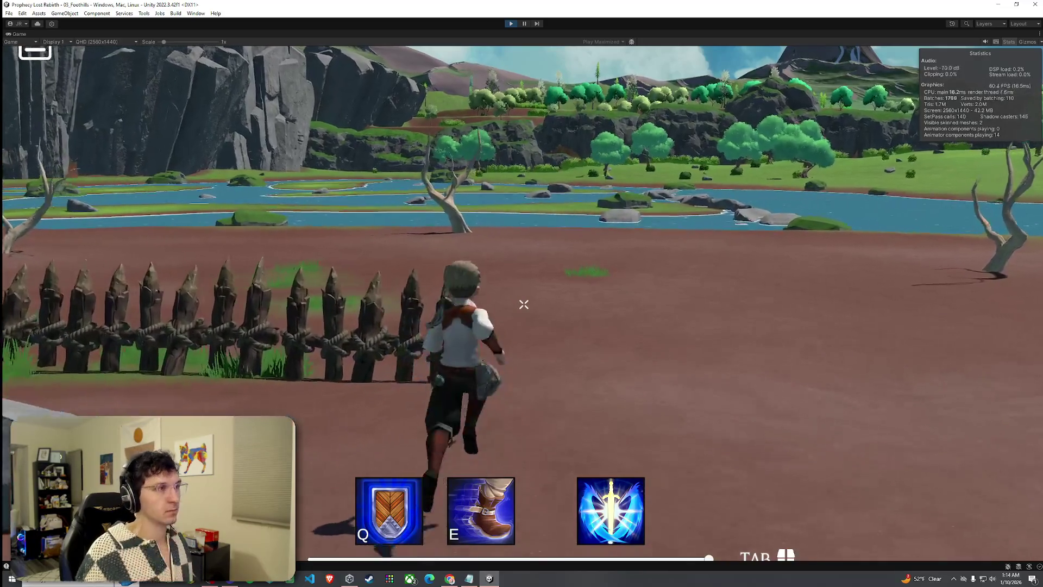
pyautogui.press('w')
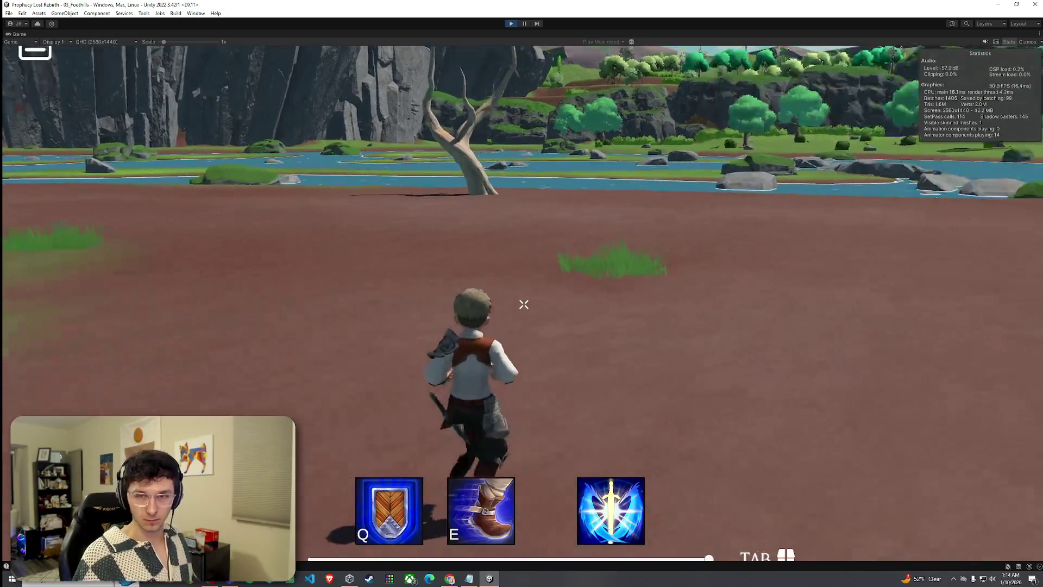
pyautogui.press('w')
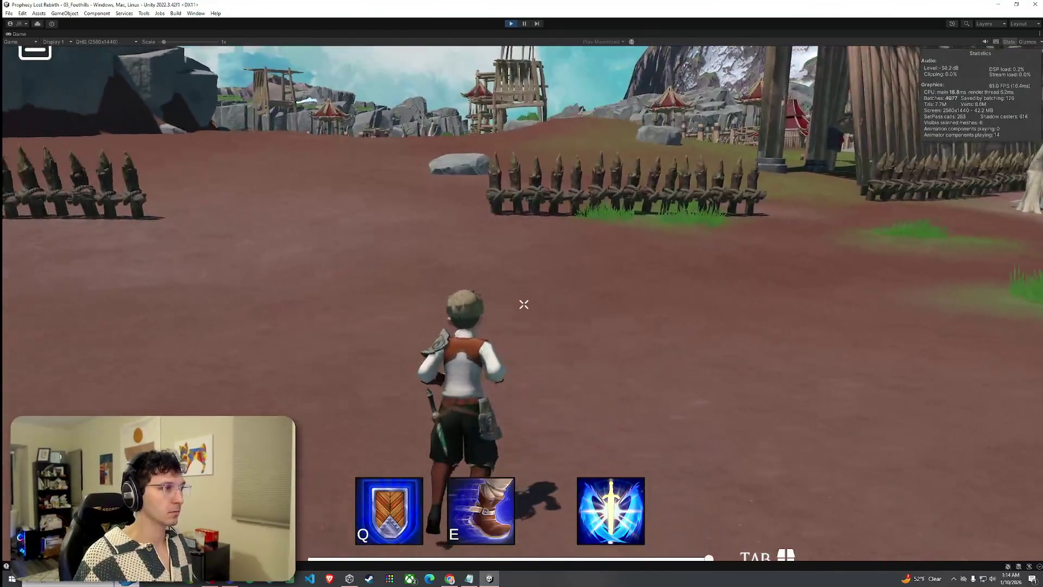
pyautogui.press('w')
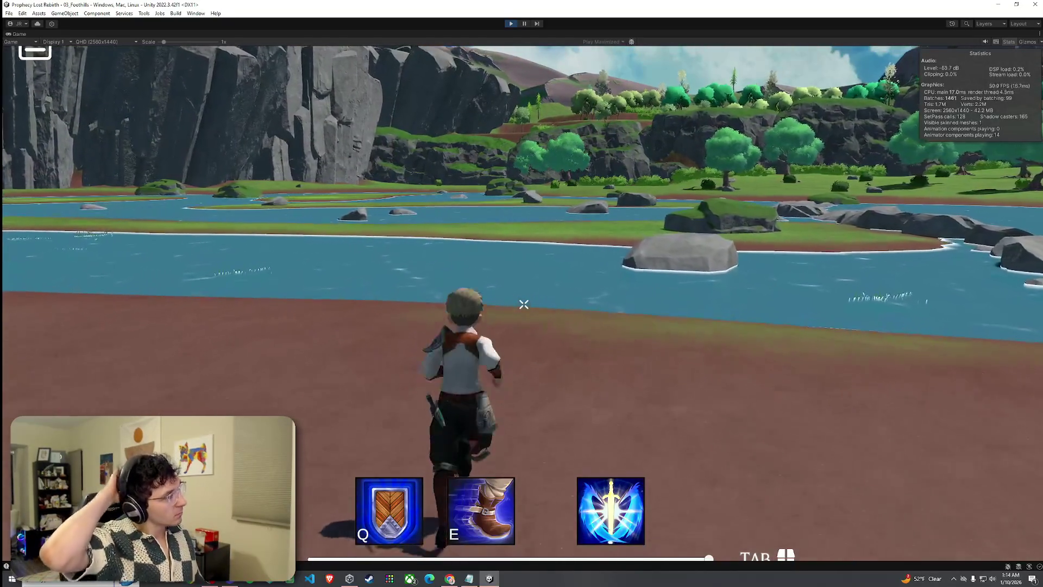
# - Wade through the river and jump up onto the grassy rock on the far bank
pyautogui.press('w')
pyautogui.press('w')
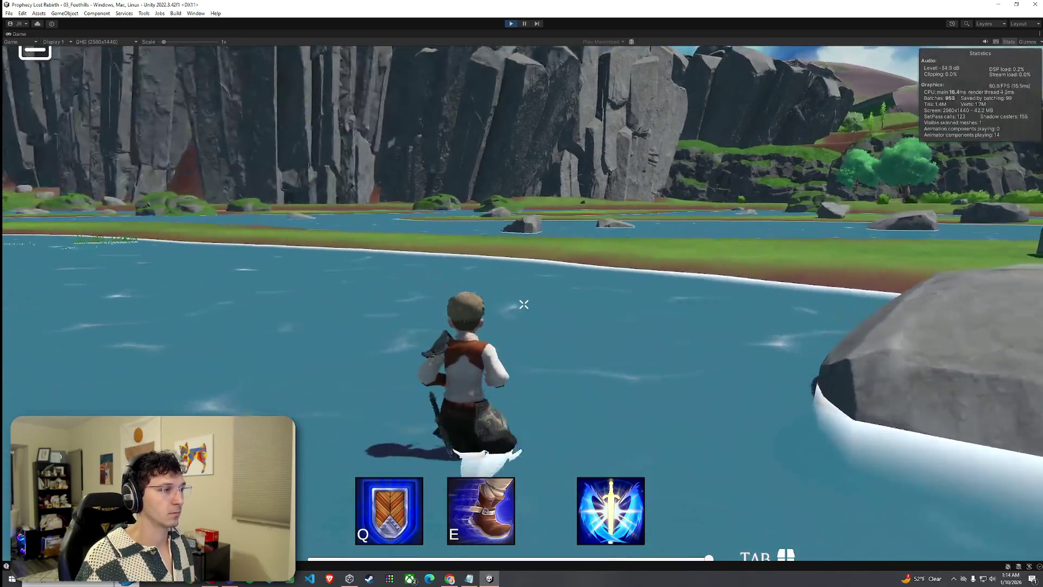
pyautogui.press('w')
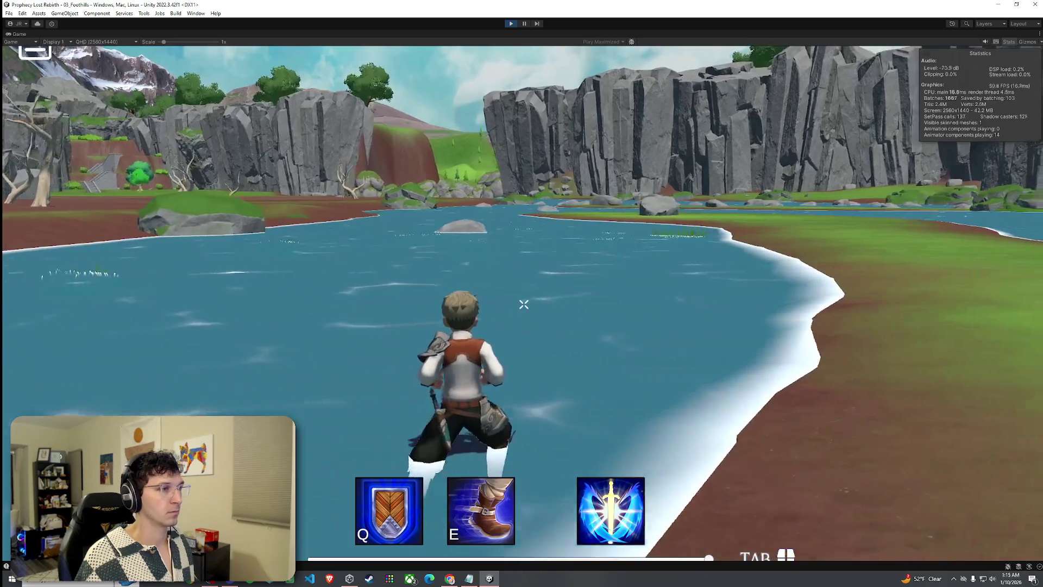
pyautogui.press('w')
pyautogui.press('space')
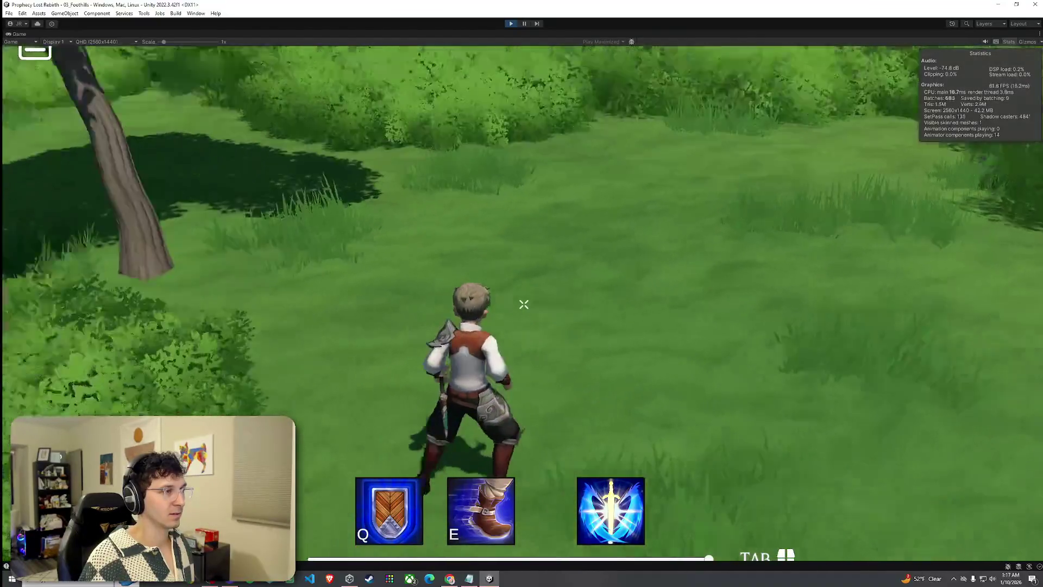
# - Run past the fallen log and bushes up to the cliff face and along its base
pyautogui.press('w')
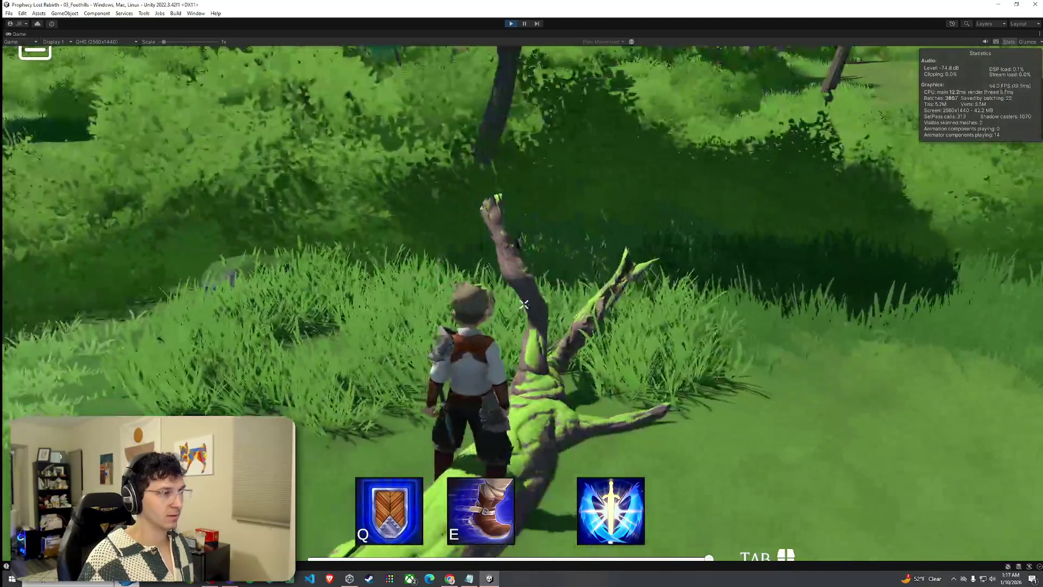
pyautogui.press('w')
pyautogui.press('w')
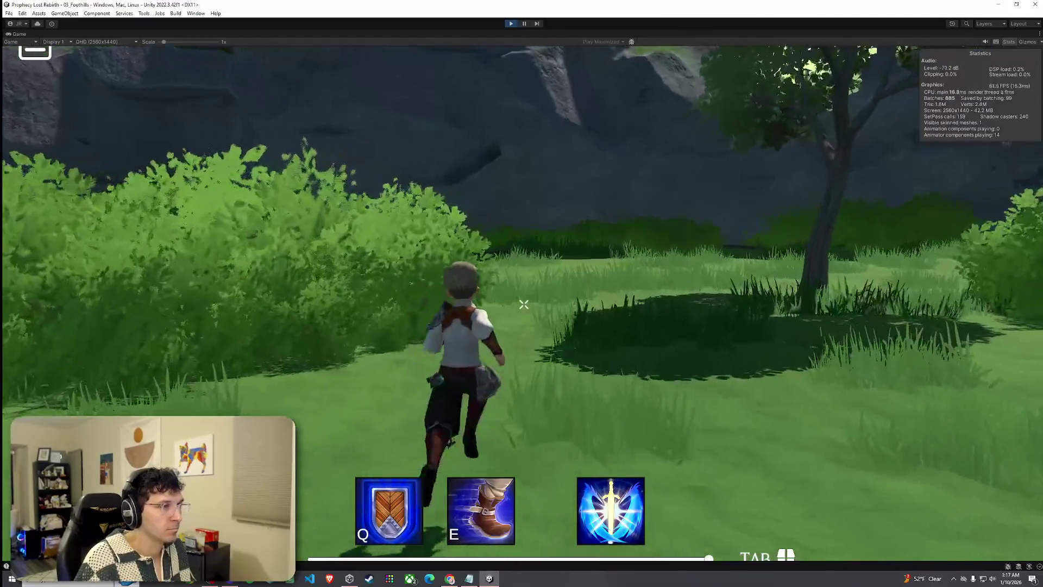
pyautogui.press('w')
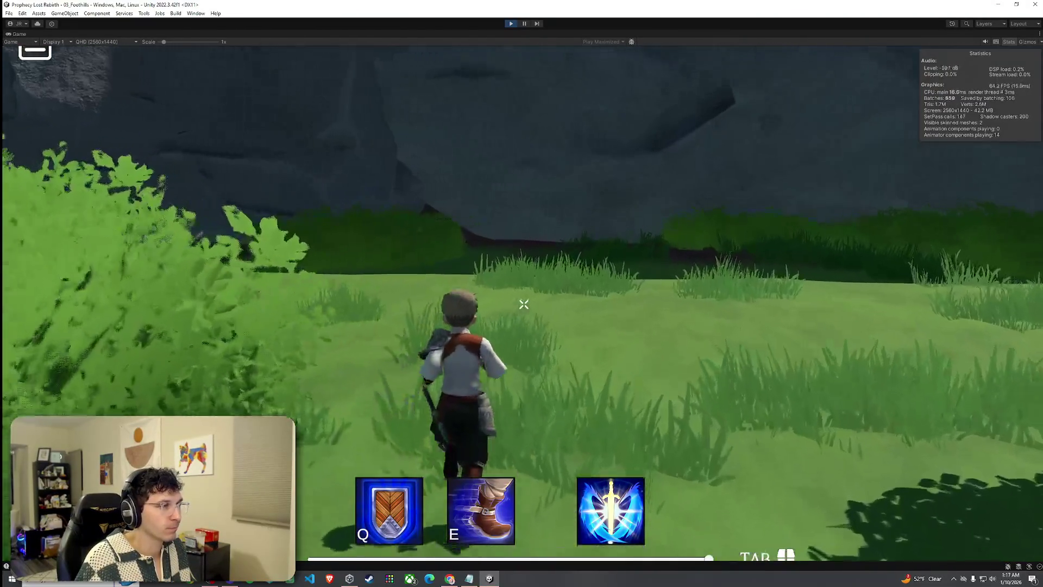
pyautogui.press('w')
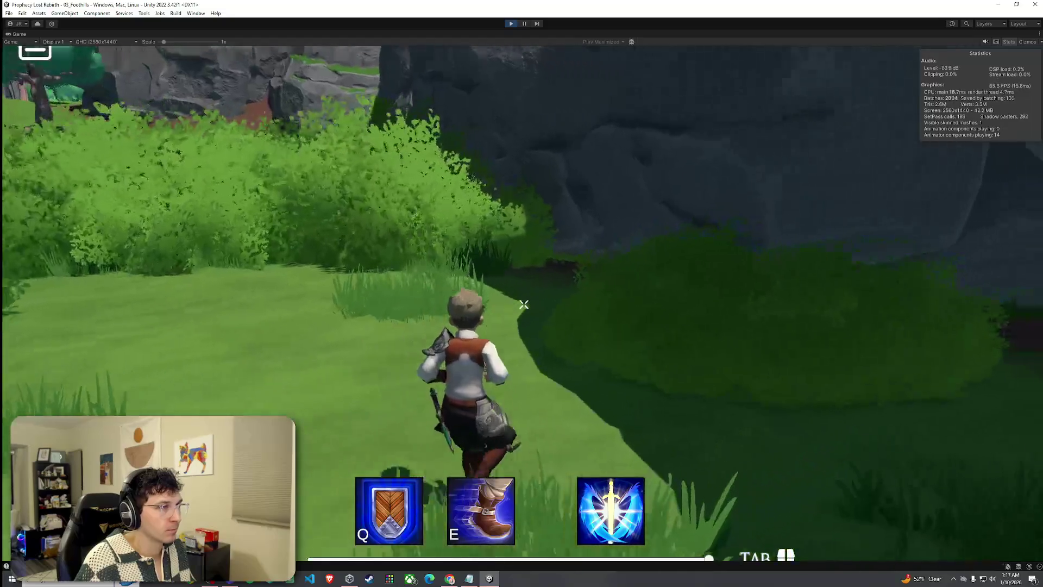
pyautogui.press('w')
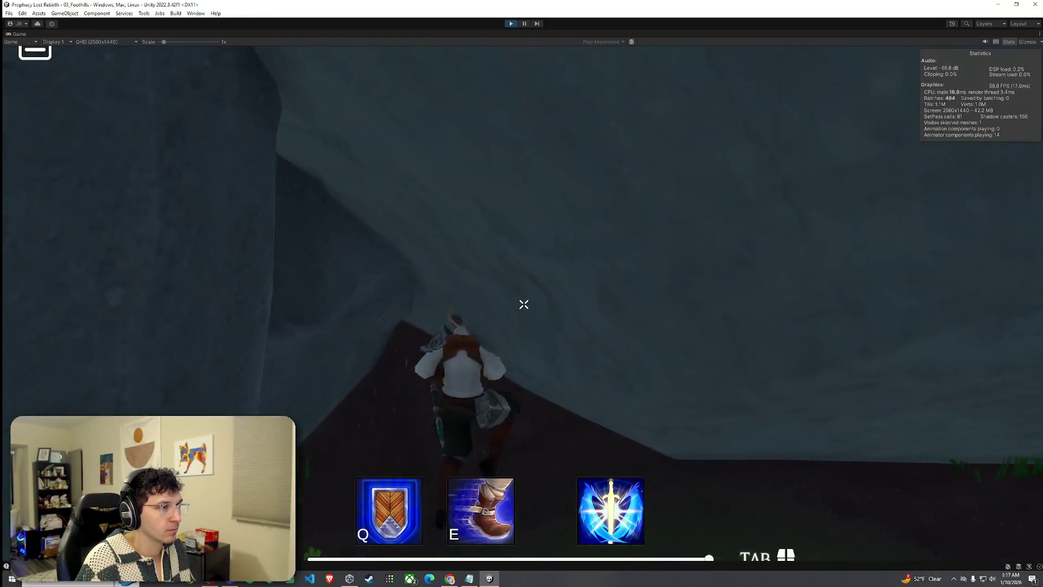
pyautogui.press('w')
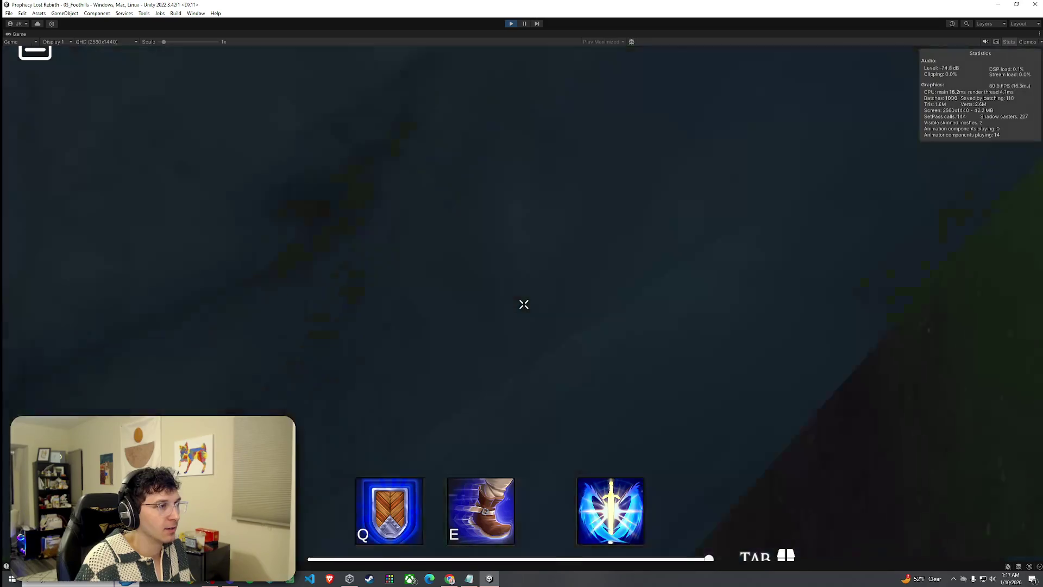
# - Run through the grass below the trees along the cliff, jumping over the grassy slope
pyautogui.press('w')
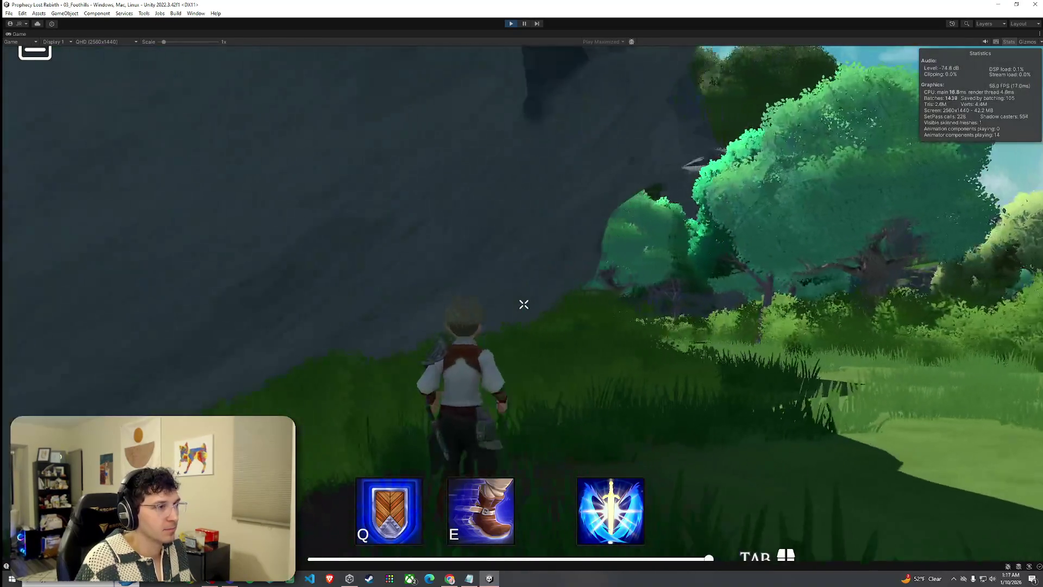
pyautogui.press('w')
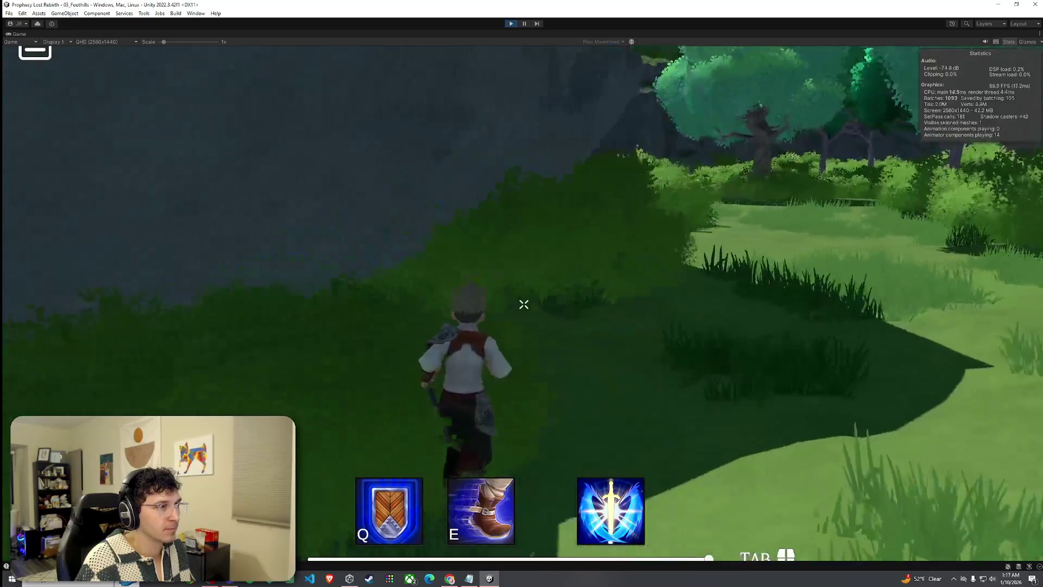
pyautogui.press('w')
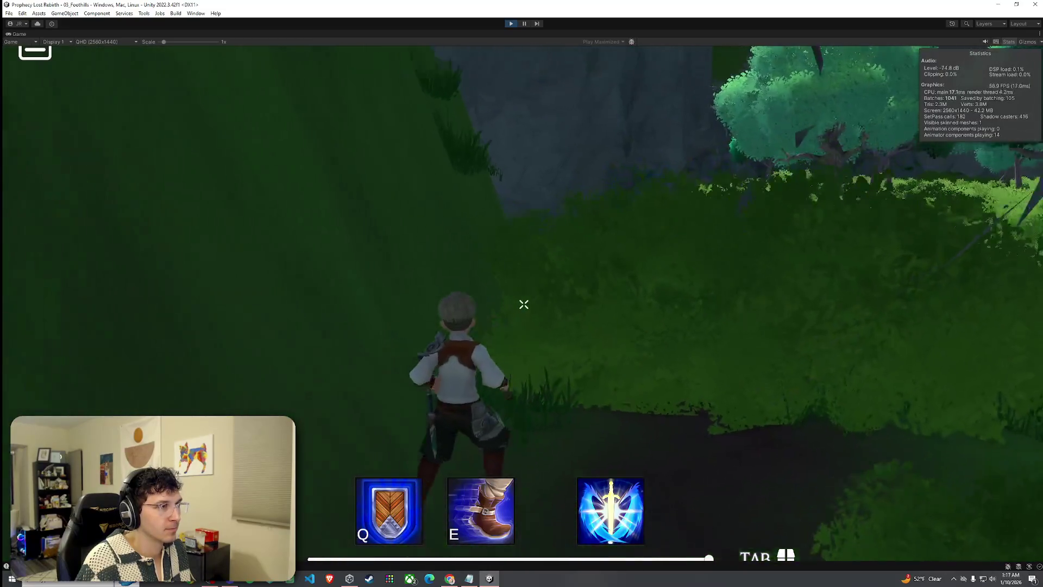
pyautogui.press('w')
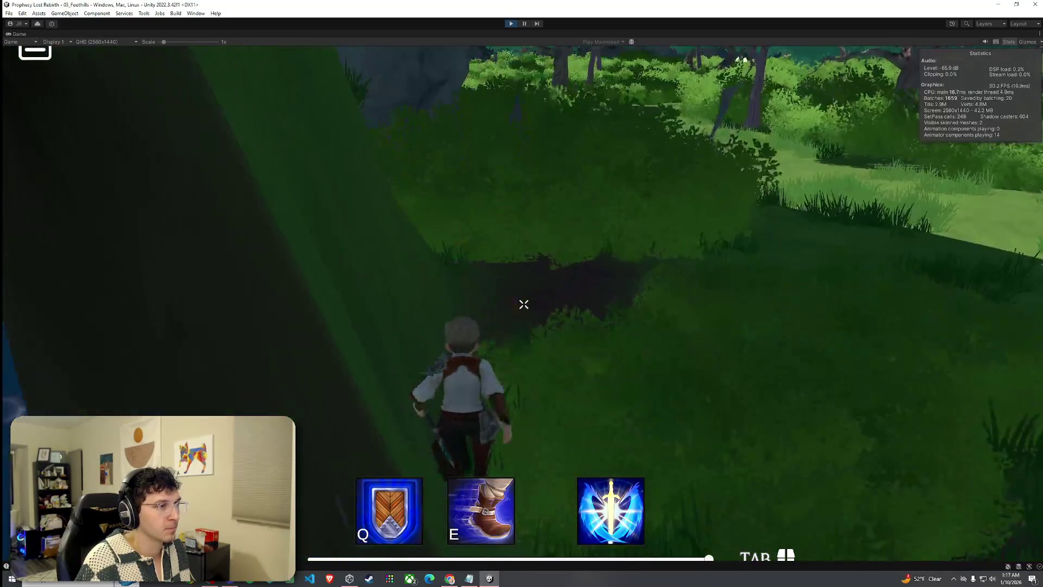
pyautogui.press('w')
pyautogui.press('space')
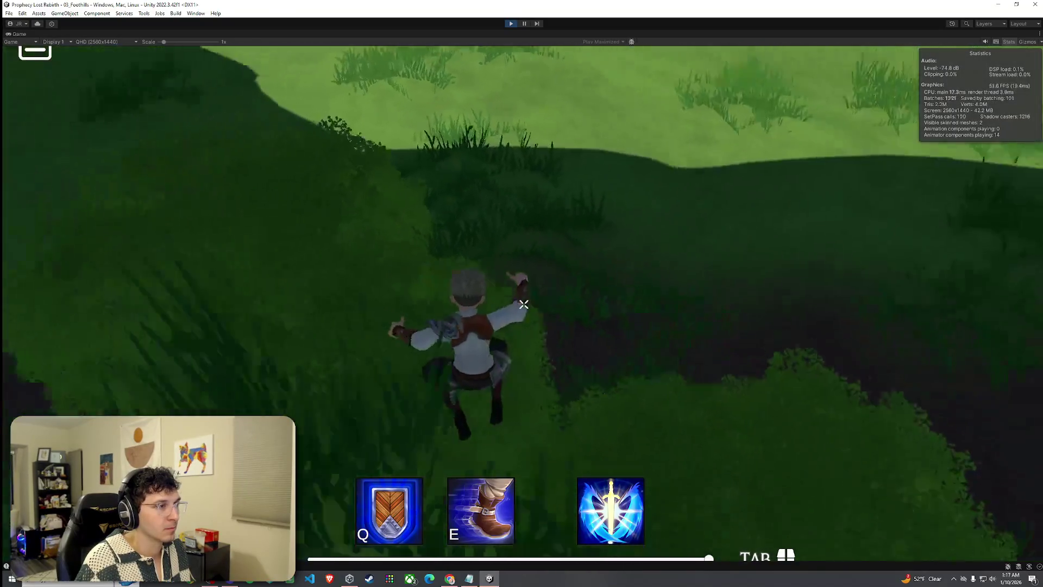
# - Push through the dense foliage and across the forest clearing onto the grass path
pyautogui.press('w')
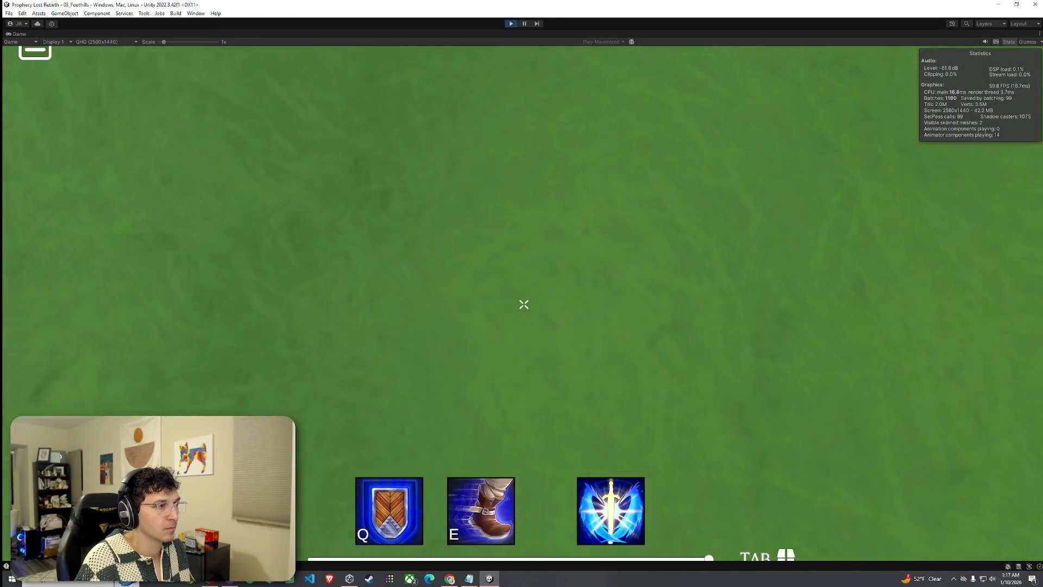
pyautogui.press('w')
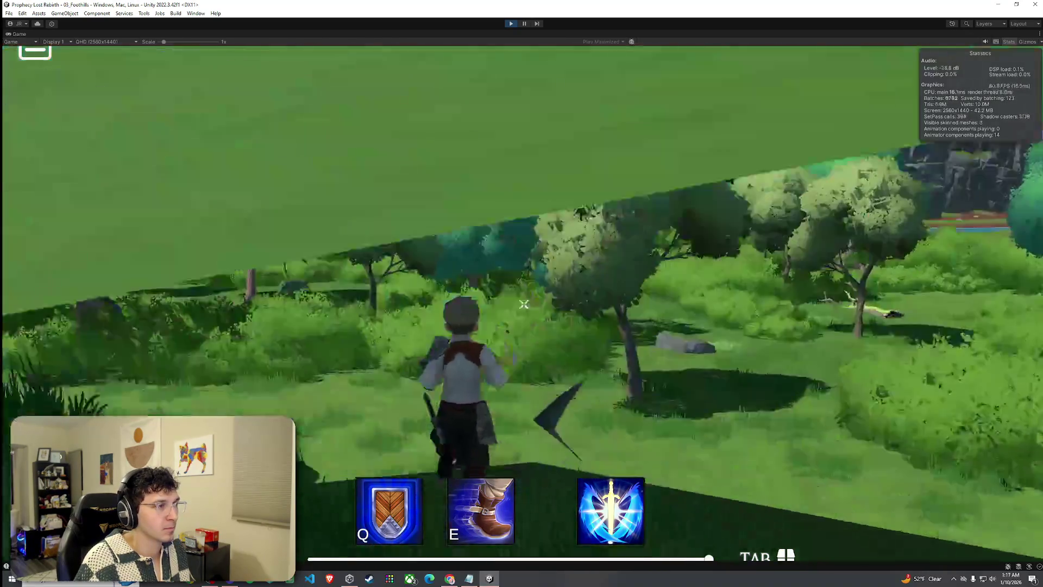
pyautogui.press('w')
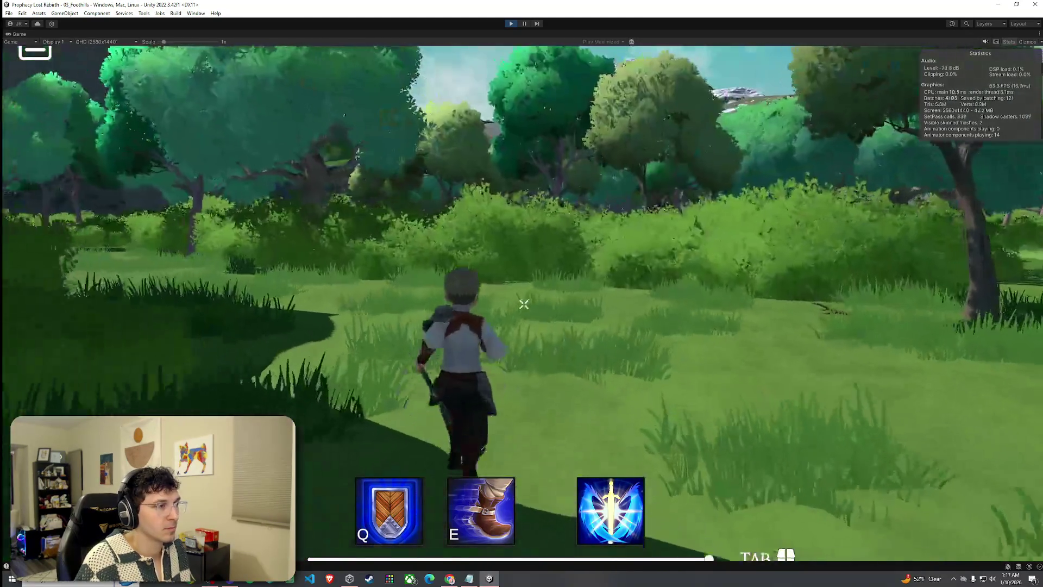
pyautogui.press('w')
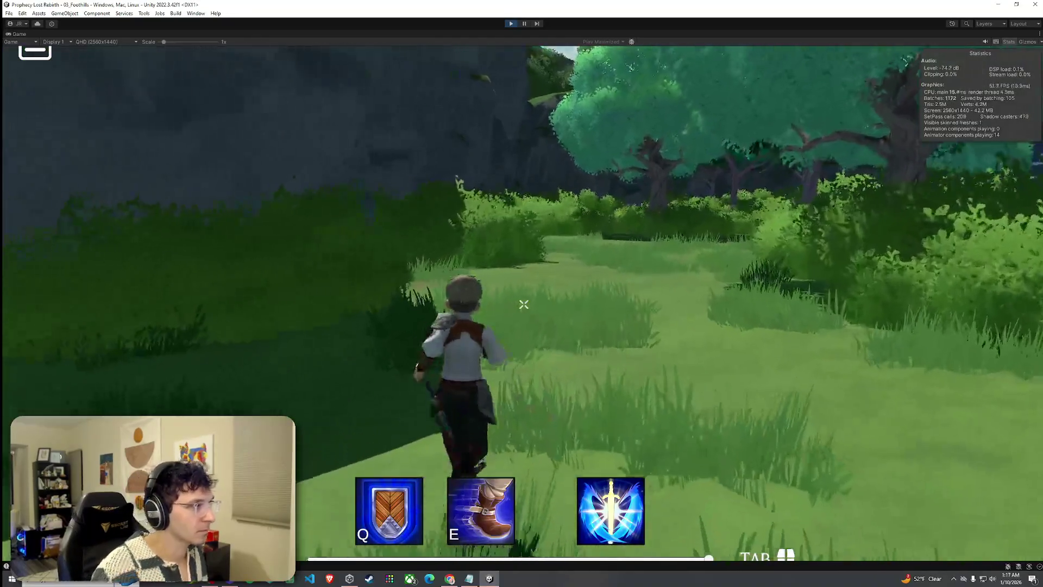
pyautogui.press('w')
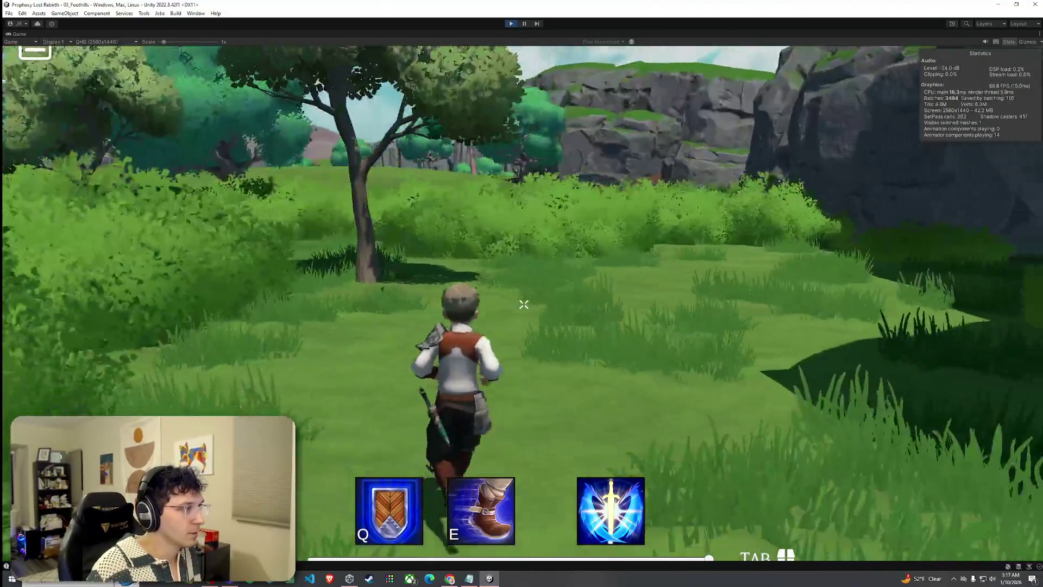
pyautogui.press('w')
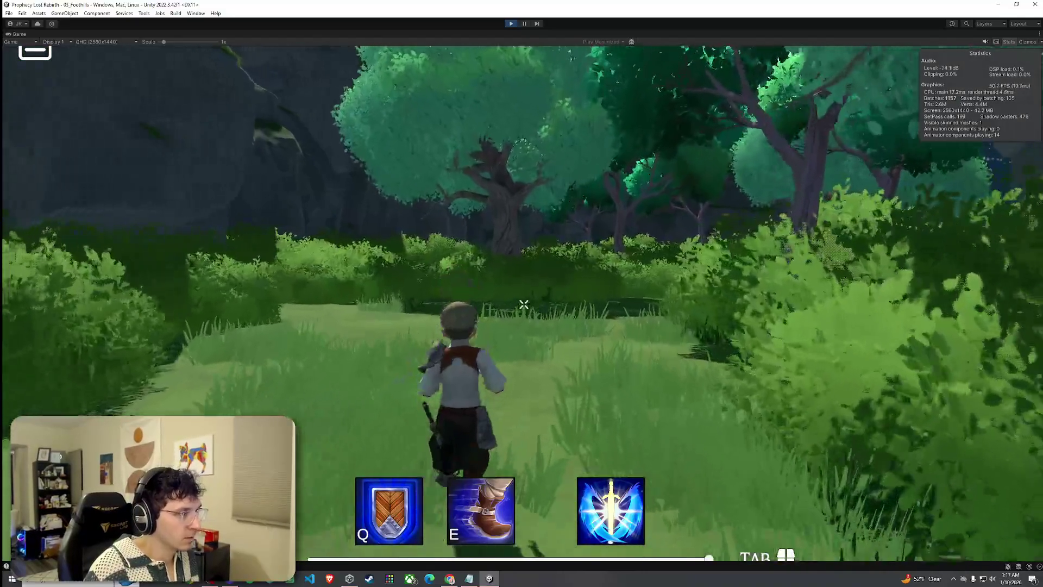
# - Follow the forest path past the orange flowers into the bushy wooded area
pyautogui.press('w')
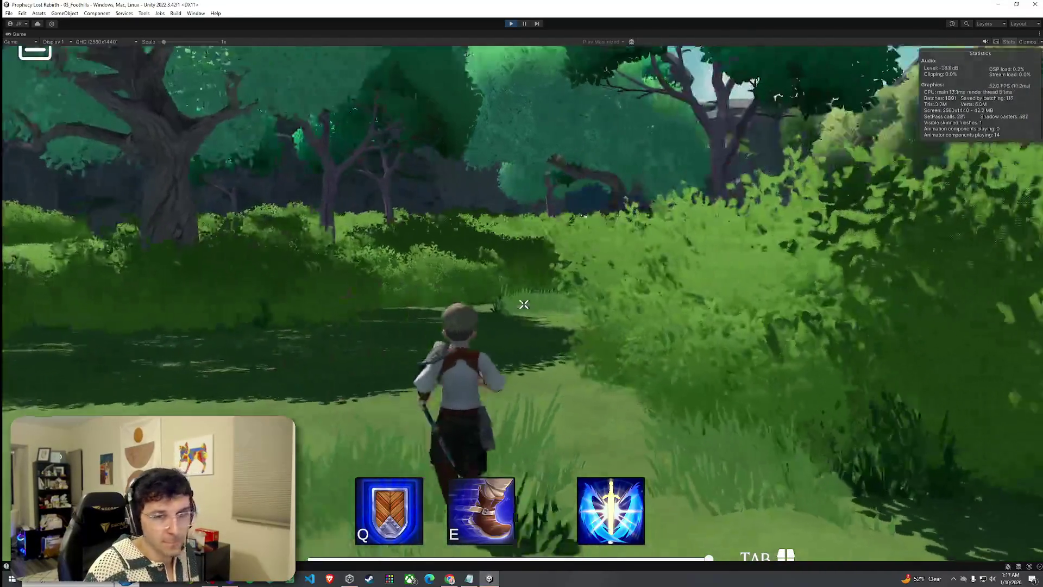
pyautogui.press('w')
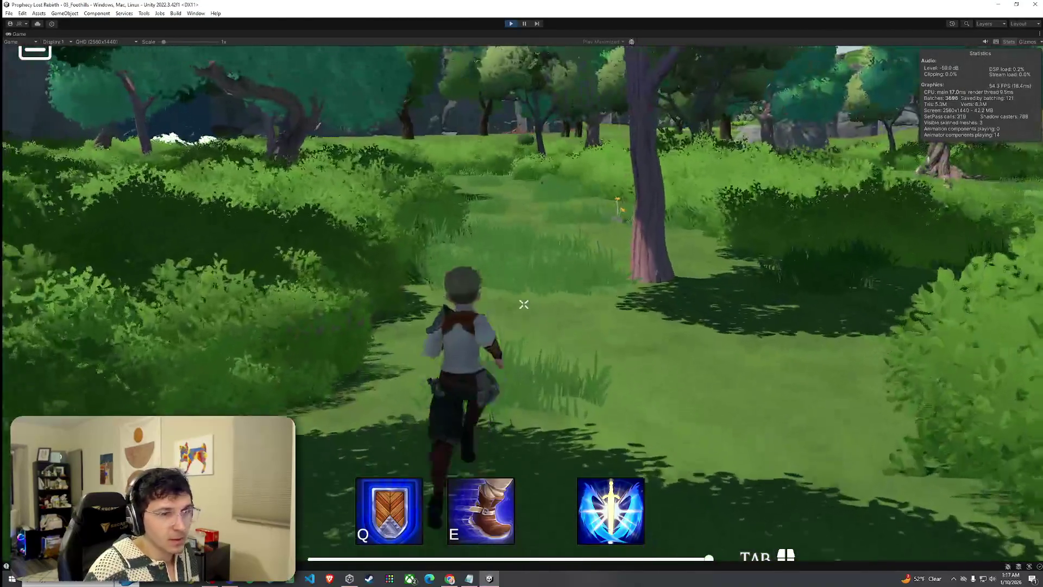
pyautogui.press('w')
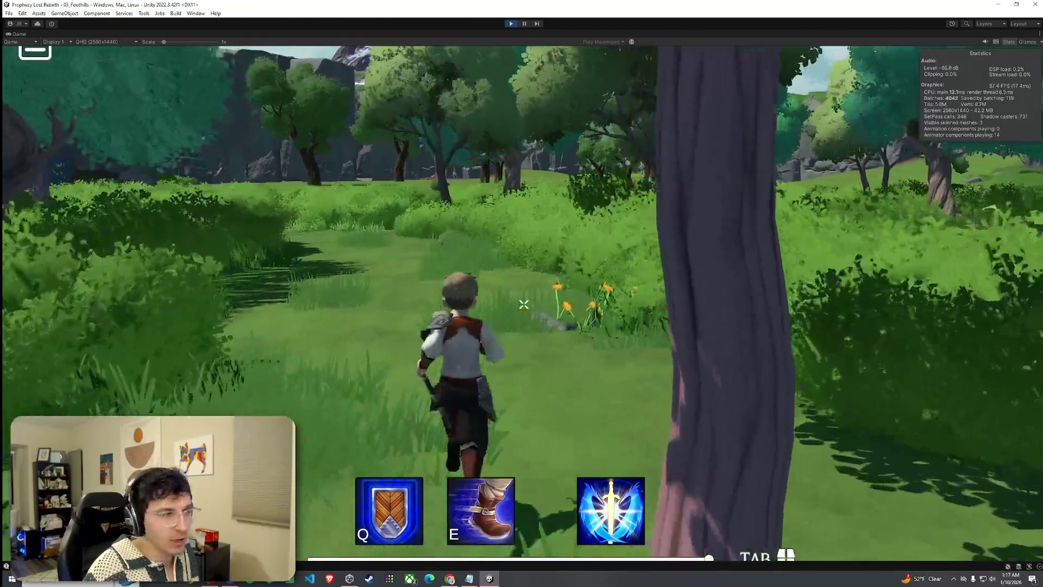
pyautogui.press('w')
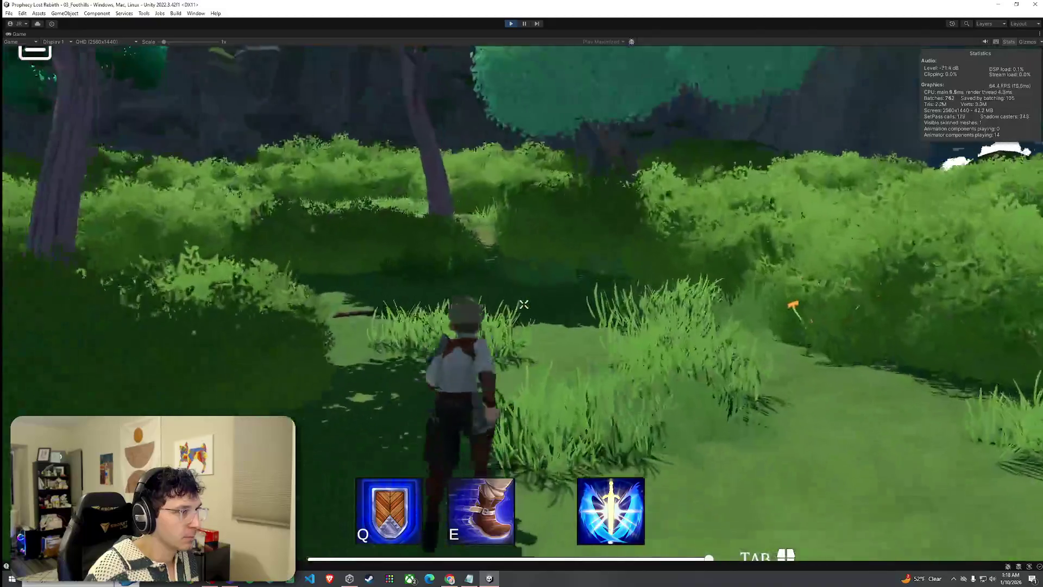
pyautogui.press('w')
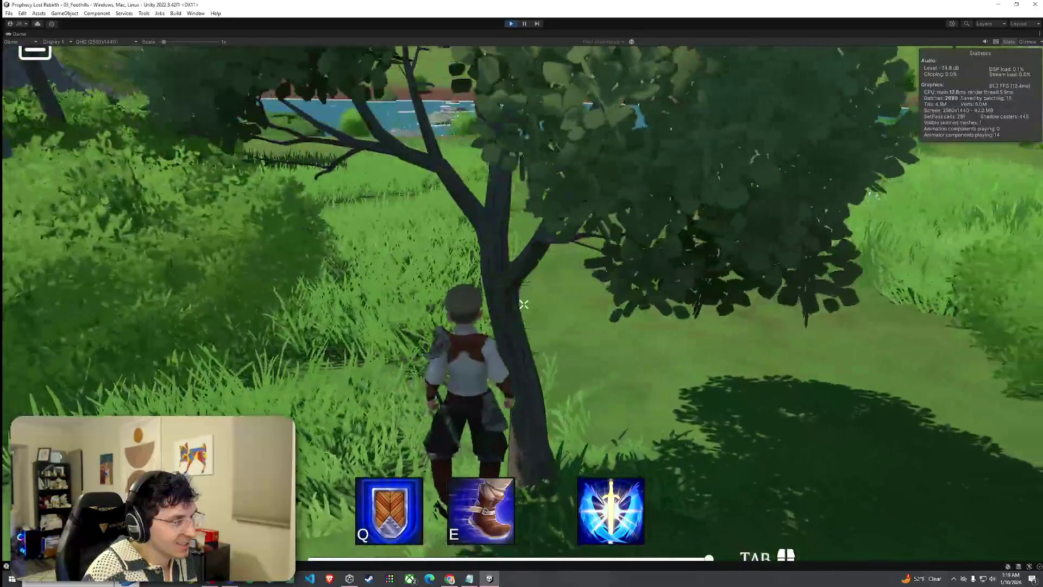
# - Jump out through the bush toward the river, then run through the bushes toward the rock
pyautogui.press('space')
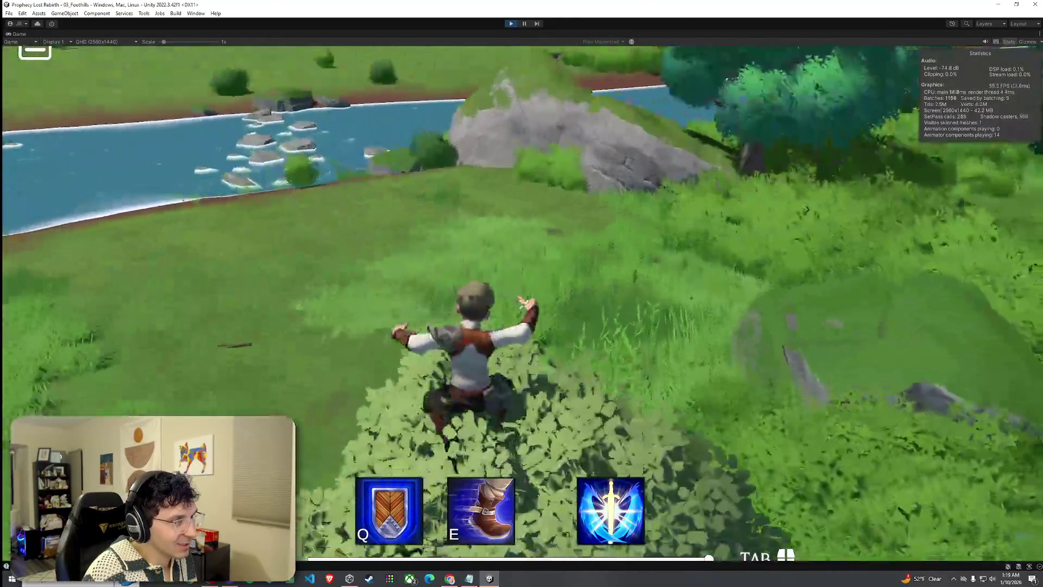
pyautogui.press('w')
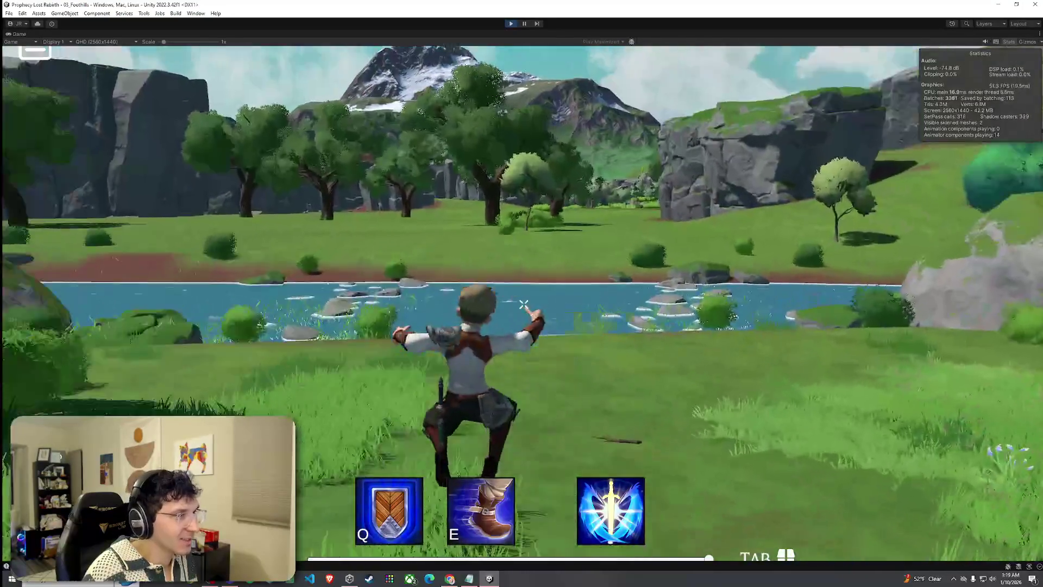
pyautogui.press('w')
pyautogui.press('w')
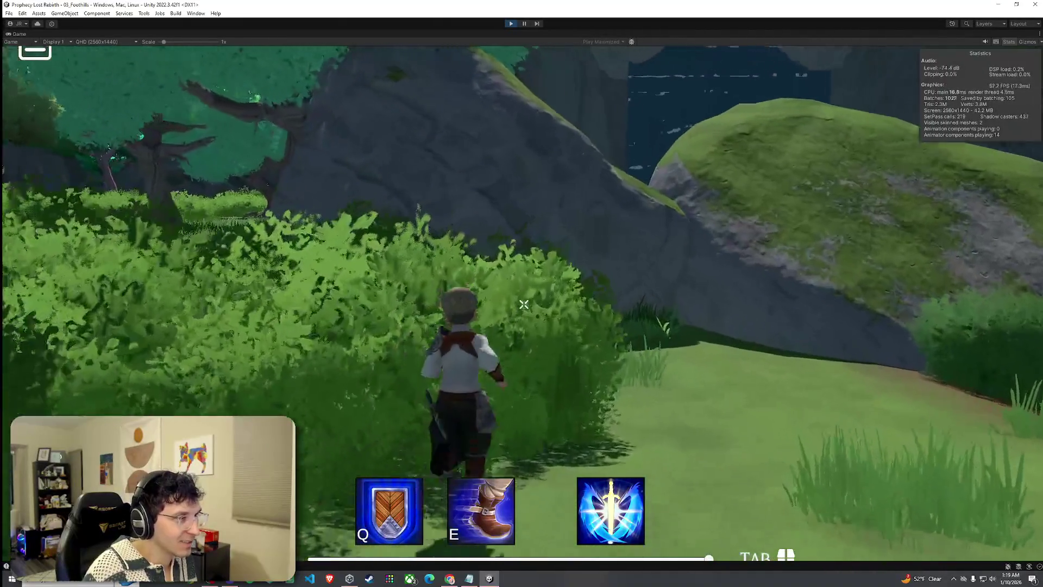
pyautogui.press('w')
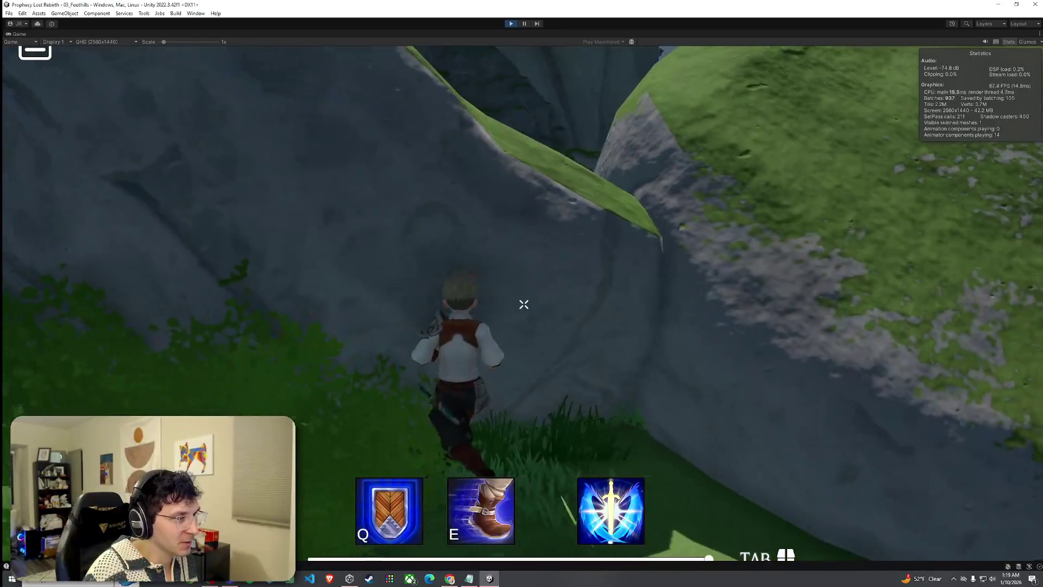
# - Follow the riverside path to the water's edge and onto the grassy mound by the stones
pyautogui.press('w')
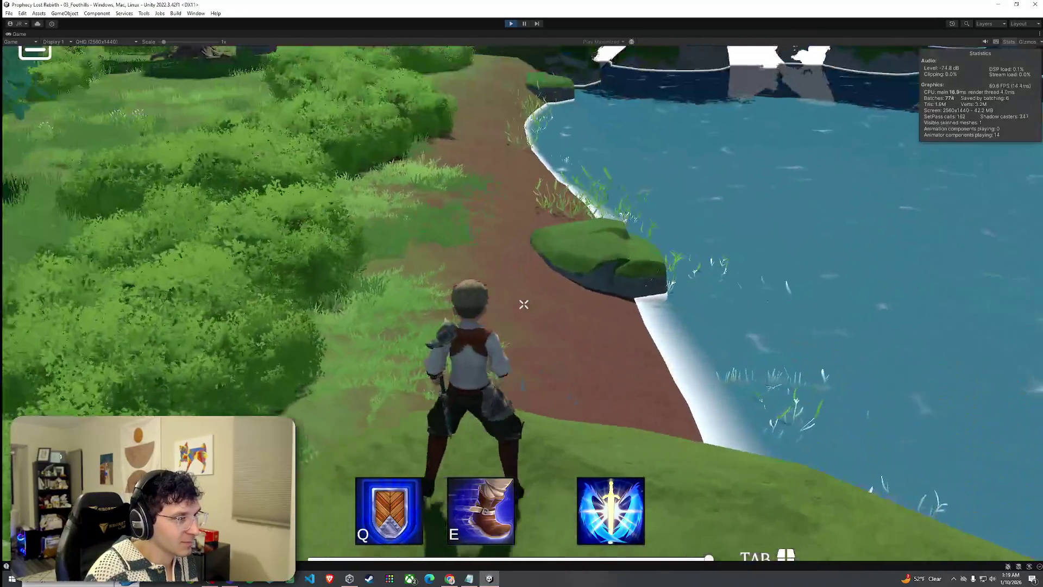
pyautogui.press('w')
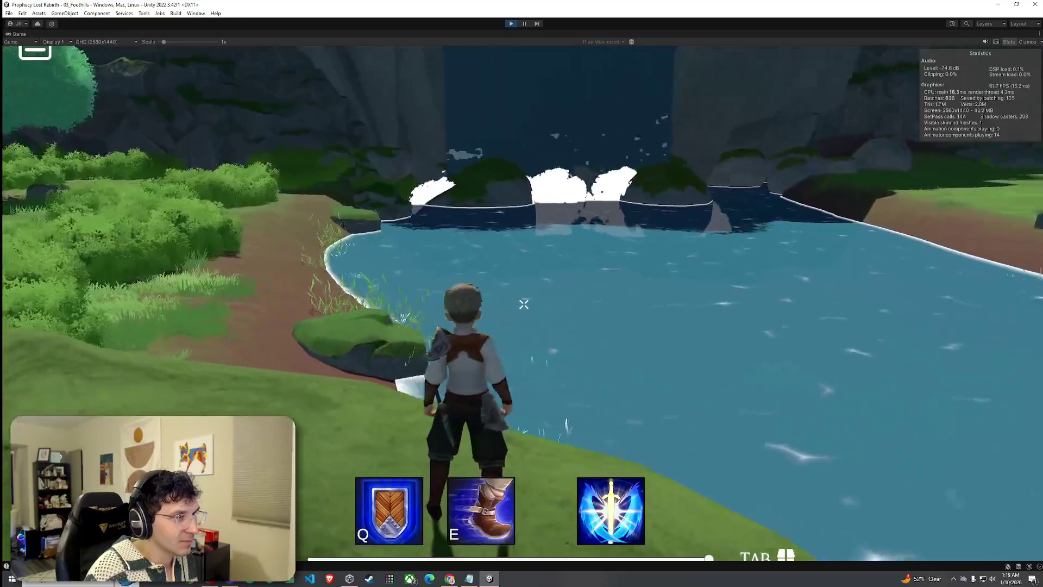
pyautogui.press('w')
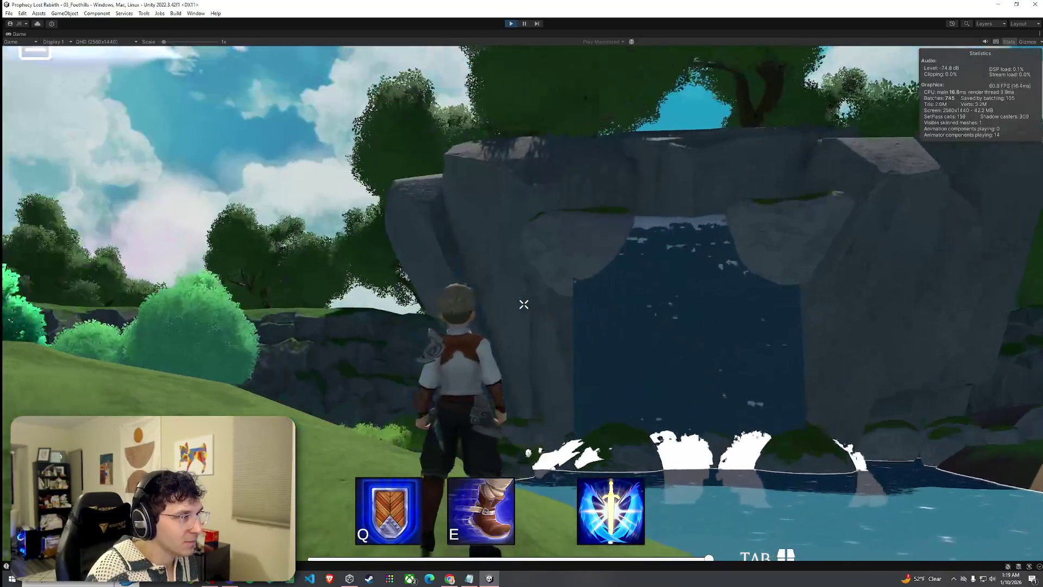
pyautogui.press('w')
pyautogui.press('w')
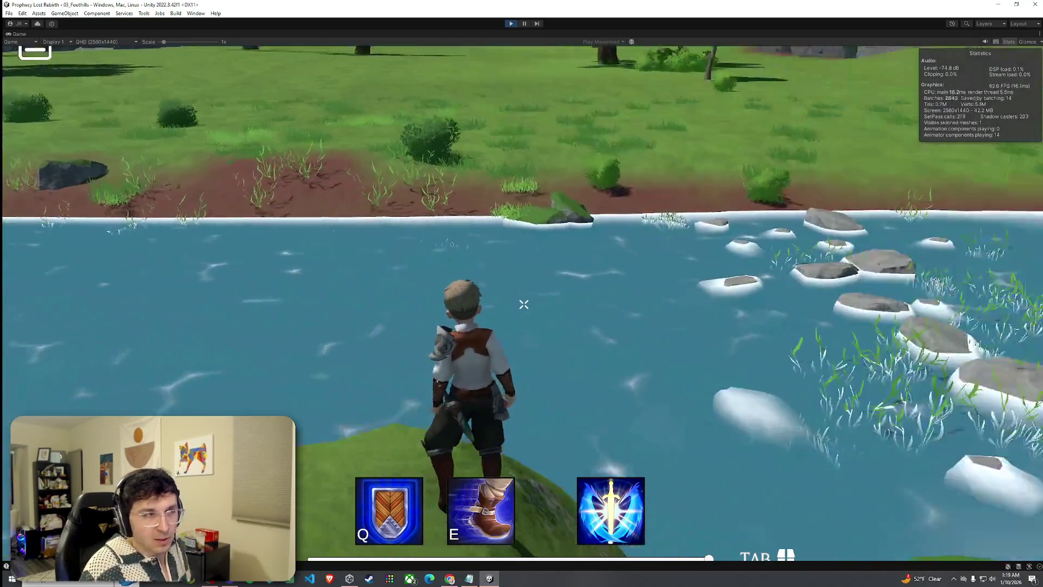
# - Jump down into the river and wade across to the grassy far bank
pyautogui.press('w')
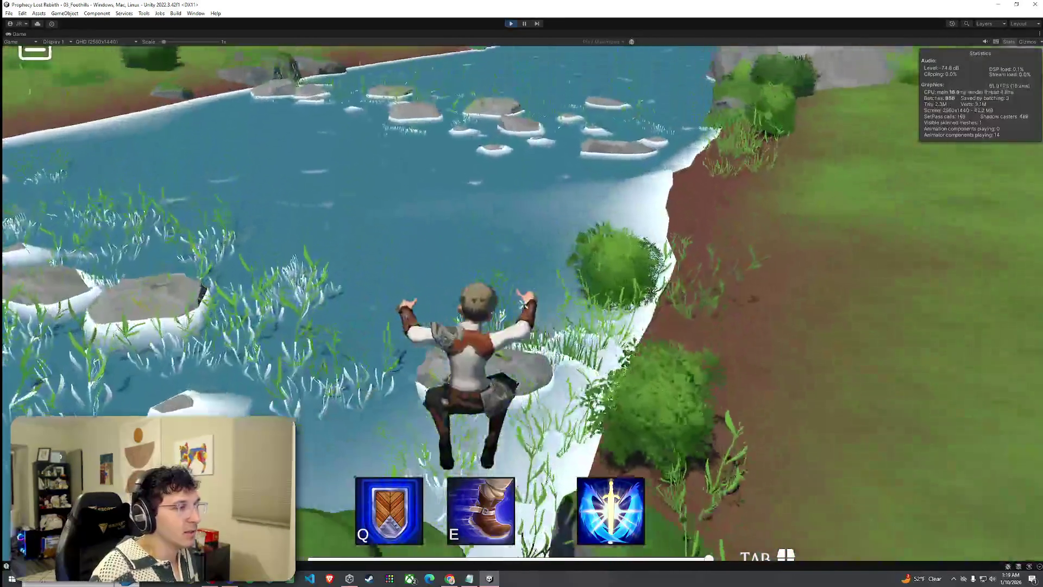
pyautogui.press('w')
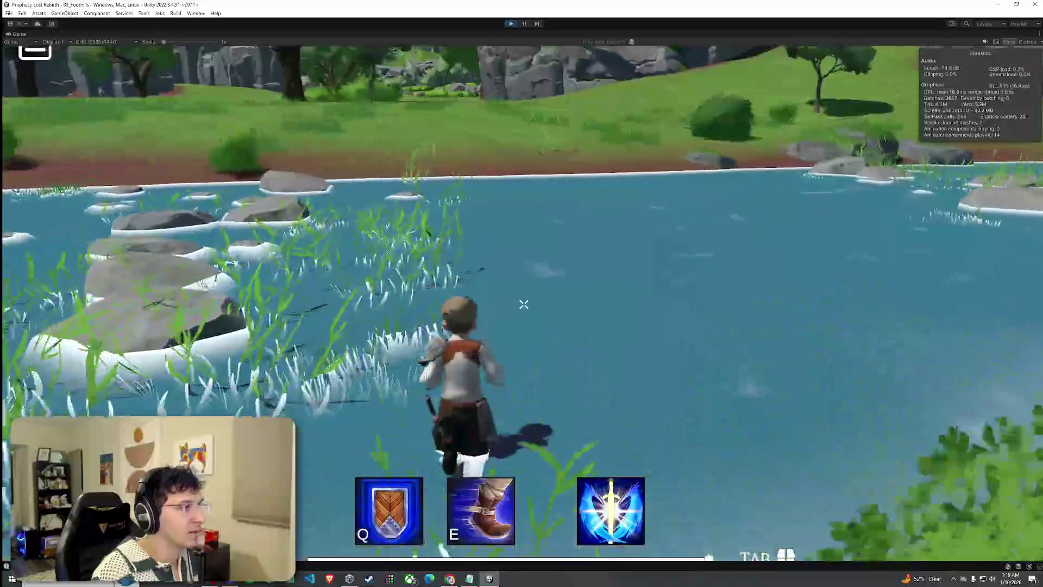
pyautogui.press('w')
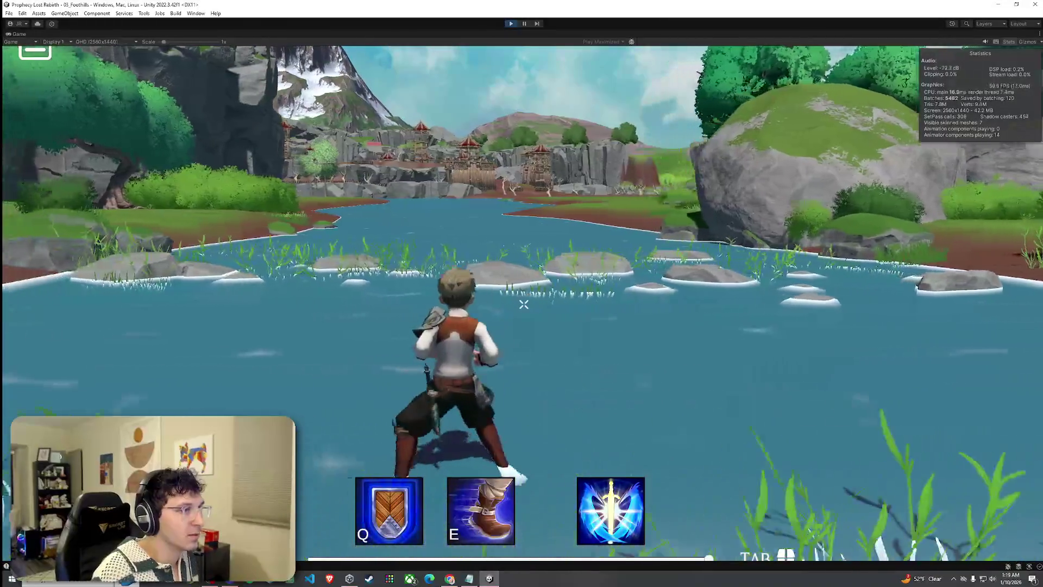
pyautogui.press('w')
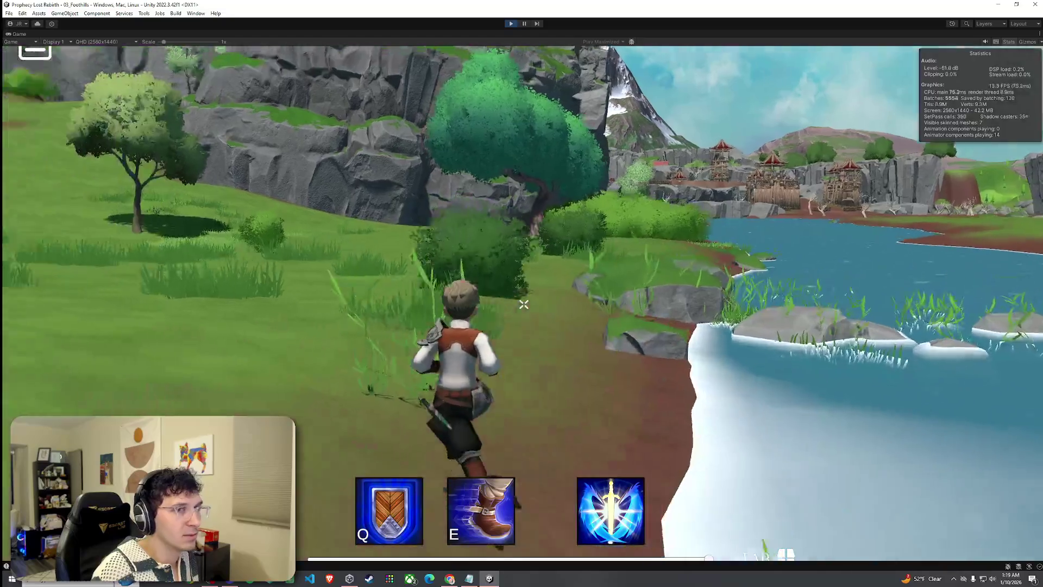
# - Run across the meadow toward the trees, with the snowy mountain and forested hills in view
pyautogui.press('w')
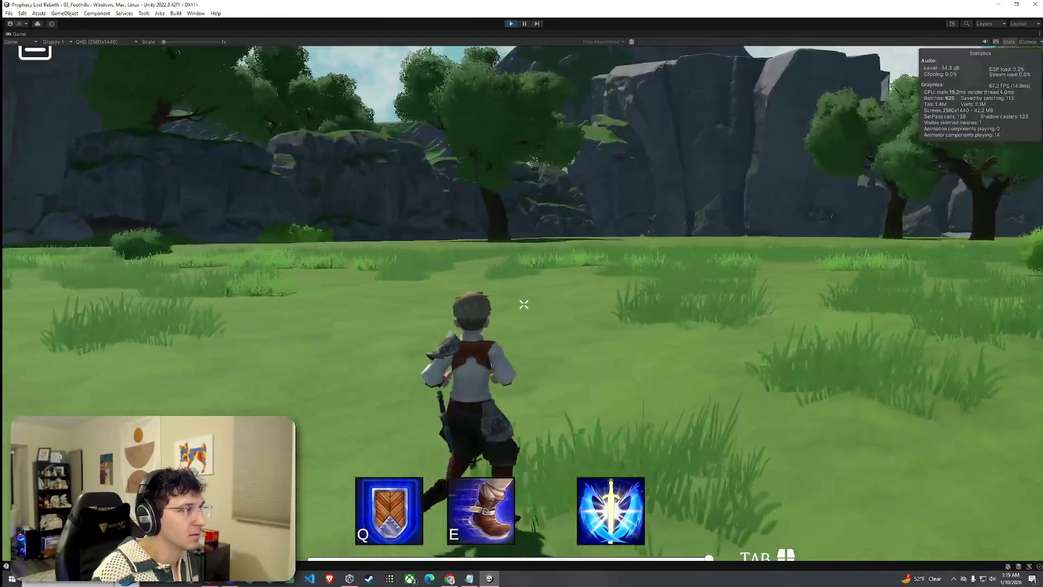
pyautogui.press('w')
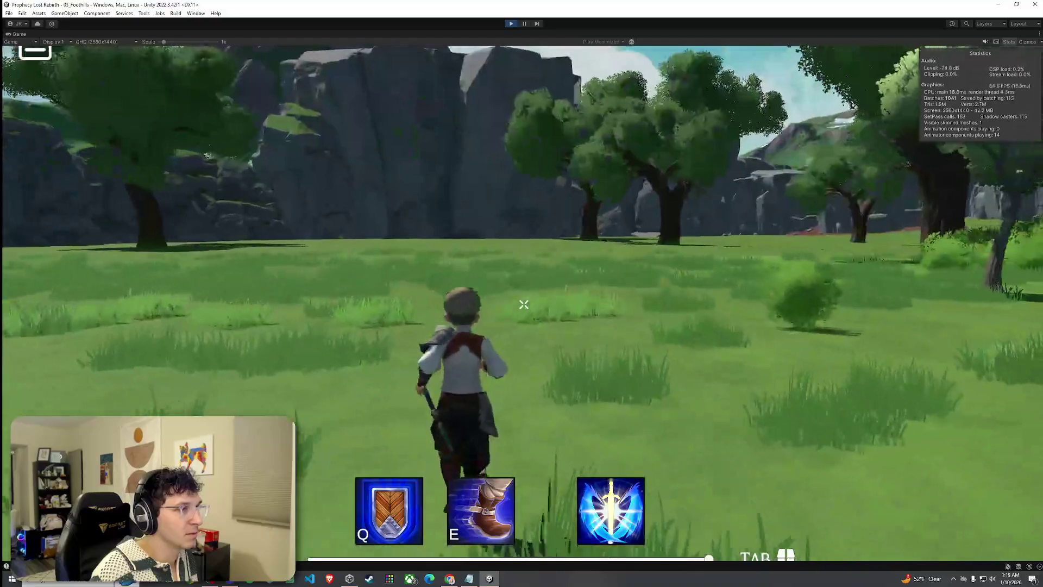
pyautogui.press('w')
pyautogui.press('w')
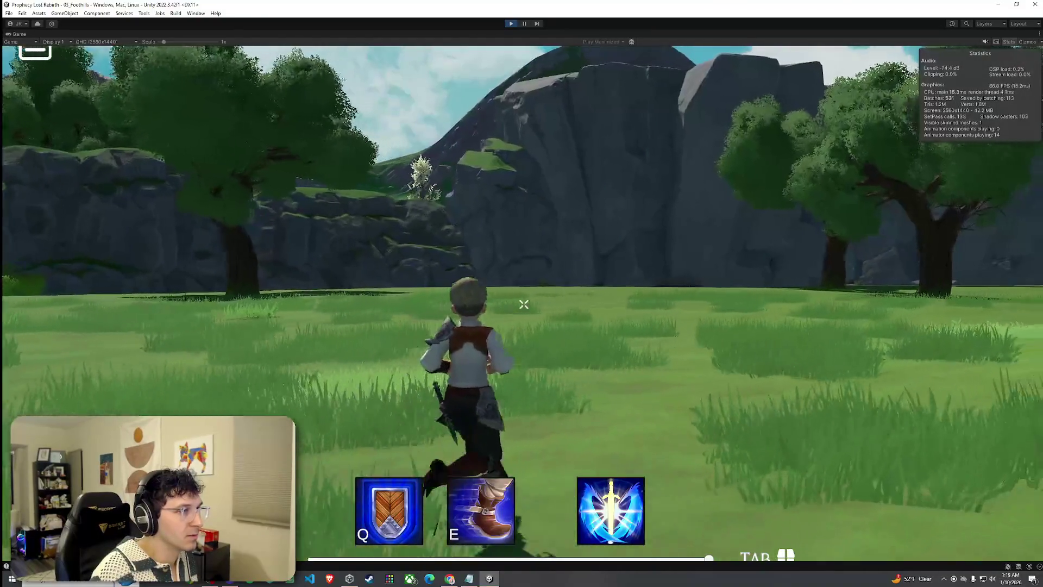
pyautogui.press('w')
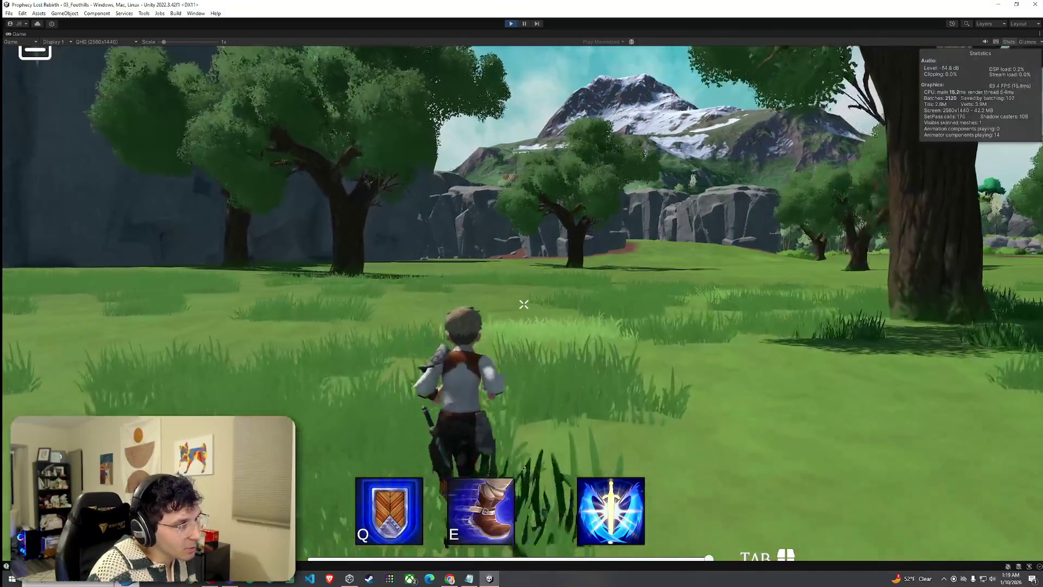
pyautogui.press('w')
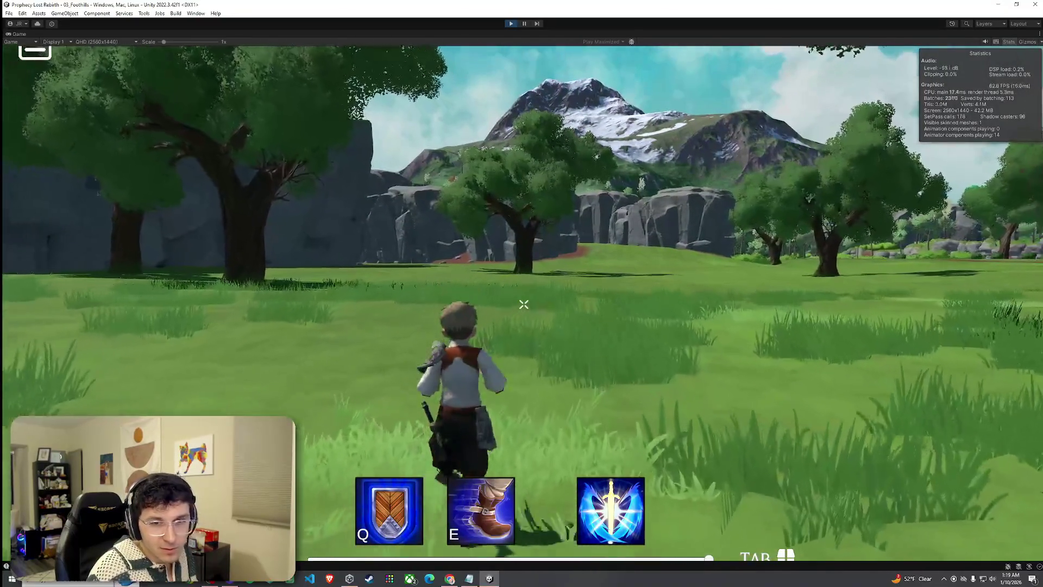
pyautogui.press('w')
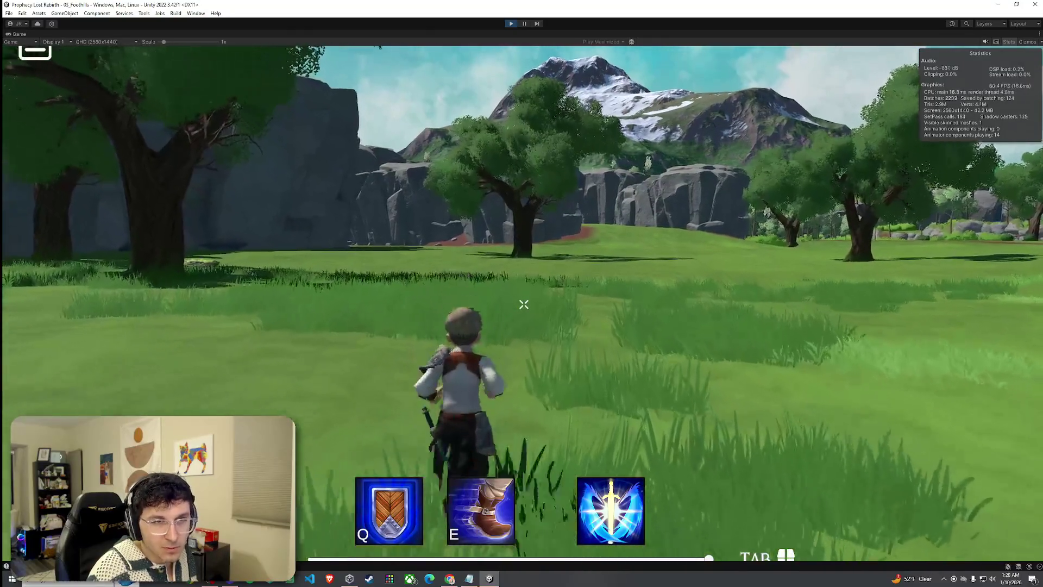
pyautogui.press('w')
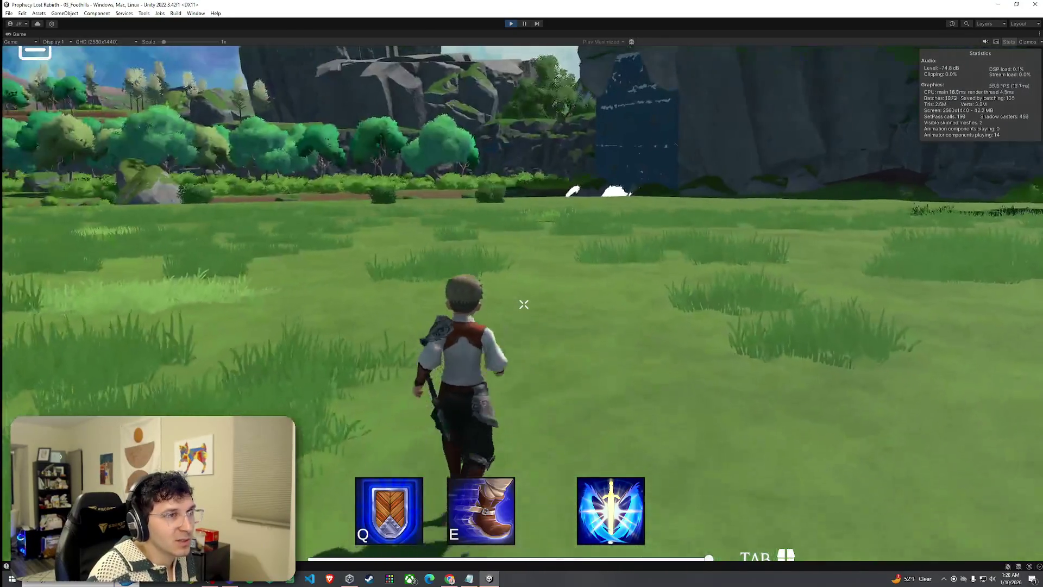
pyautogui.press('w')
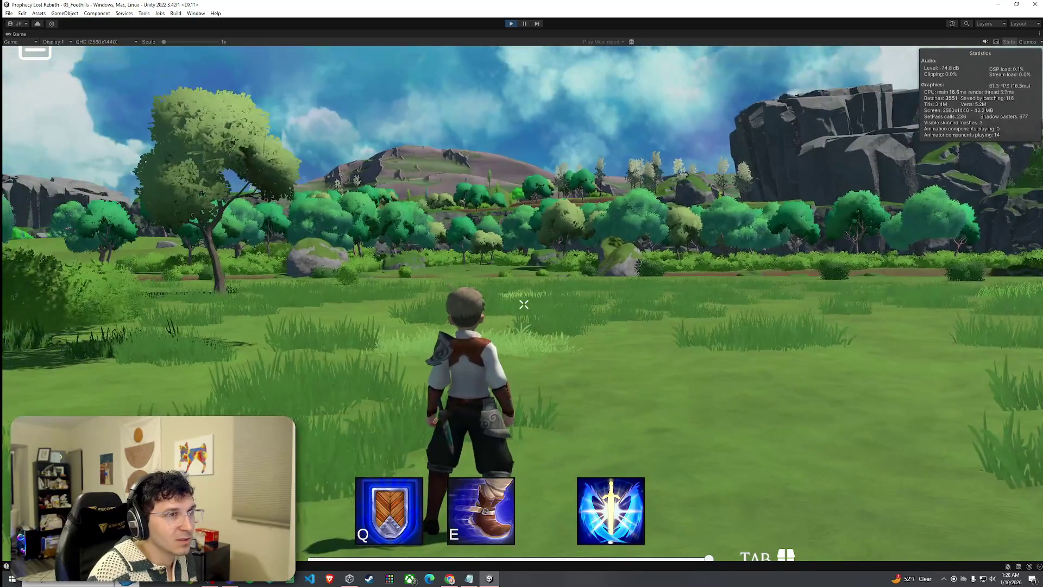
# - Run toward the tree line, stop, then head across the meadow toward the big tree
pyautogui.press('w')
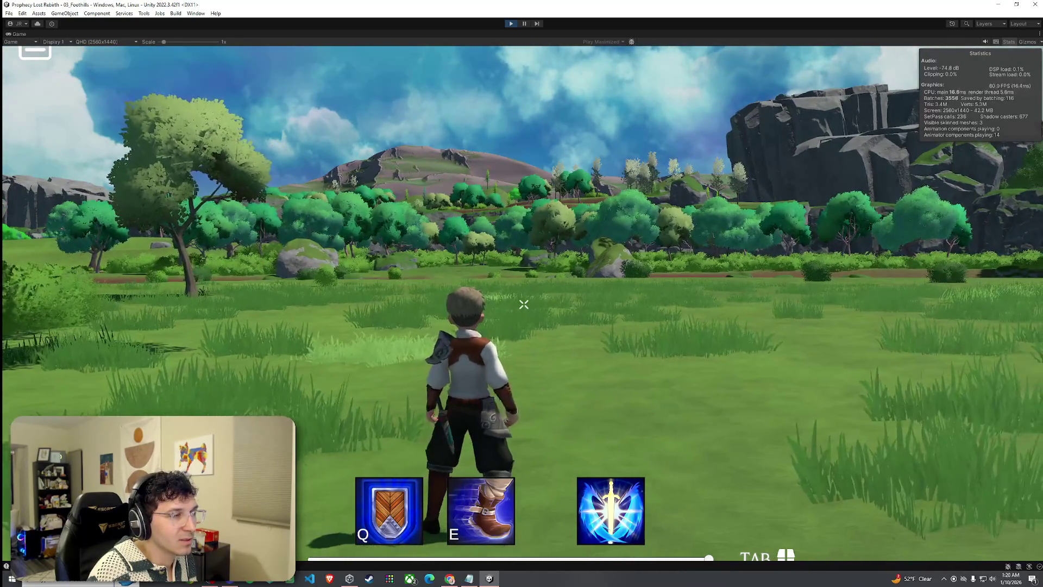
pyautogui.press('w')
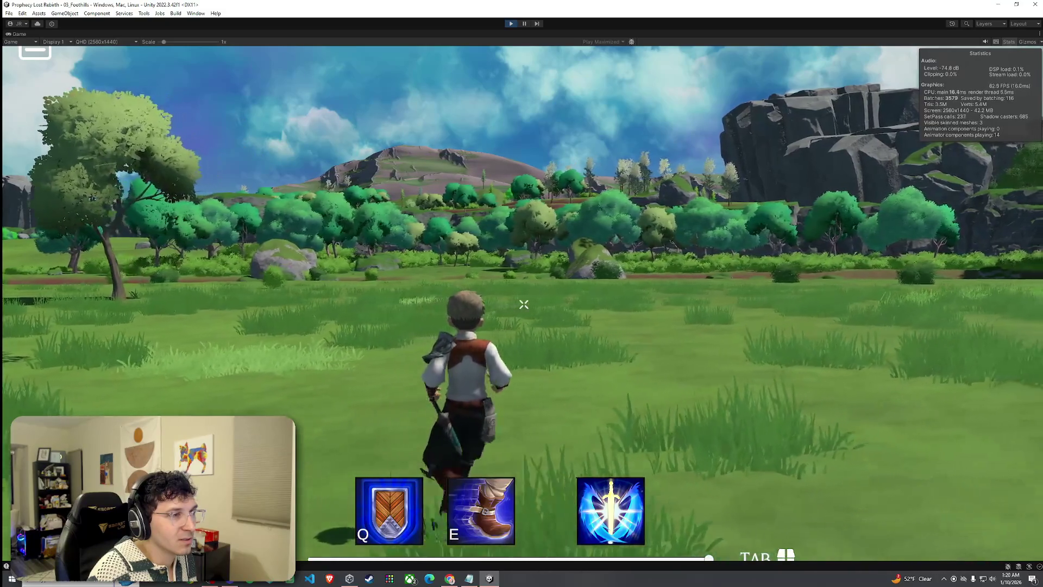
pyautogui.press('w')
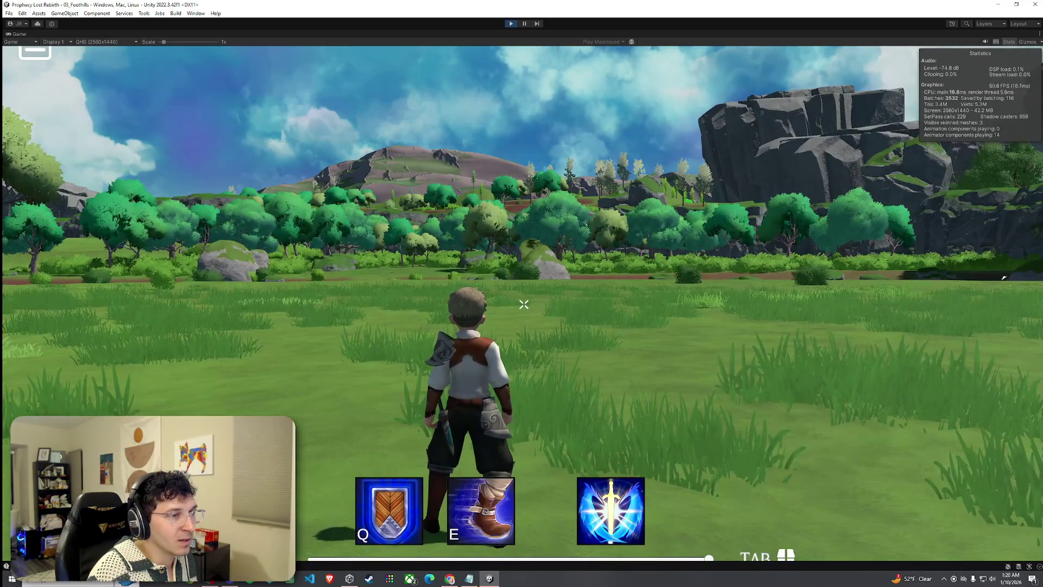
pyautogui.moveTo(524, 304)
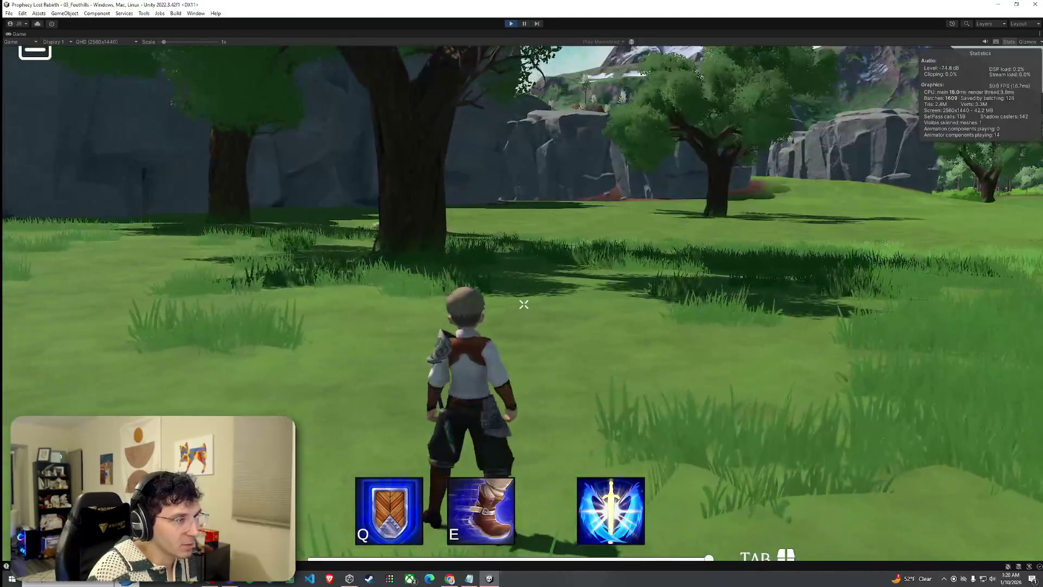
pyautogui.press('w')
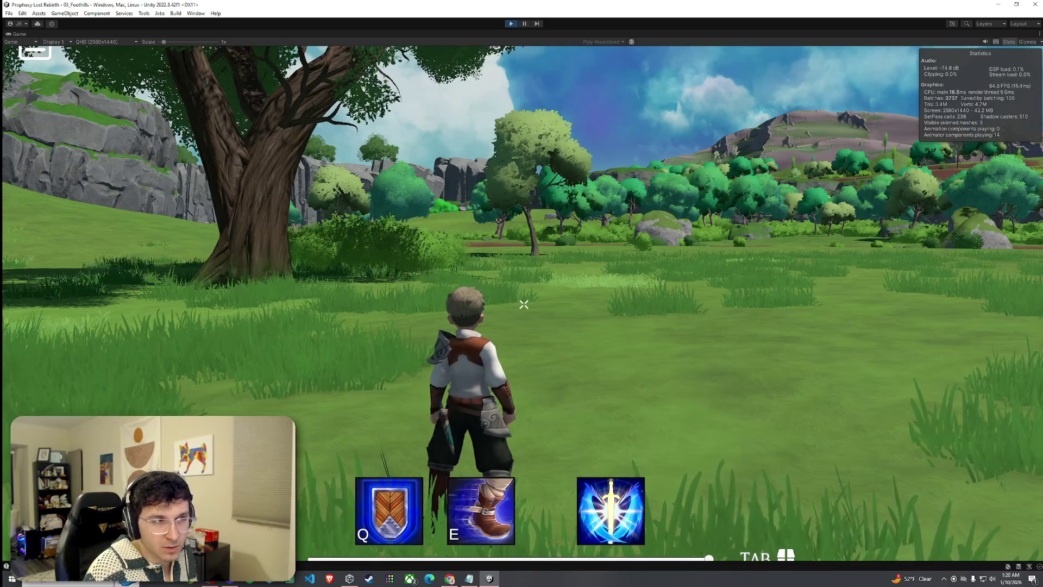
pyautogui.press('w')
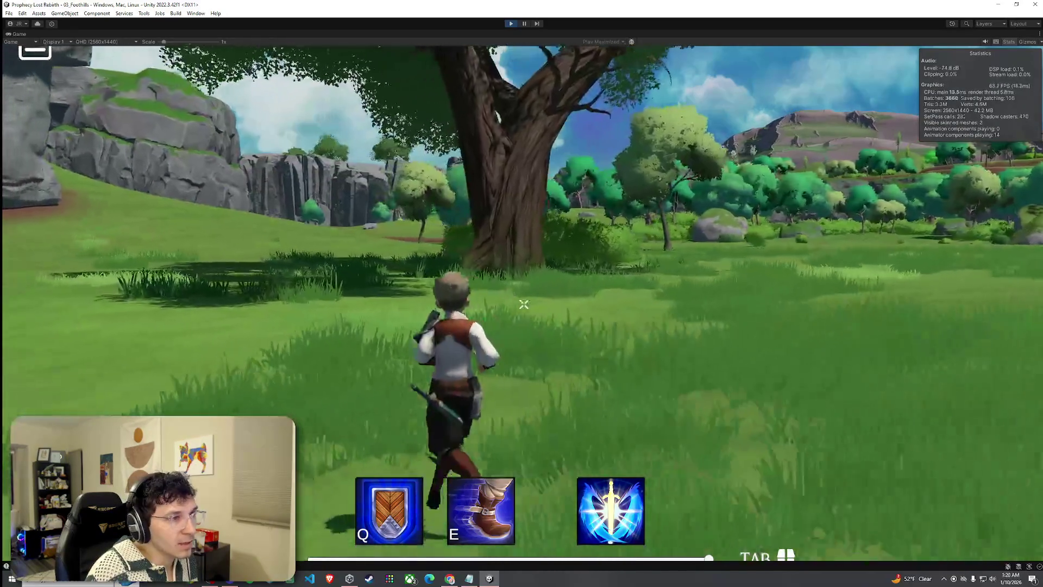
# - Veer toward the valley, run up to the cliff, and climb the rock face before dropping back
pyautogui.press('w')
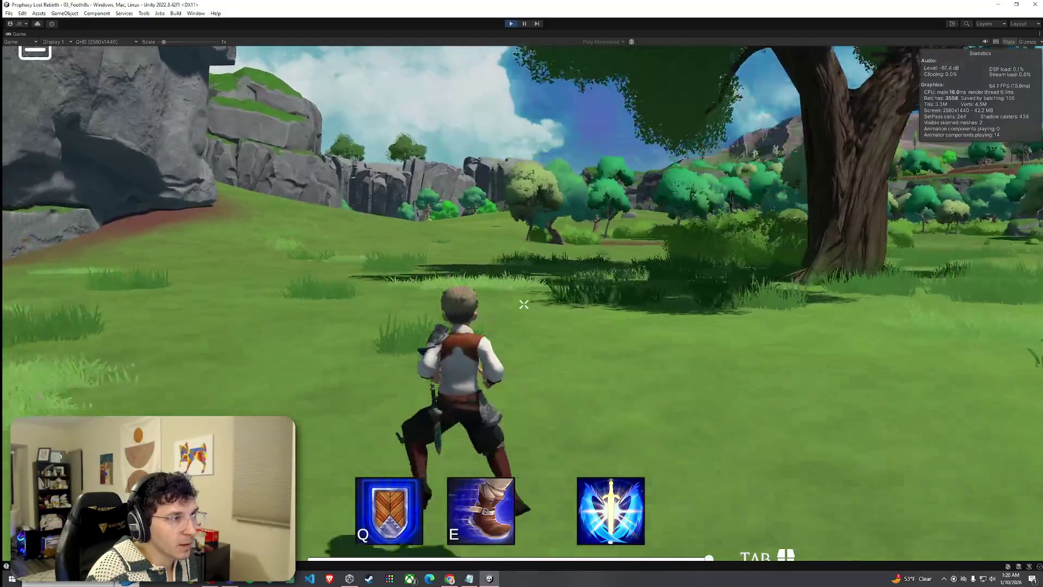
pyautogui.press('w')
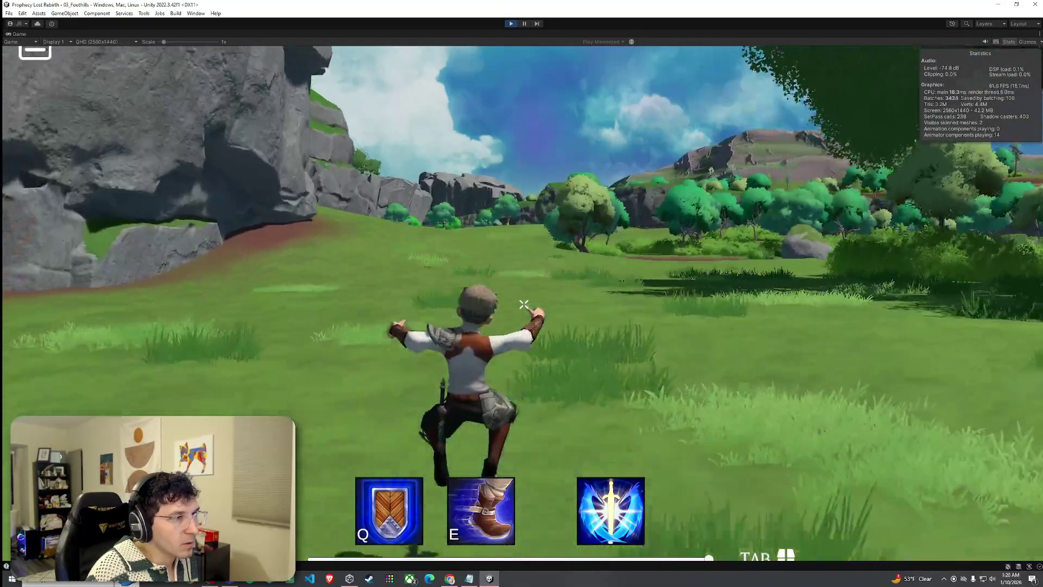
pyautogui.press('w')
pyautogui.press('w')
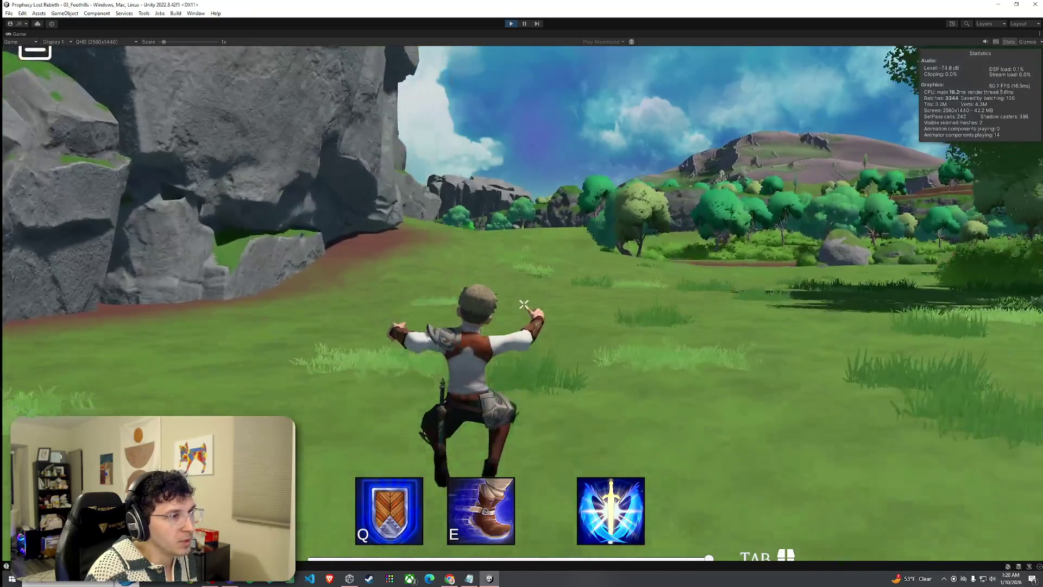
pyautogui.press('w')
pyautogui.press('w')
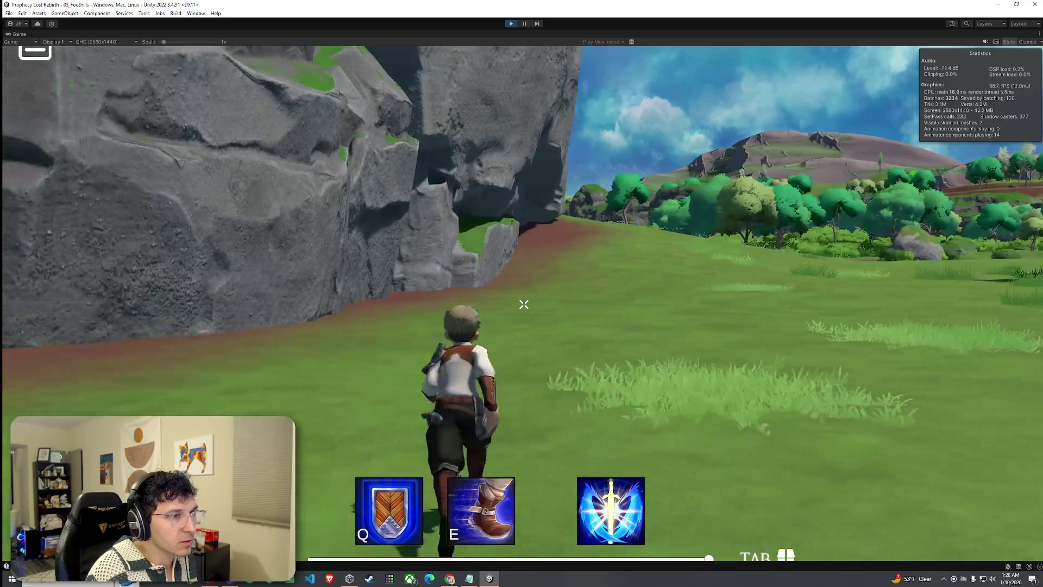
pyautogui.press('w')
pyautogui.press('w')
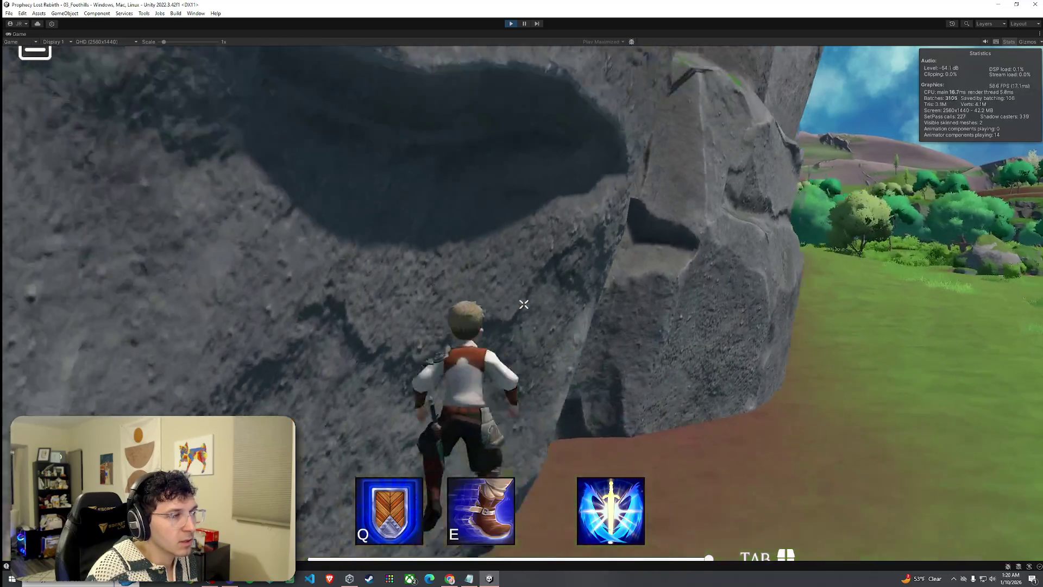
# - Run back across the meadow past the rock and stop in front of the large tree
pyautogui.press('w')
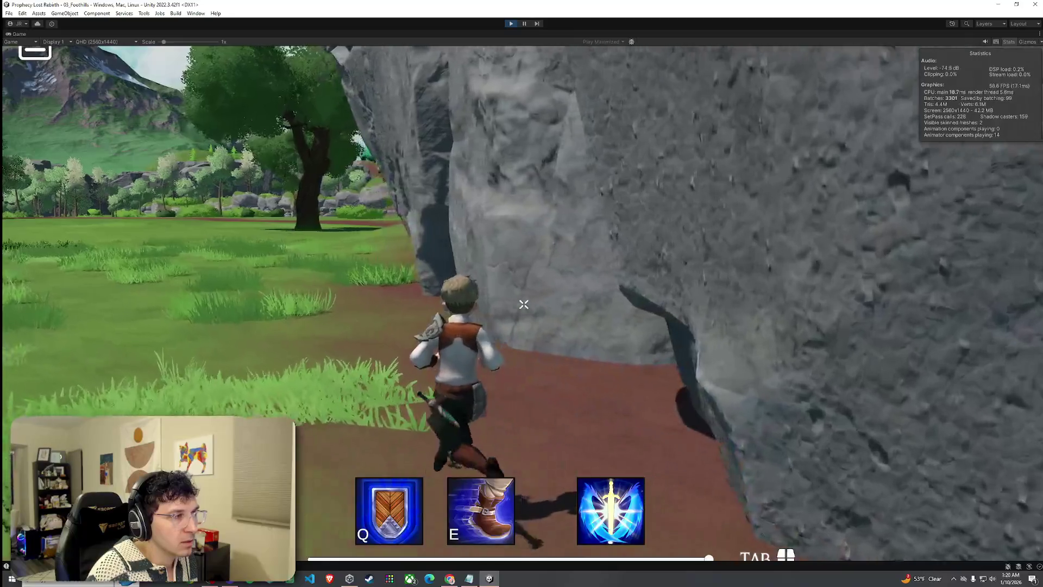
pyautogui.press('w')
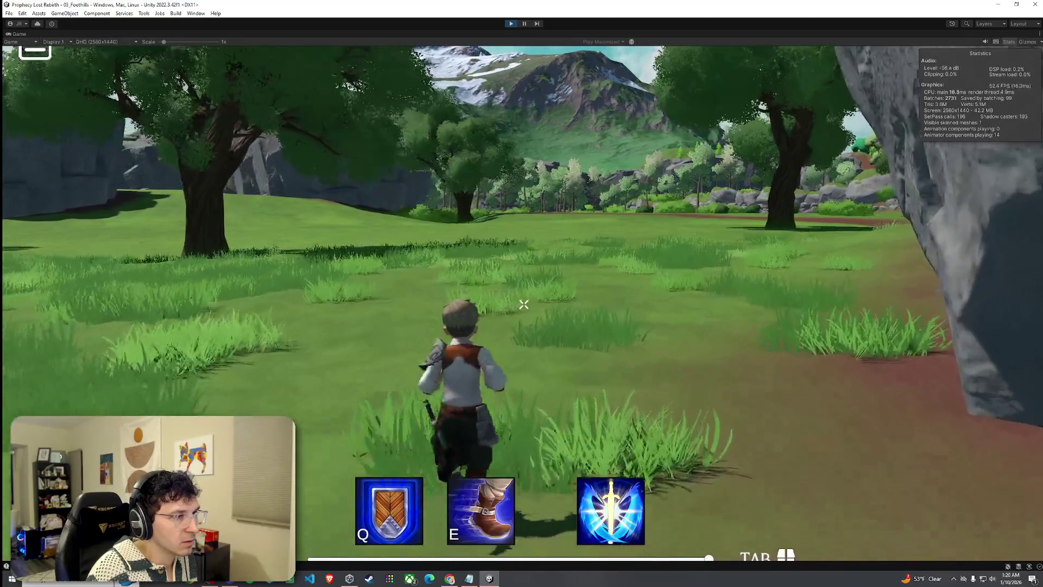
pyautogui.press('w')
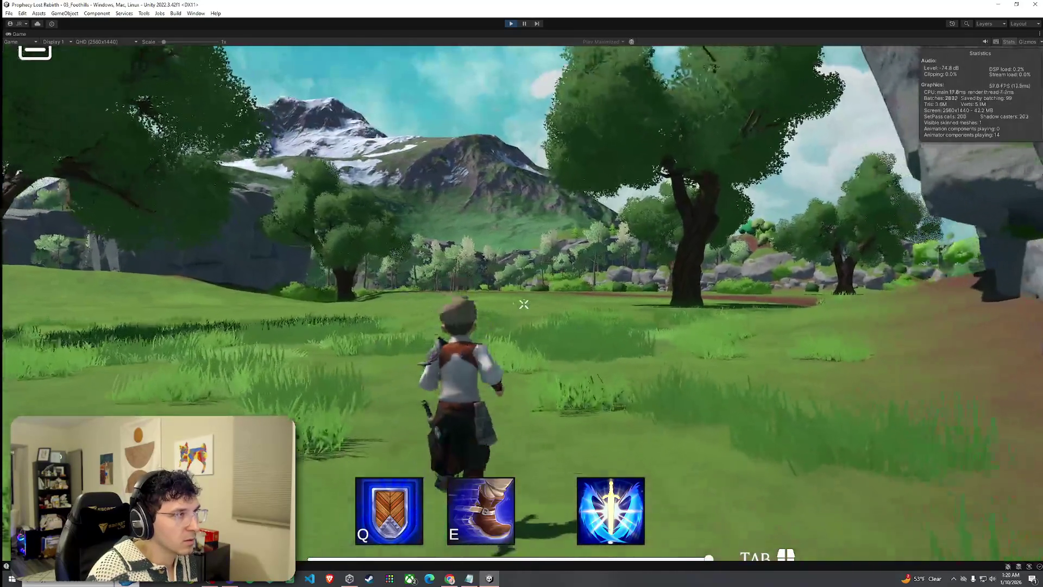
pyautogui.press('w')
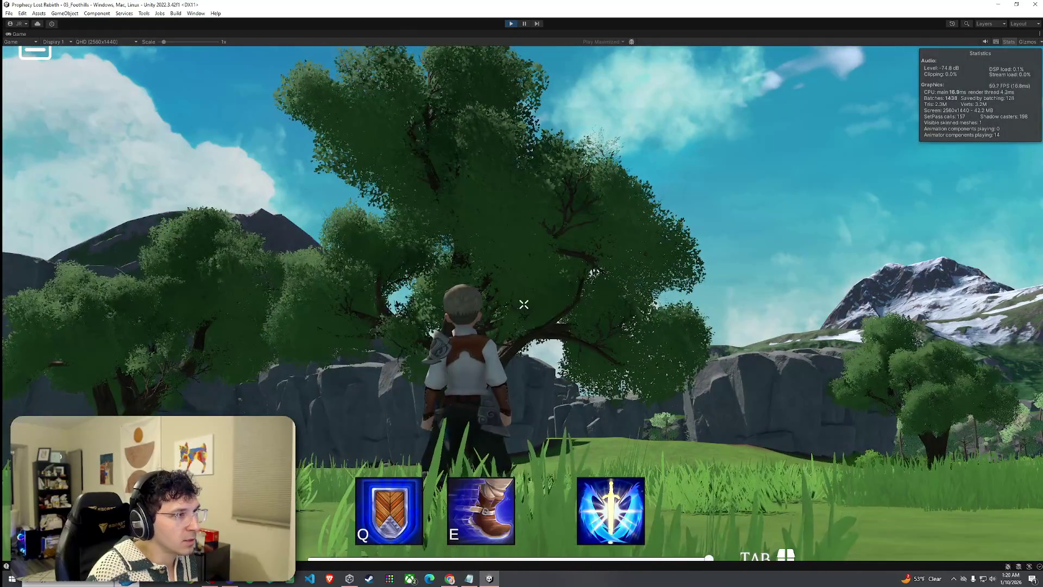
pyautogui.press('w')
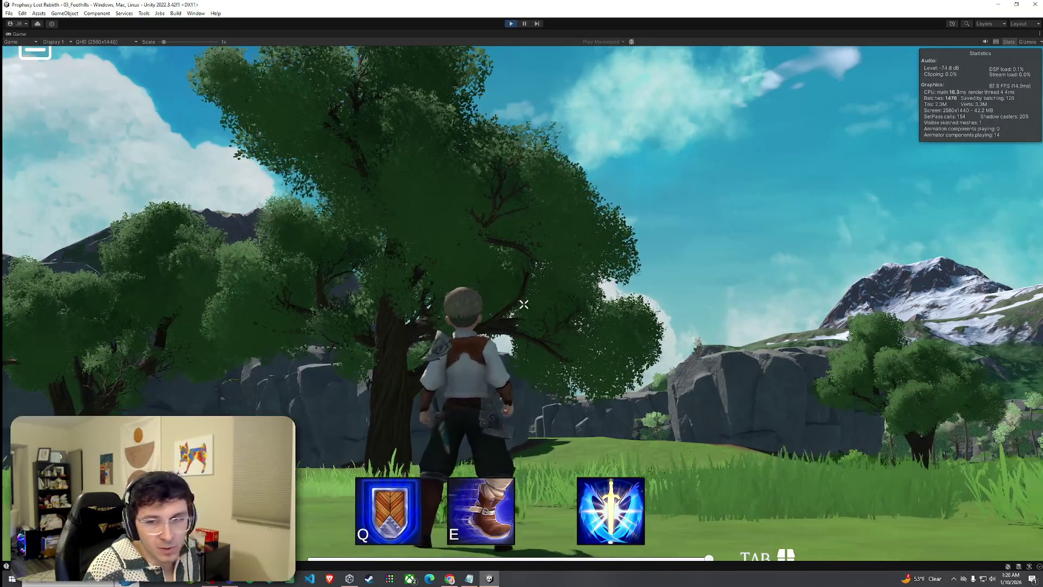
pyautogui.press('w')
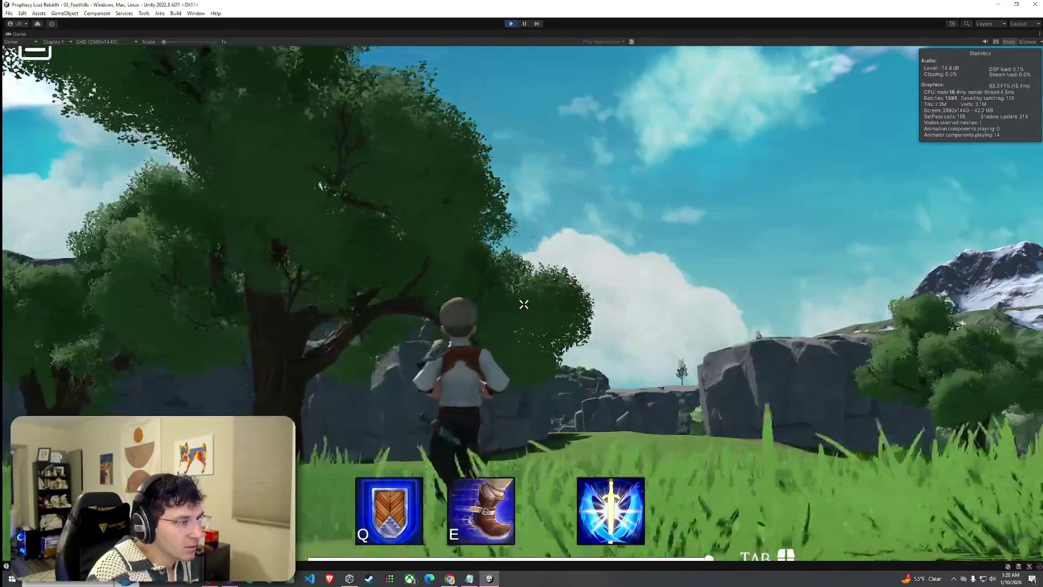
# - Cross the field to the large tree, climb its trunk, then drop back onto the meadow
pyautogui.press('w')
pyautogui.press('w')
pyautogui.press('w')
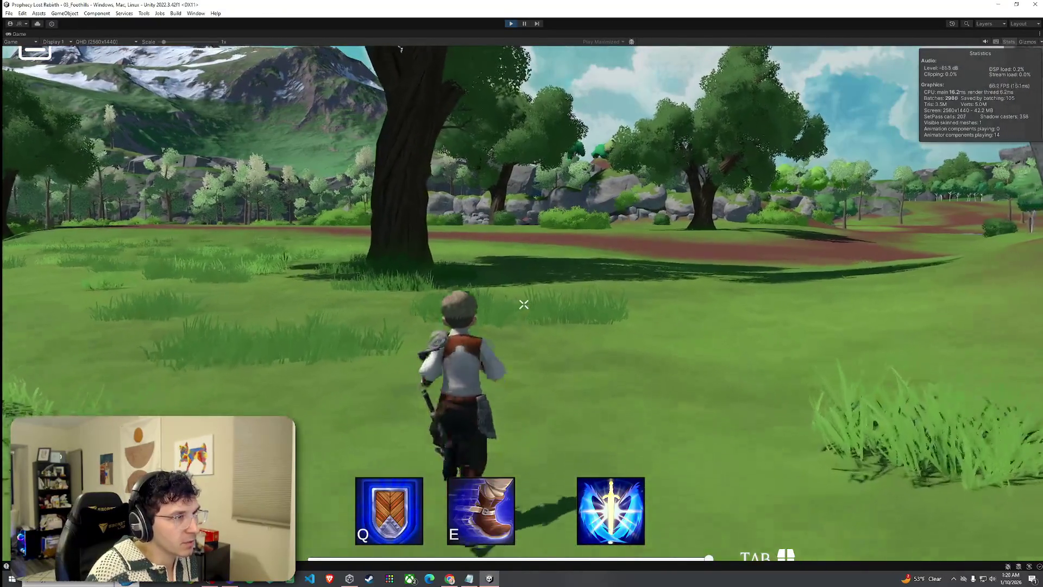
pyautogui.press('w')
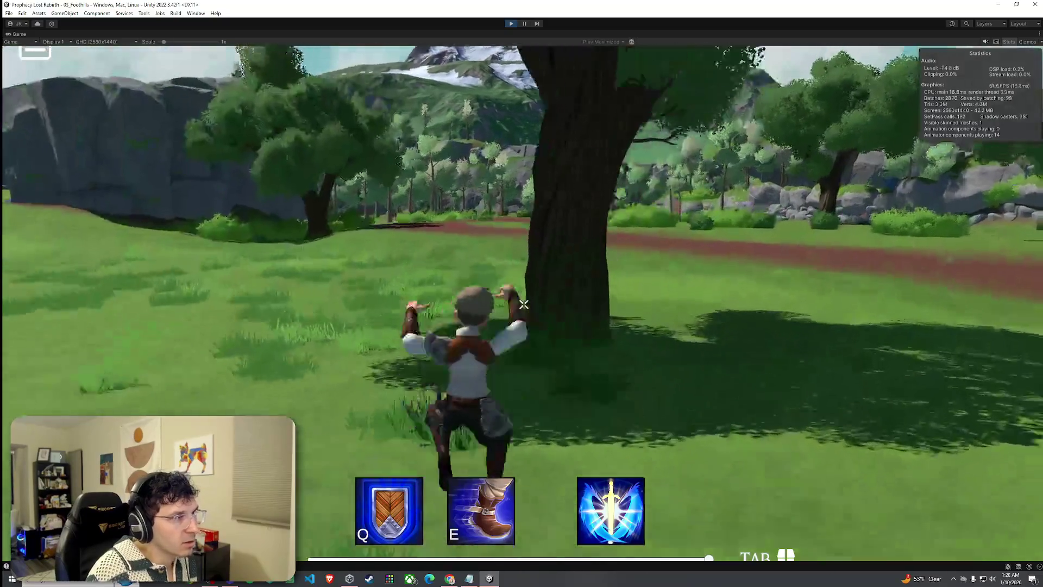
pyautogui.press('w')
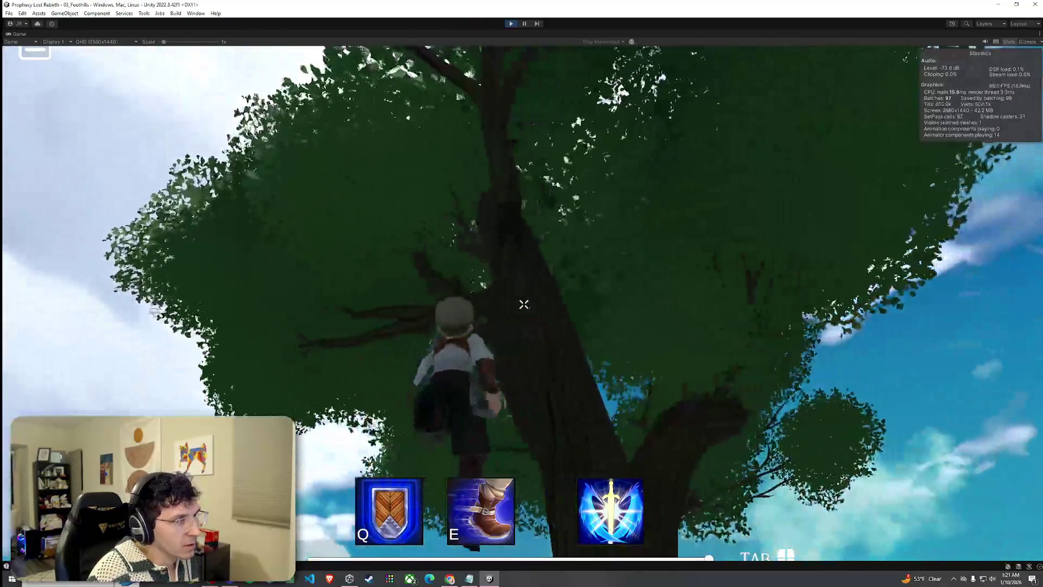
pyautogui.press('w')
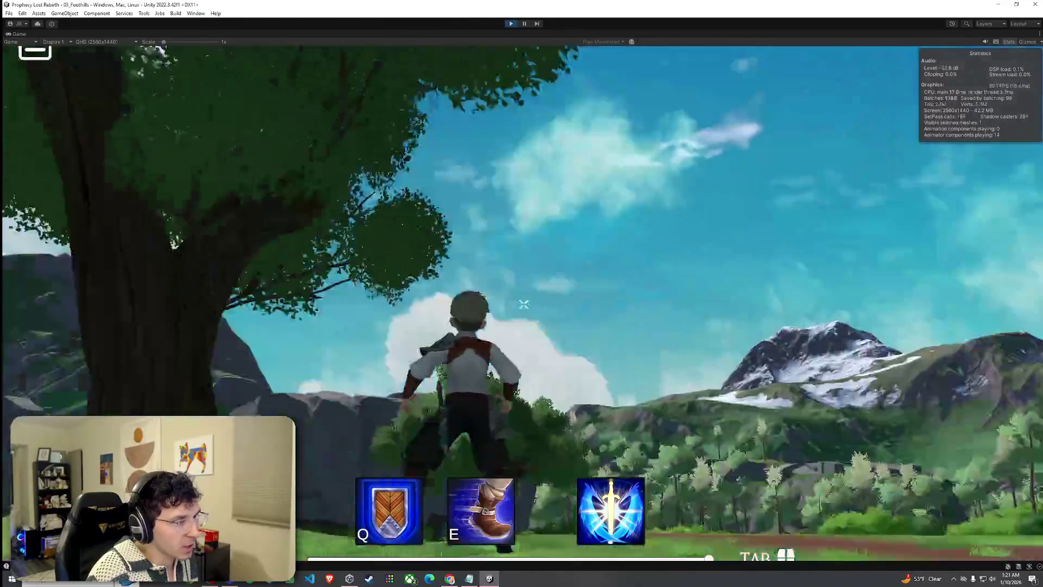
# - Run across the meadow past the rock wall and dirt clearing toward the bushes
pyautogui.press('w')
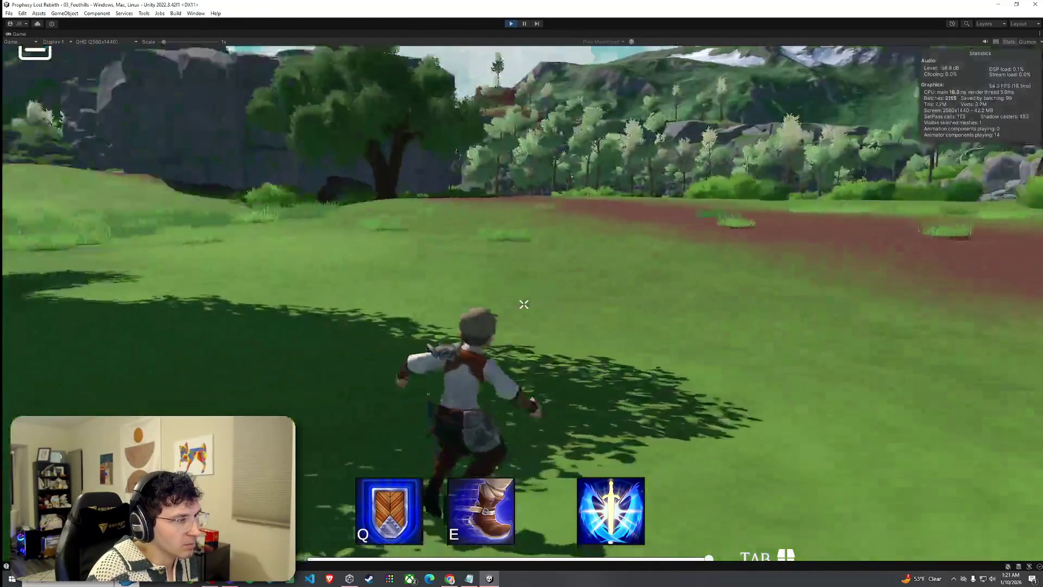
pyautogui.press('w')
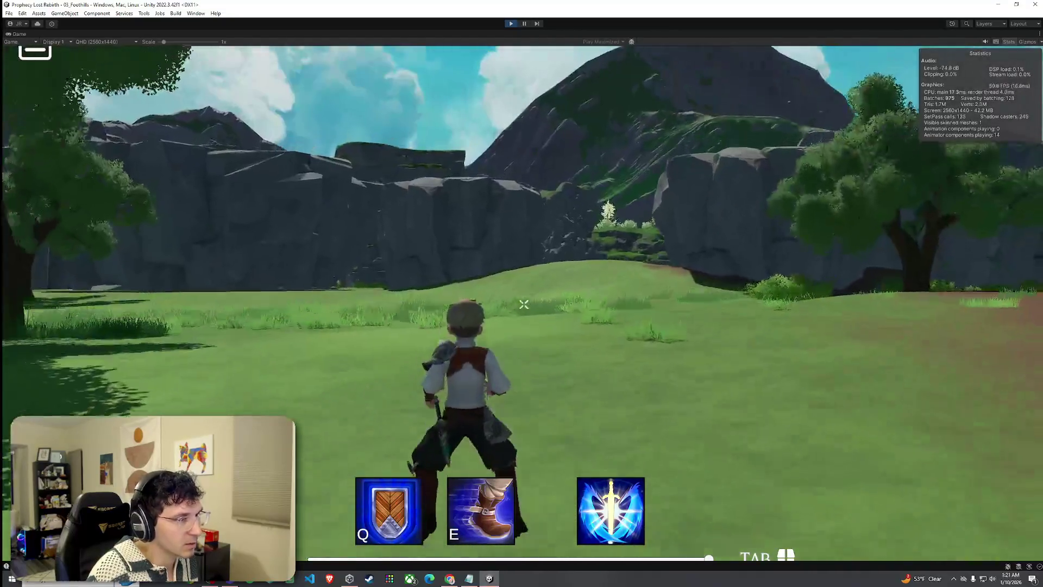
pyautogui.press('w')
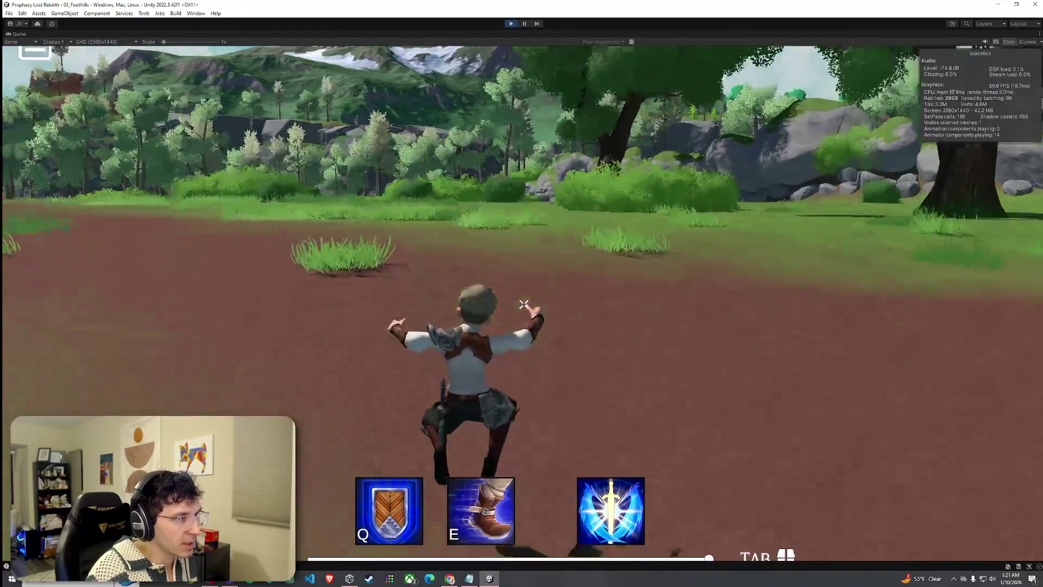
pyautogui.press('w')
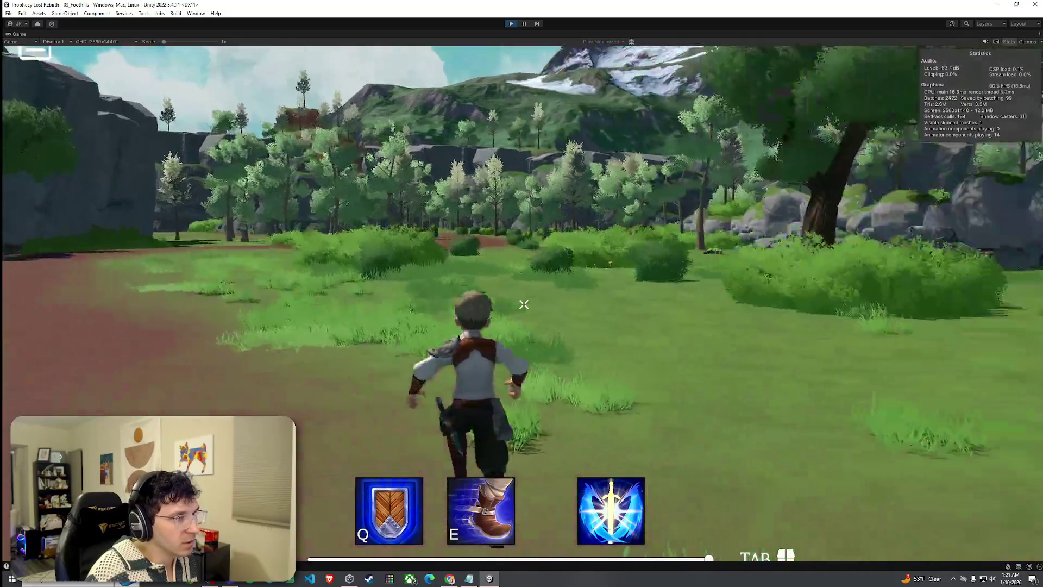
pyautogui.press('w')
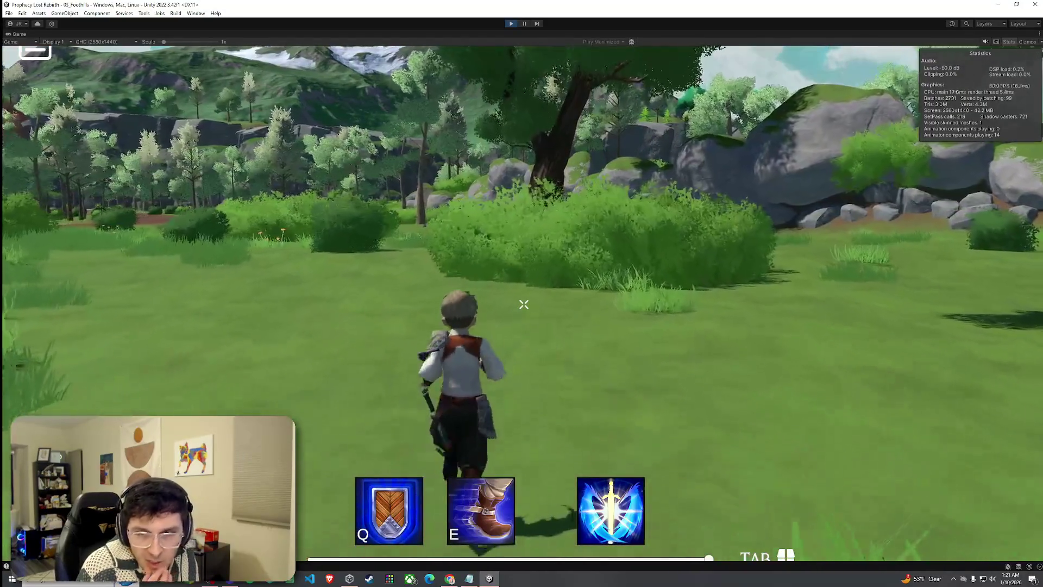
# - Run through the large bush and head for the rock wall
pyautogui.press('w')
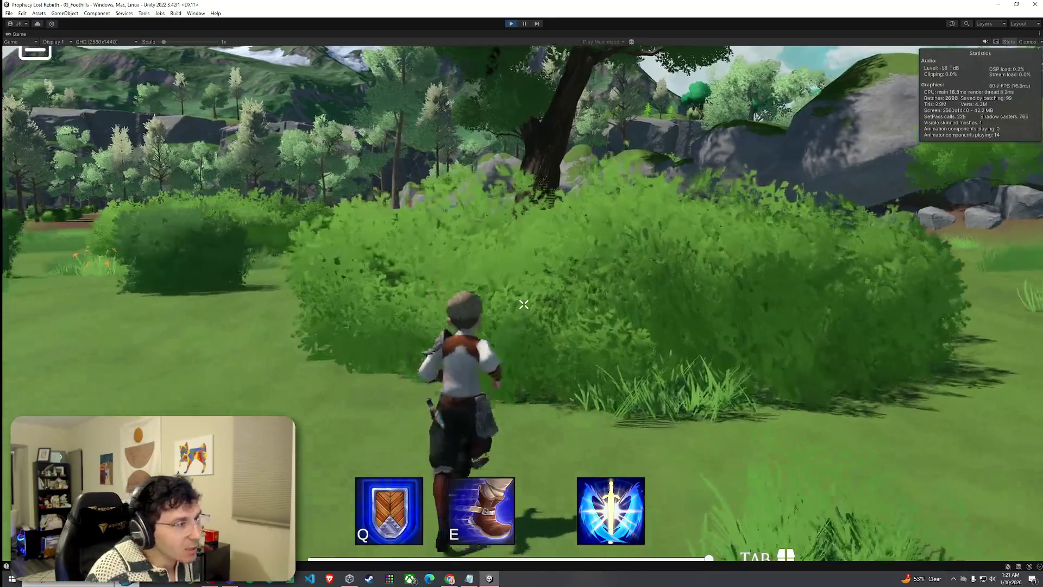
pyautogui.press('w')
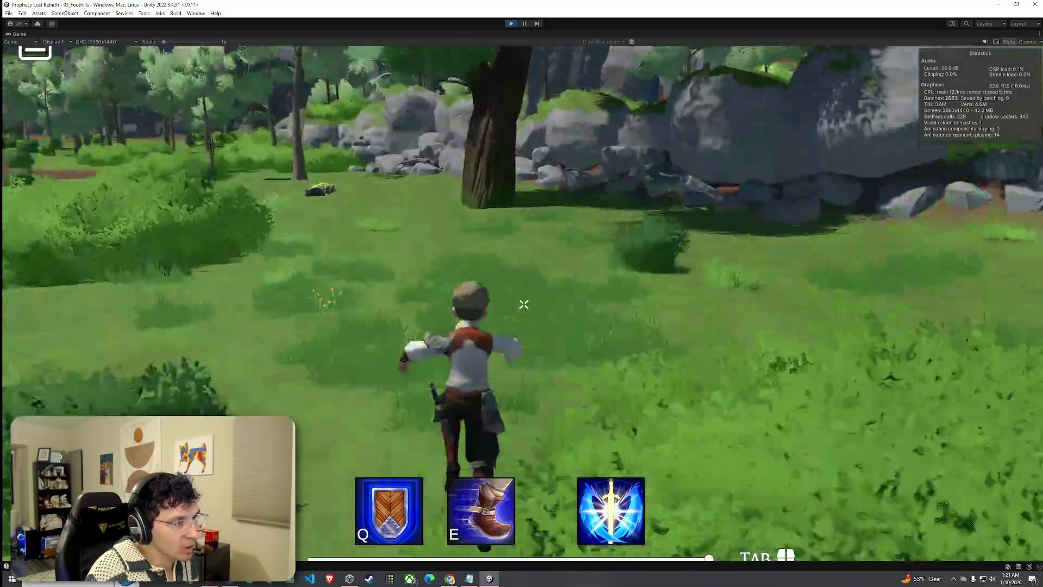
pyautogui.press('w')
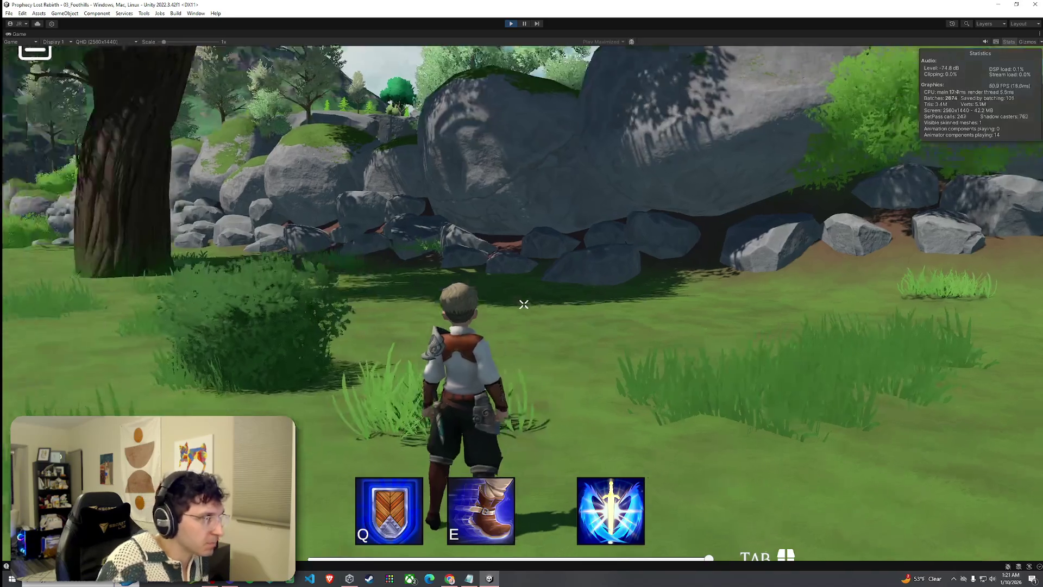
pyautogui.press('w')
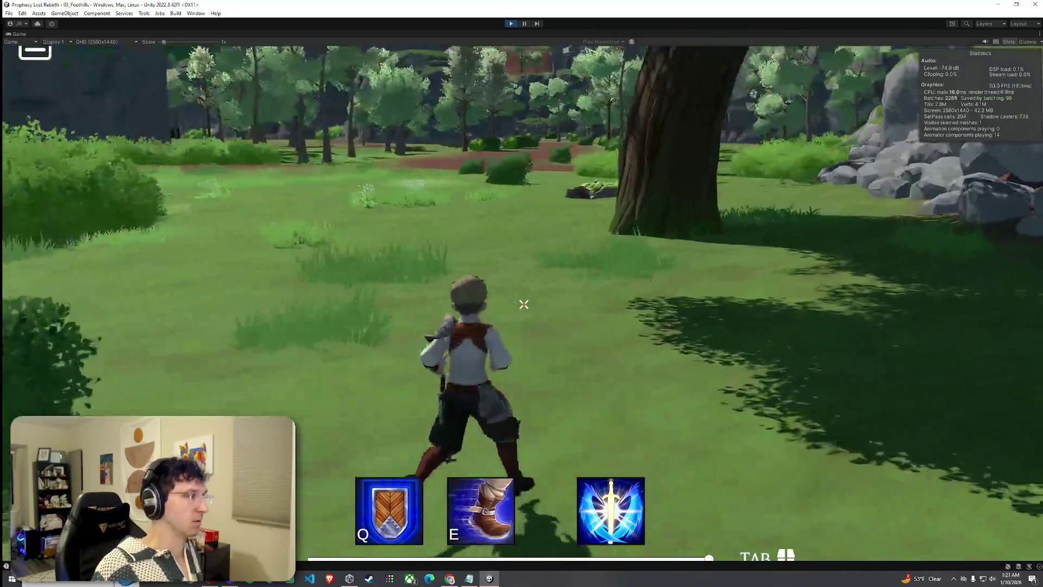
pyautogui.press('w')
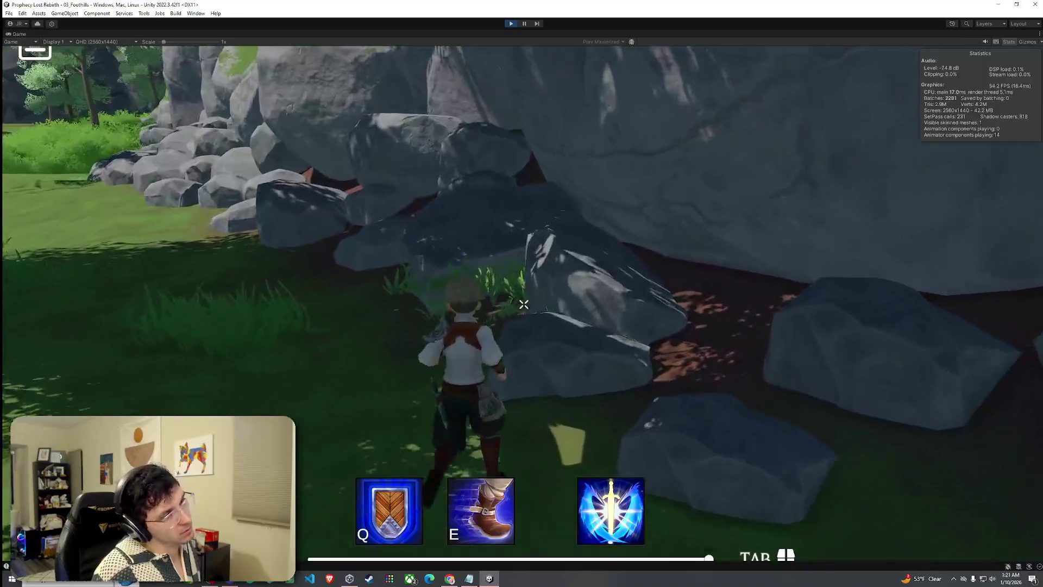
# - Climb over the rock wall into the next meadow and run toward the trees
pyautogui.press('w')
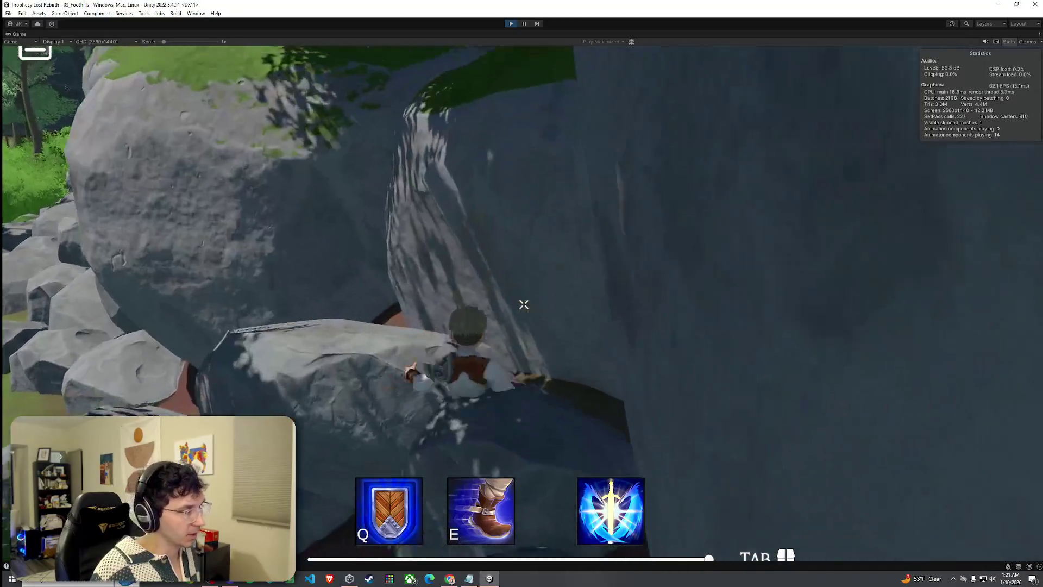
pyautogui.press('w')
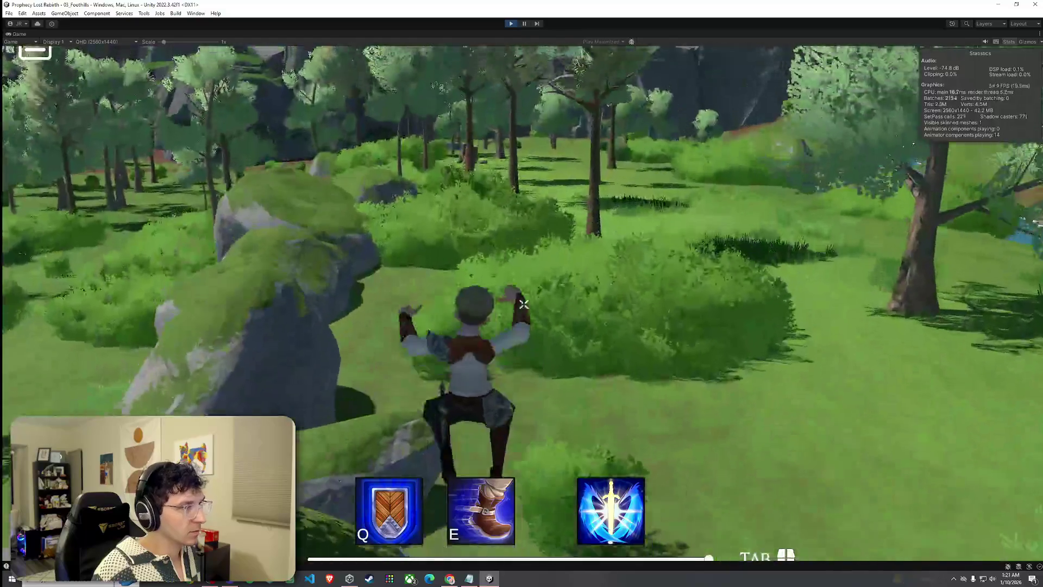
pyautogui.press('w')
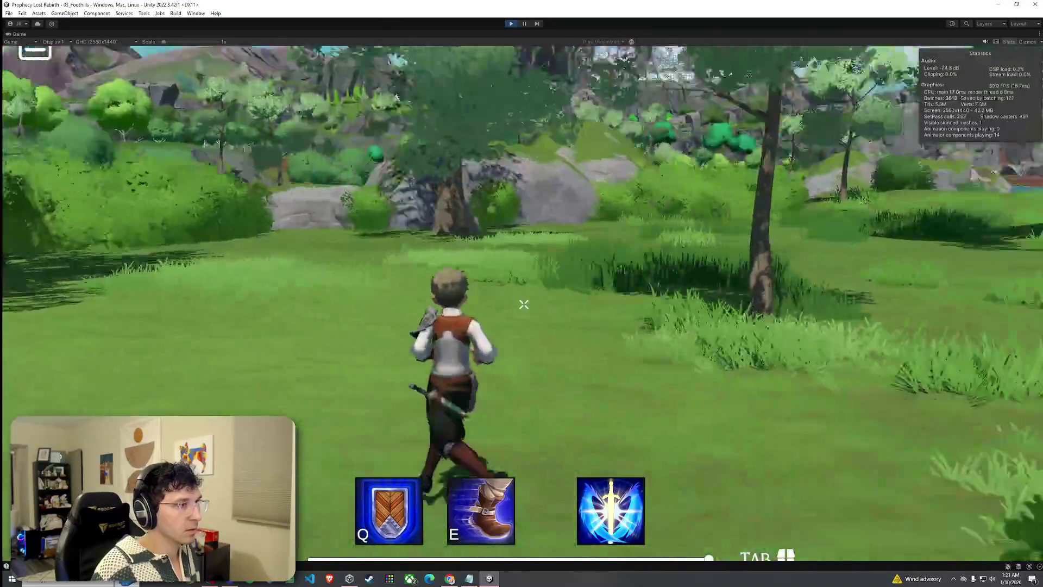
pyautogui.press('w')
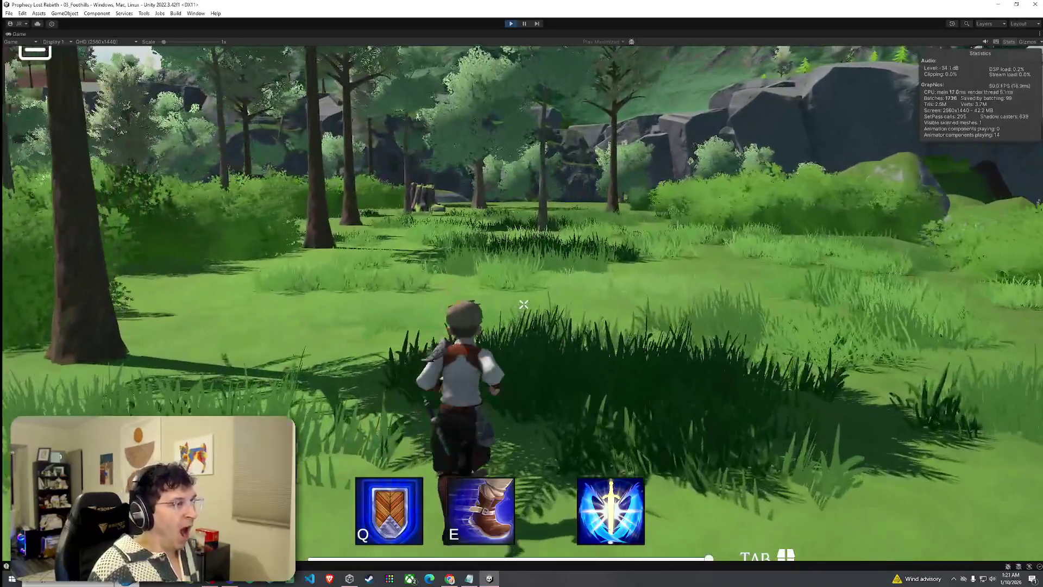
pyautogui.press('w')
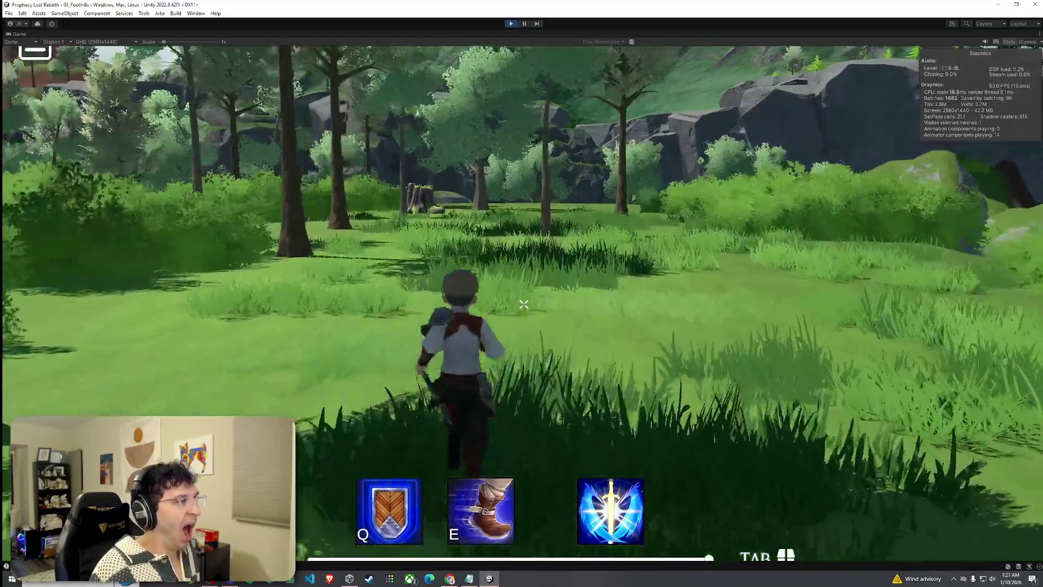
# - Run toward the rock and tree, stop there, then walk into the bushes
pyautogui.press('w')
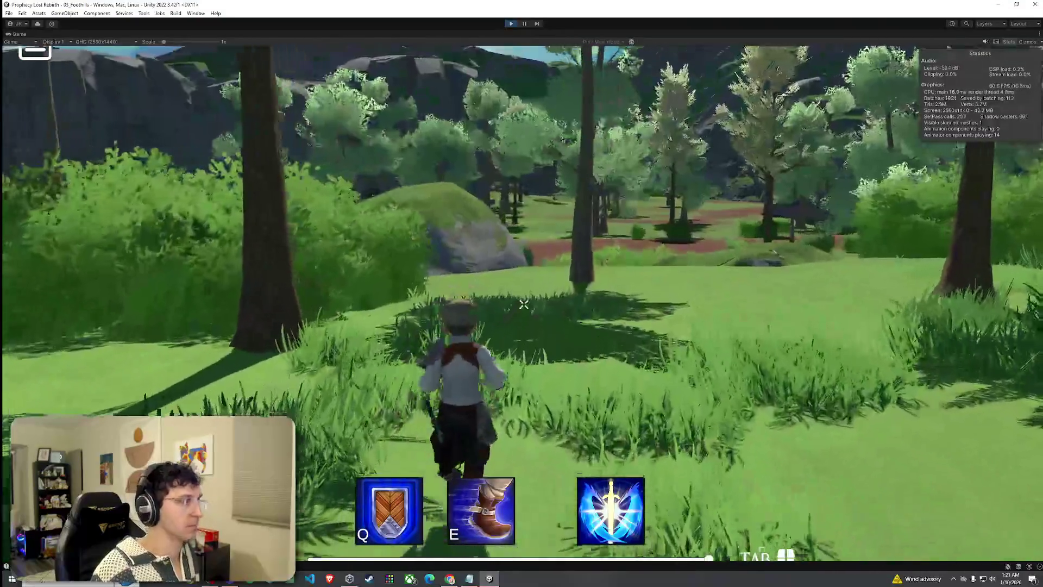
pyautogui.press('w')
pyautogui.press('w')
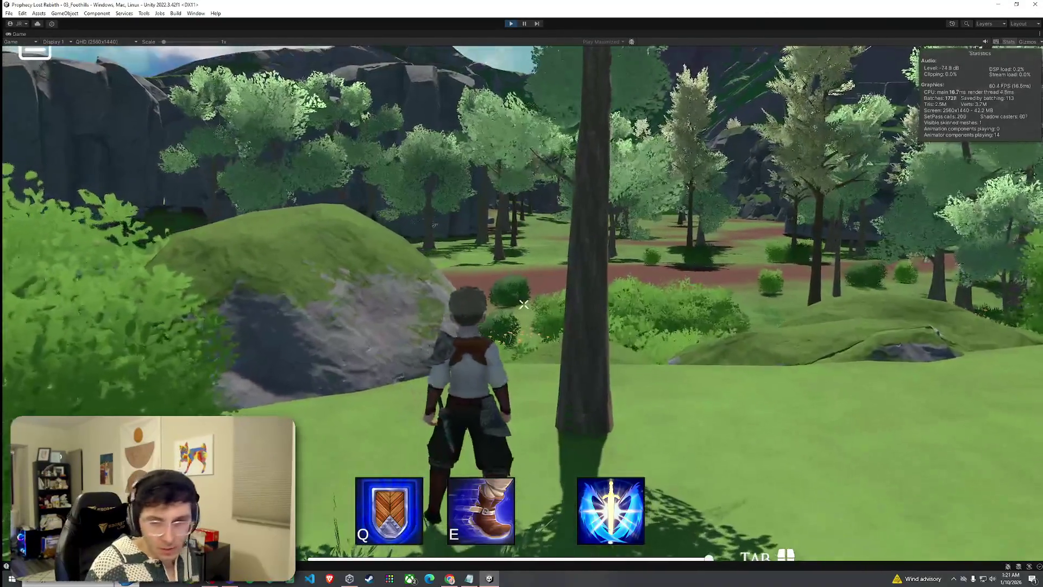
pyautogui.press('w')
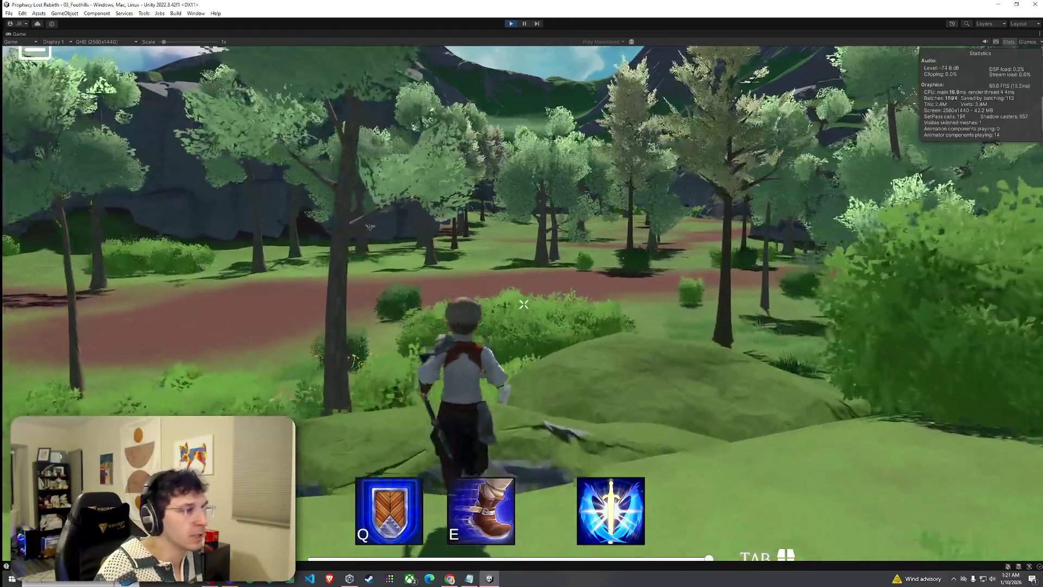
pyautogui.press('w')
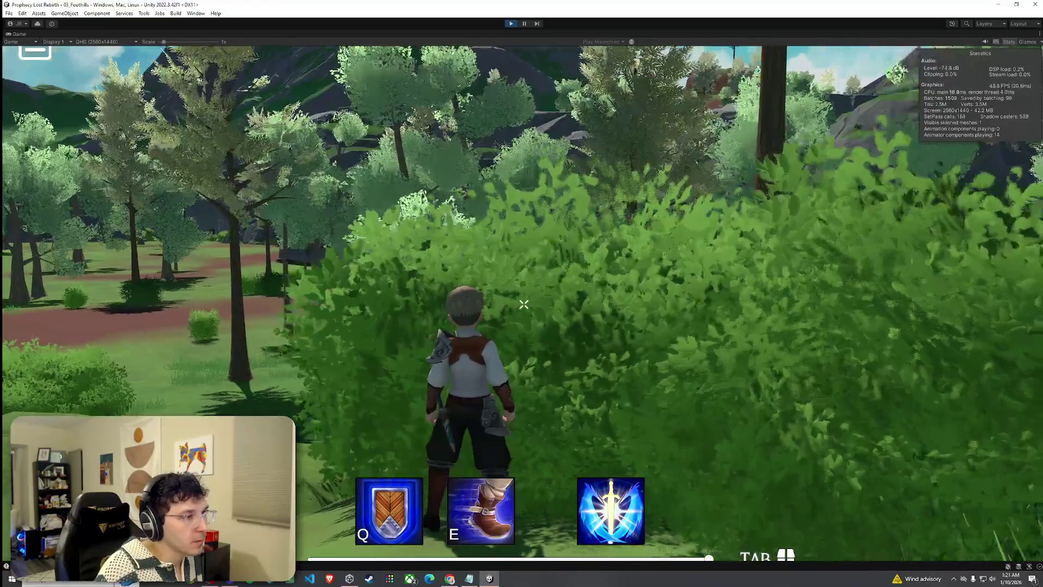
pyautogui.press('w')
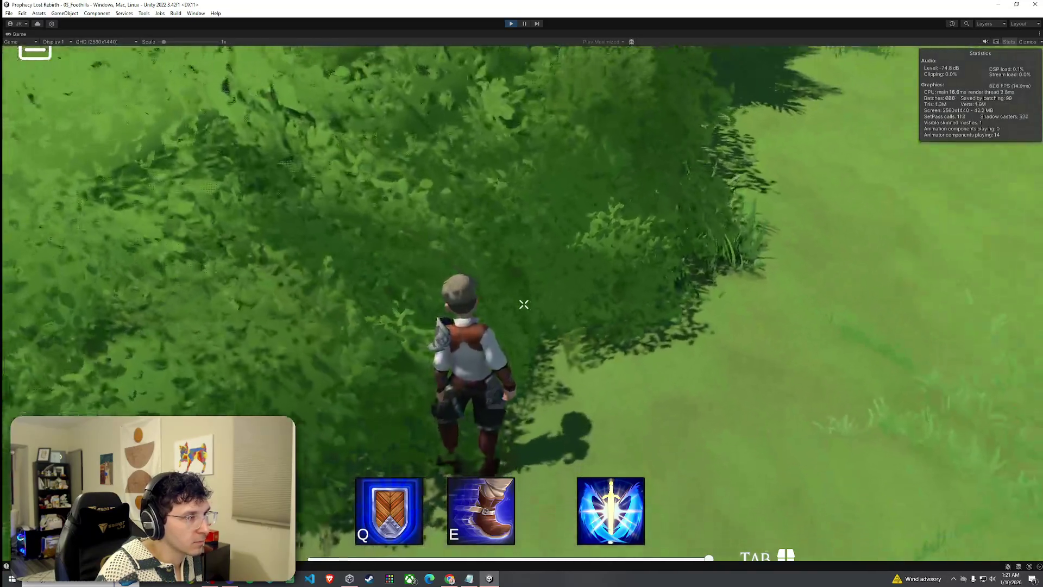
# - Run past the rocks and orange flowers out across the grassy clearing
pyautogui.press('w')
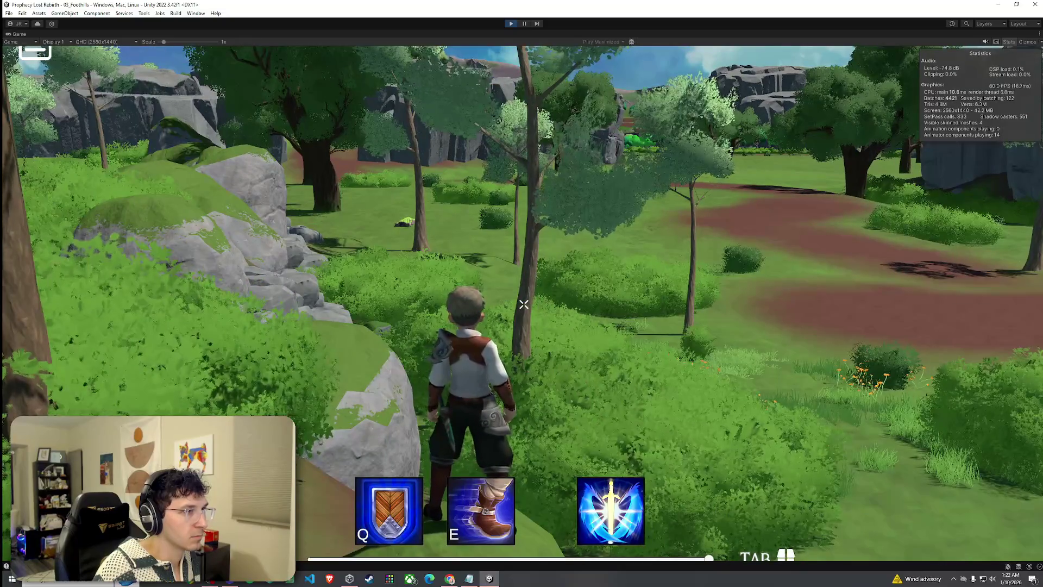
pyautogui.press('w')
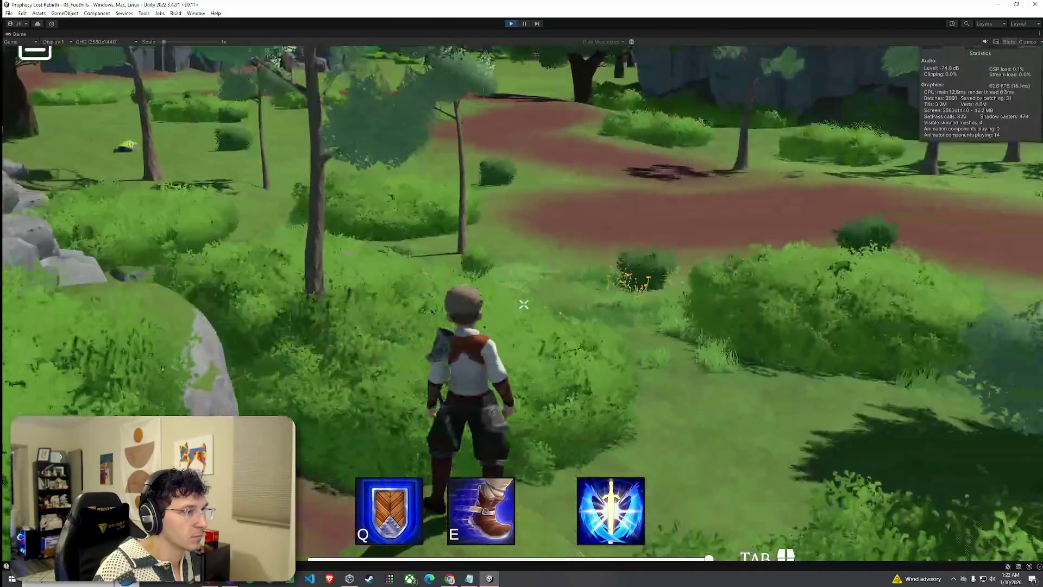
pyautogui.press('w')
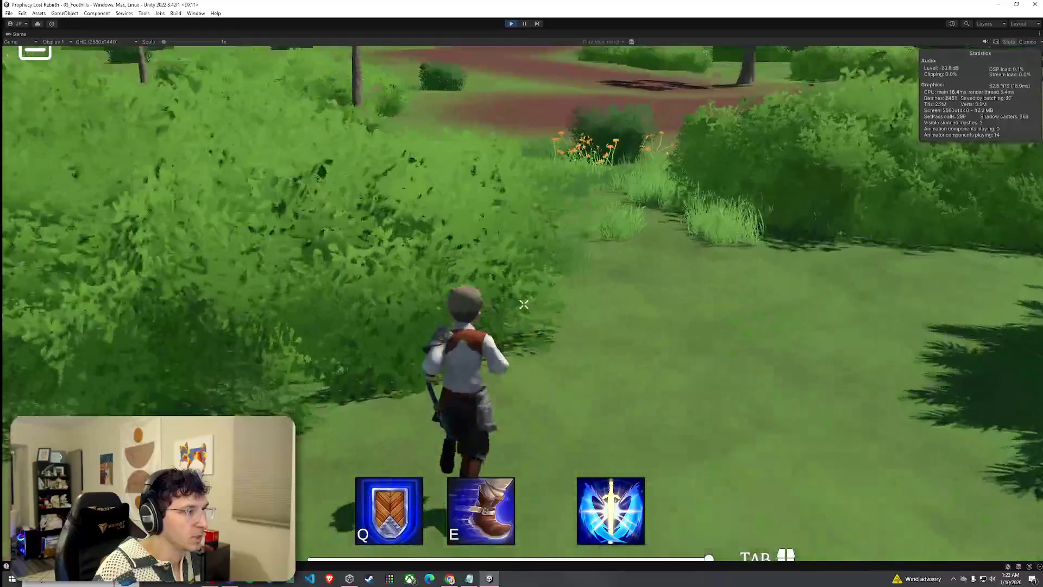
pyautogui.press('w')
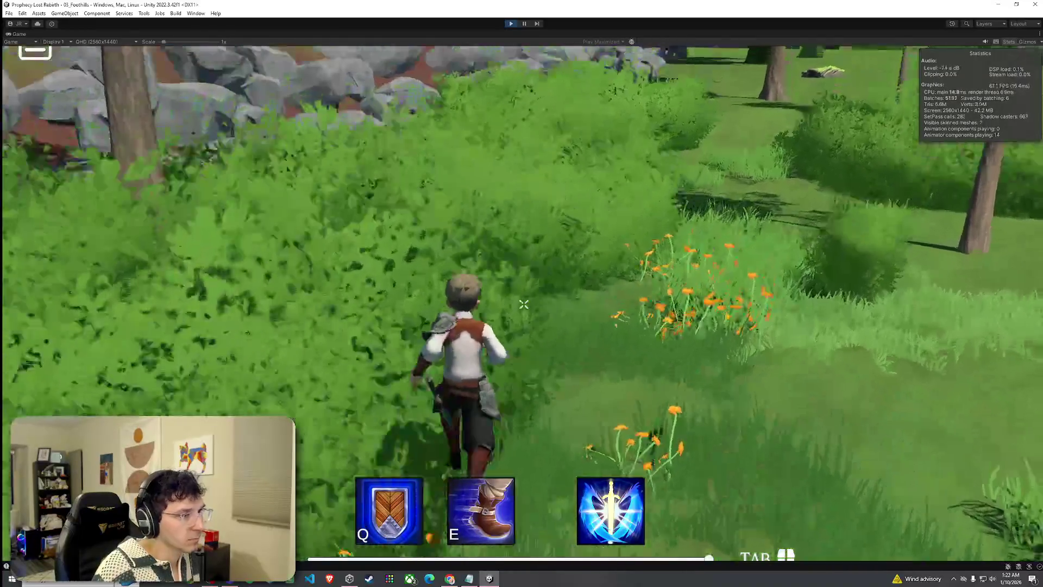
pyautogui.press('w')
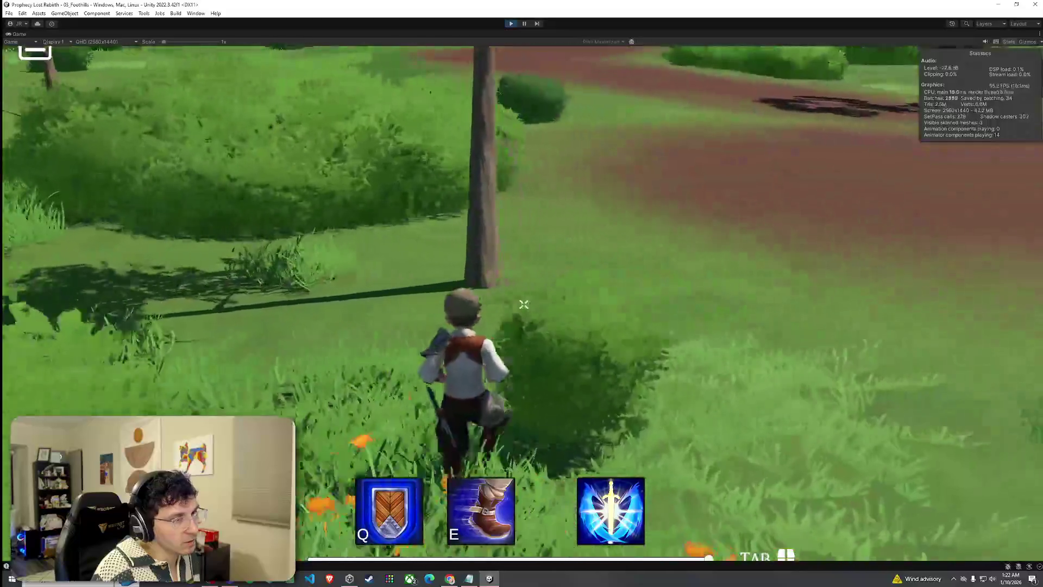
pyautogui.press('w')
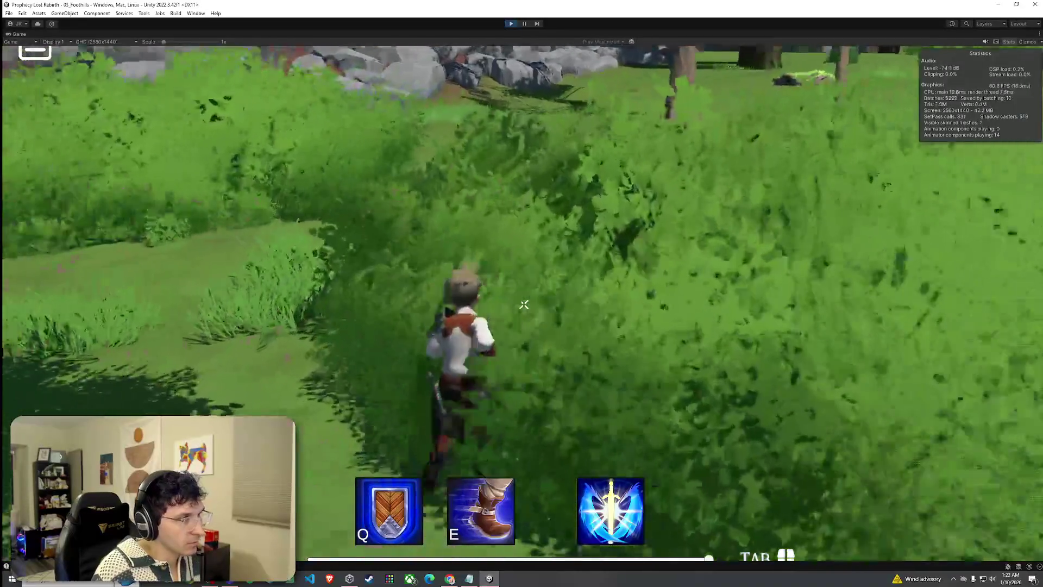
pyautogui.press('w')
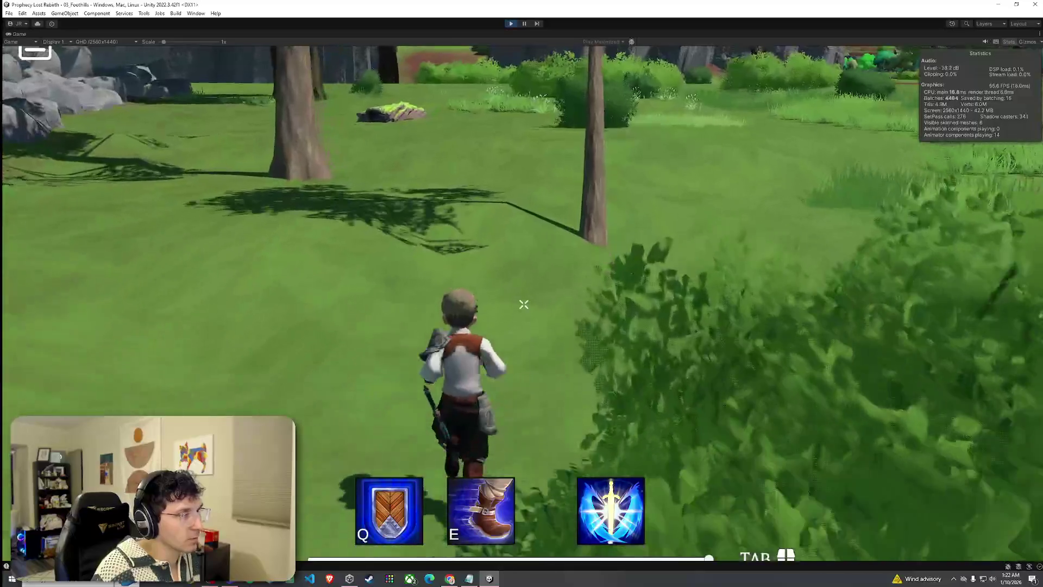
pyautogui.press('w')
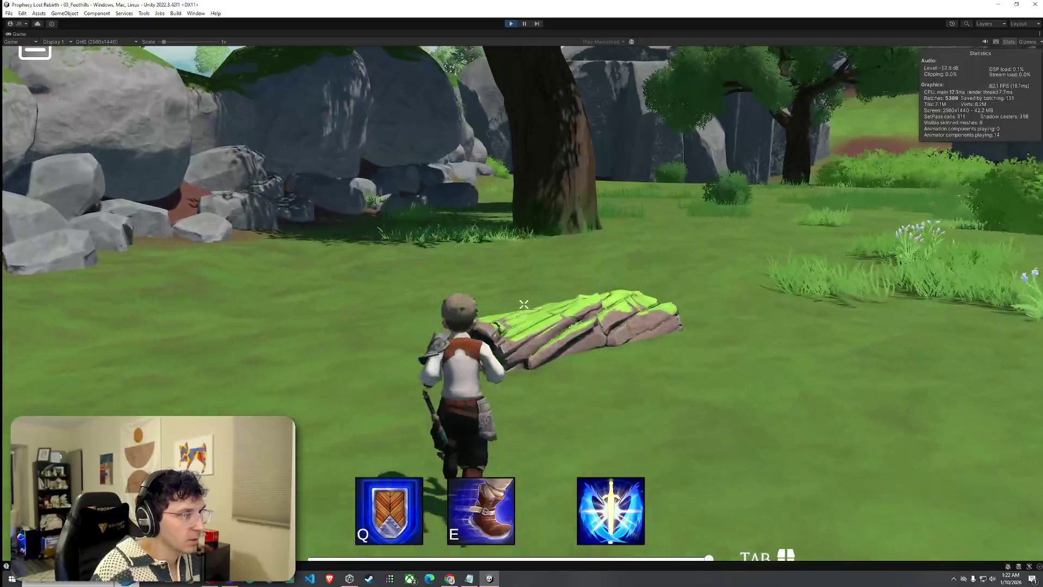
# - Hop the mossy rock, circle the large tree trunk, then run through the bushes
pyautogui.press('w')
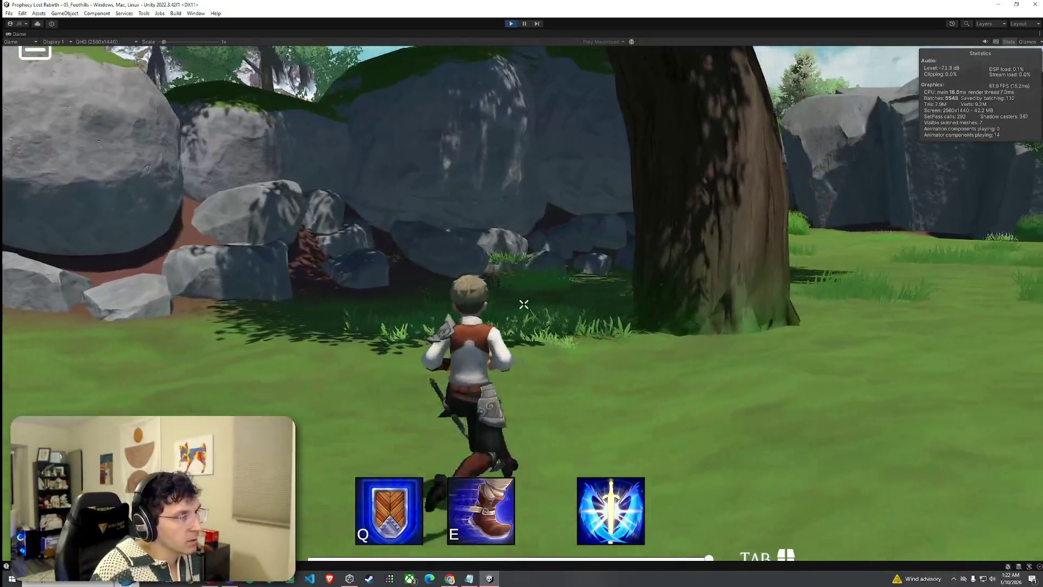
pyautogui.press('w')
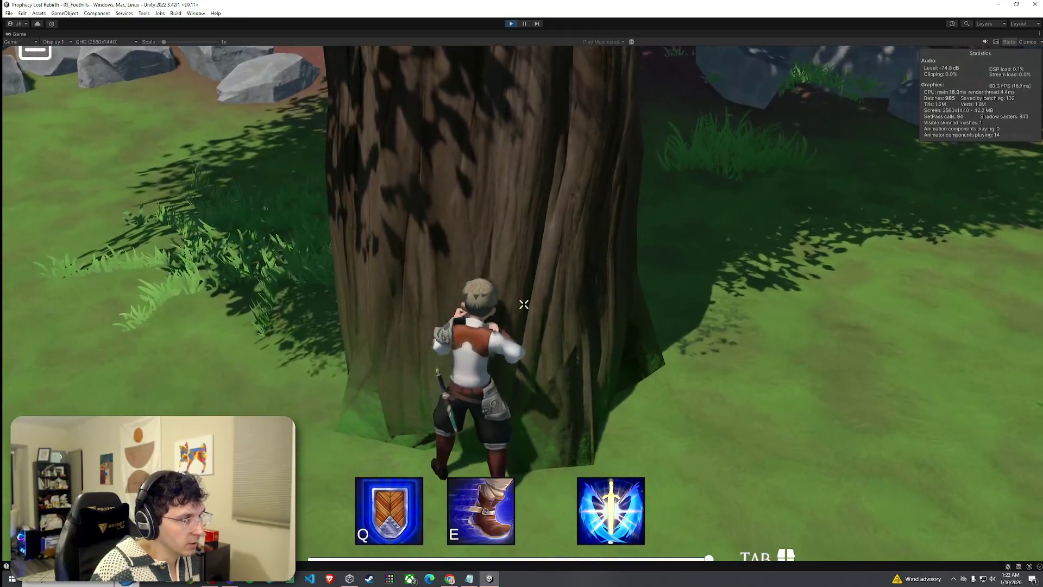
pyautogui.press('w')
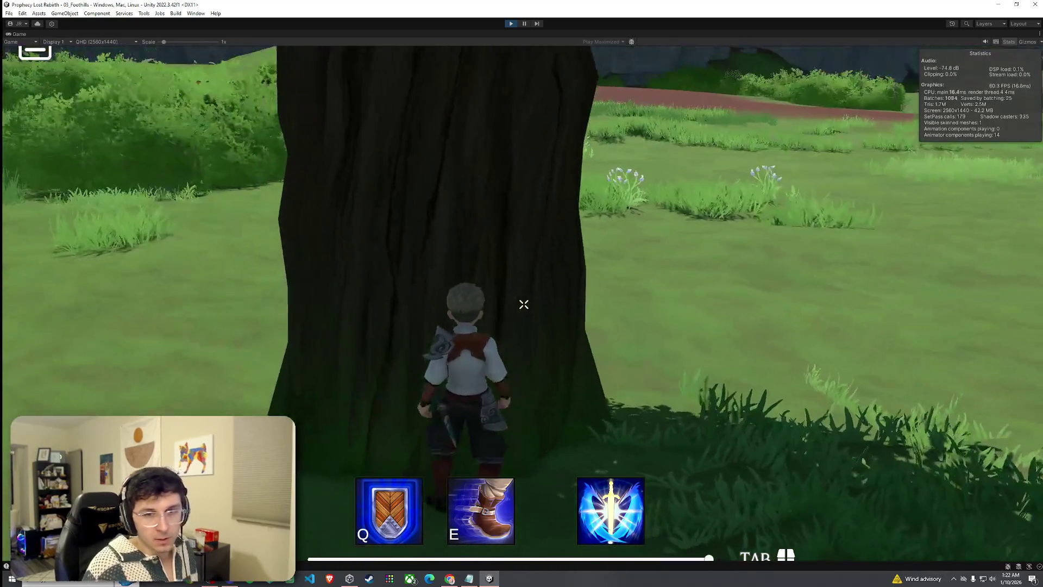
pyautogui.press('w')
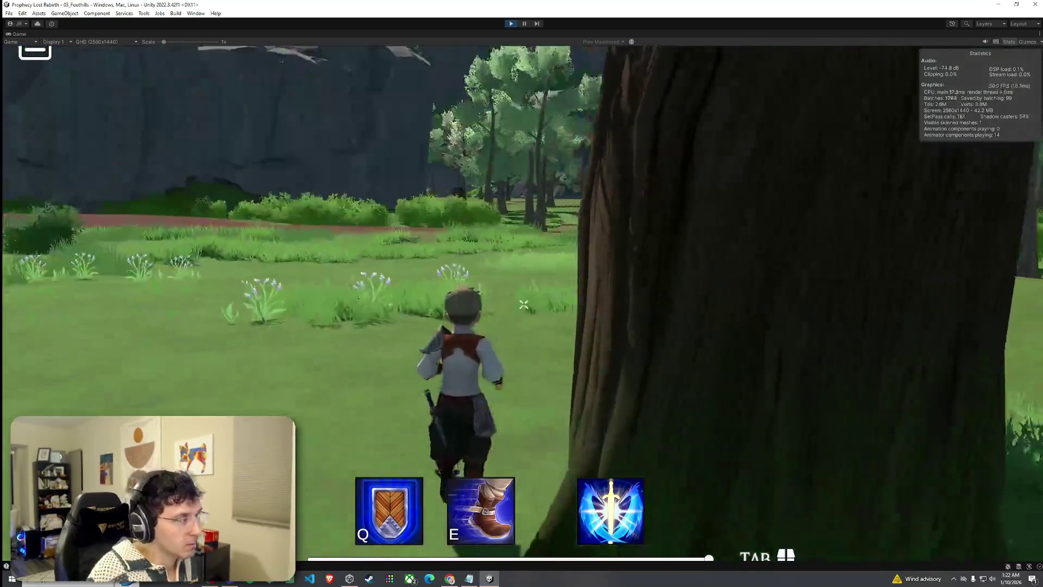
pyautogui.press('w')
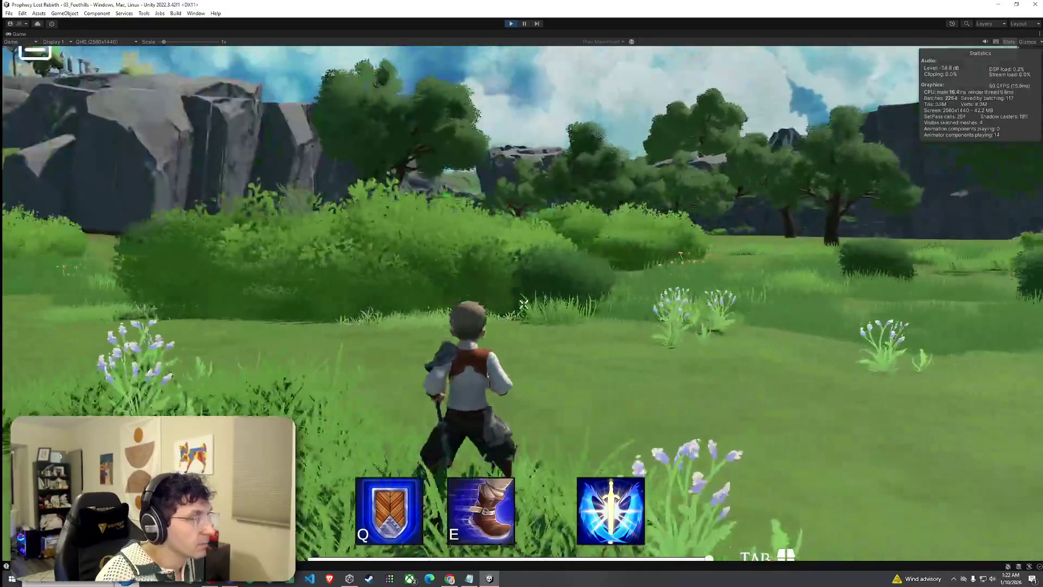
pyautogui.press('w')
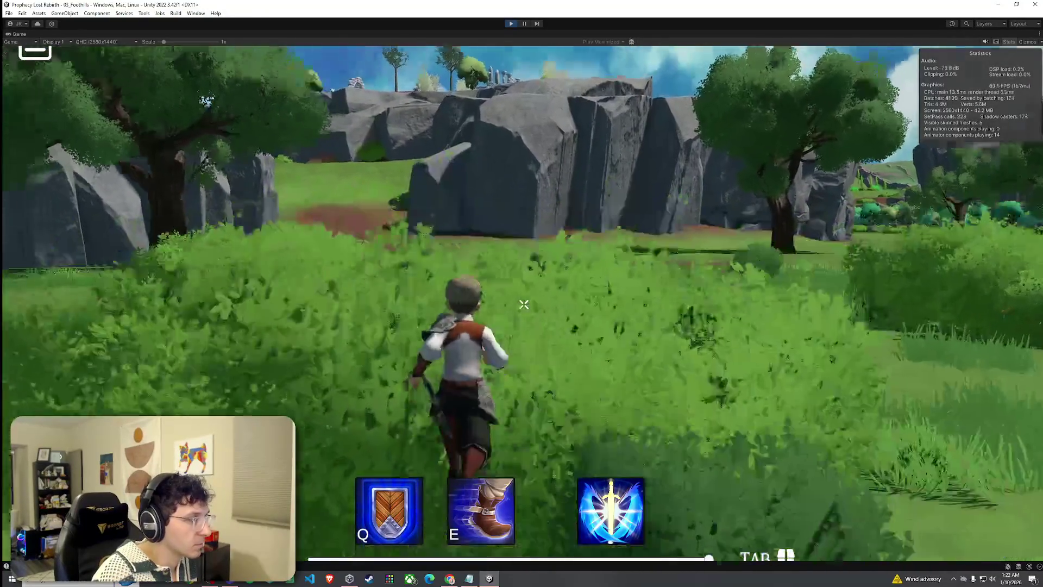
pyautogui.press('w')
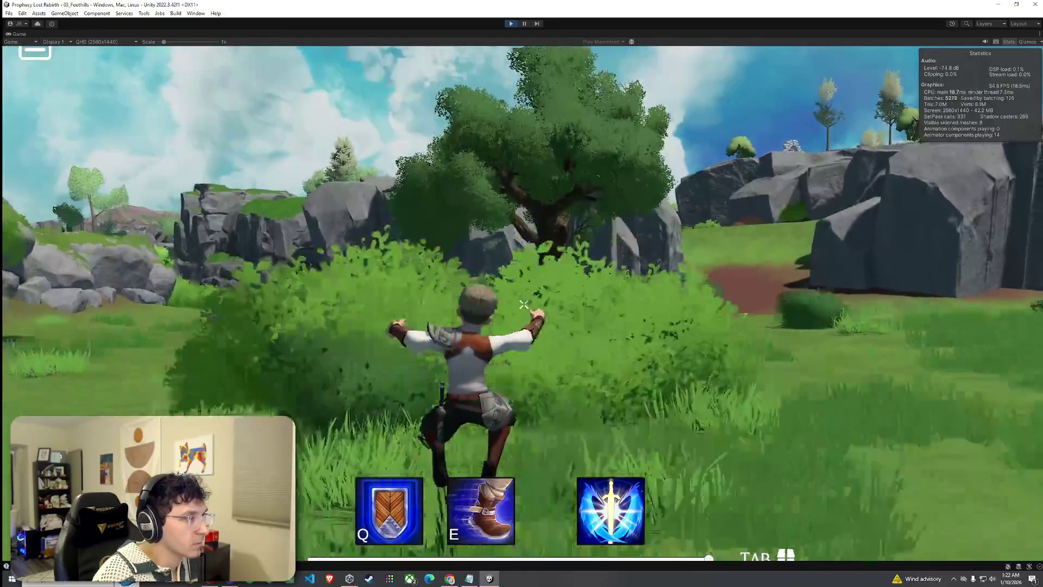
pyautogui.press('w')
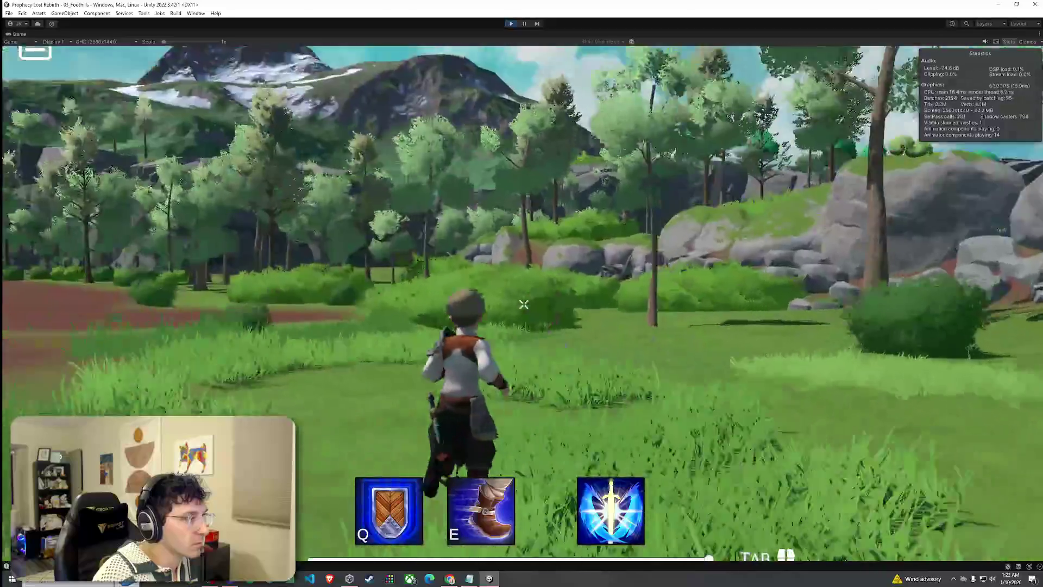
# - Follow the red-dirt forest path through the trees to the grey rock outcrop
pyautogui.press('w')
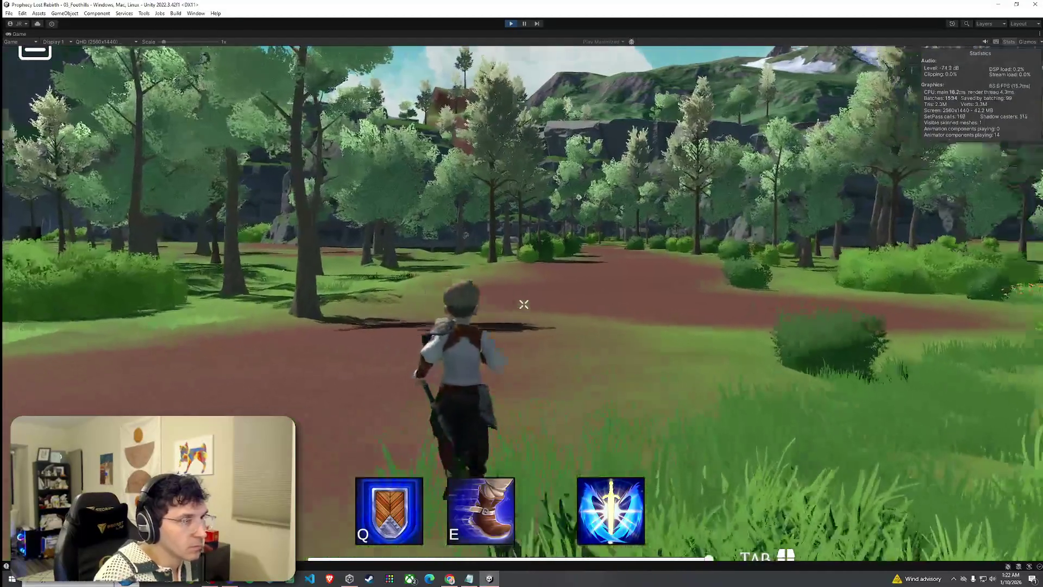
pyautogui.press('w')
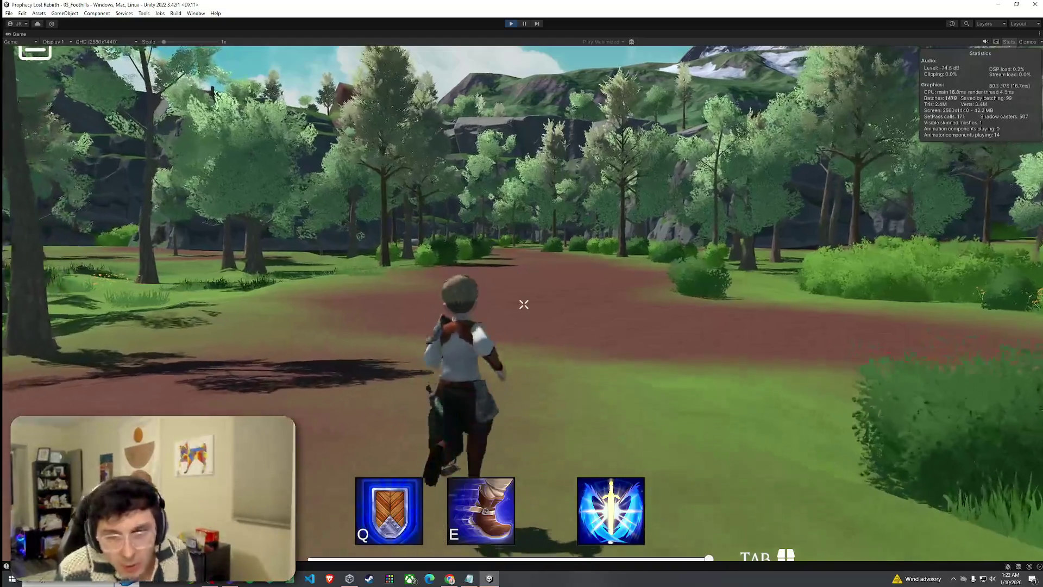
pyautogui.press('w')
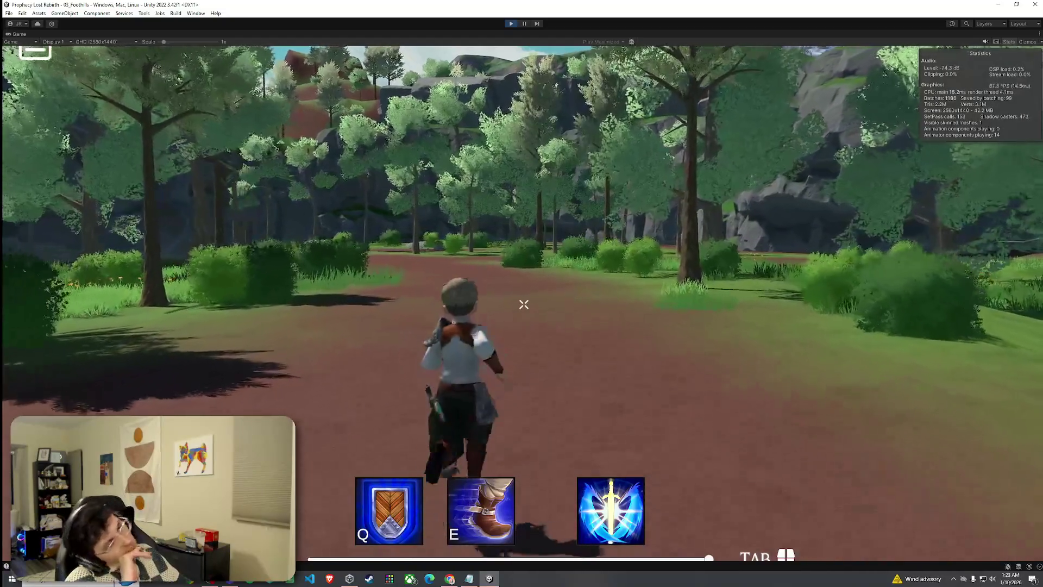
pyautogui.press('w')
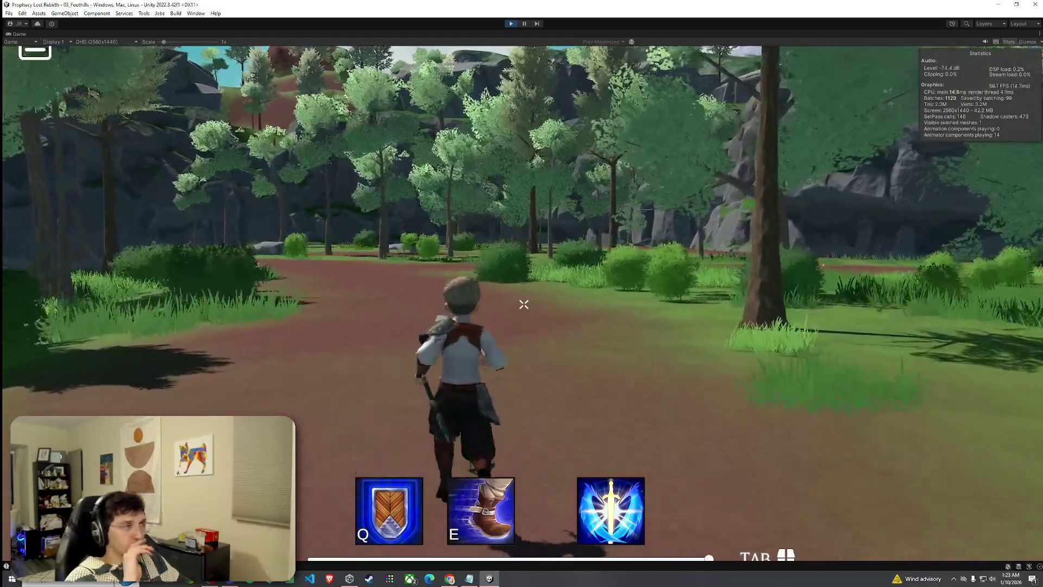
pyautogui.press('w')
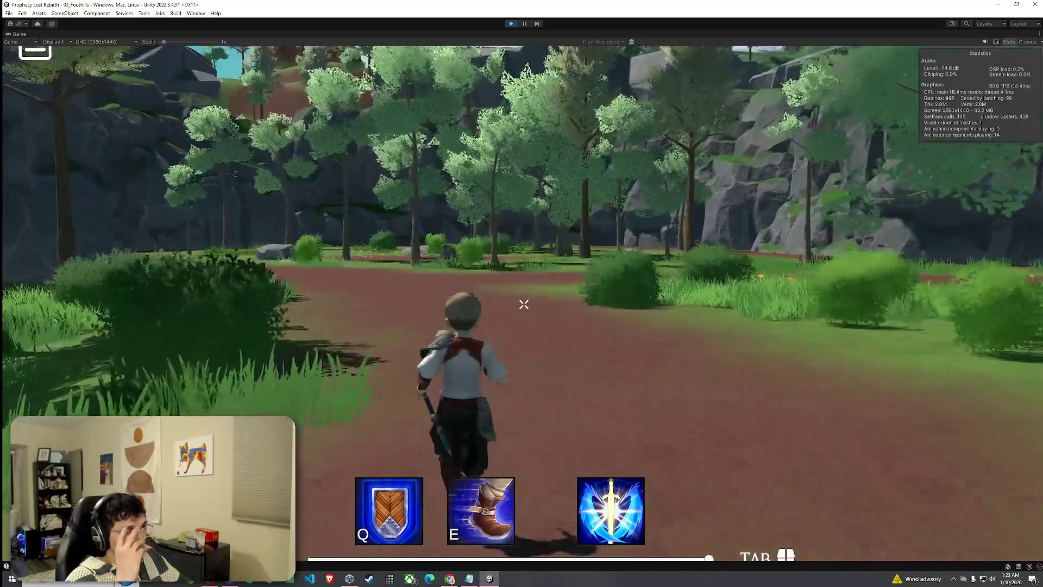
pyautogui.press('w')
pyautogui.press('w')
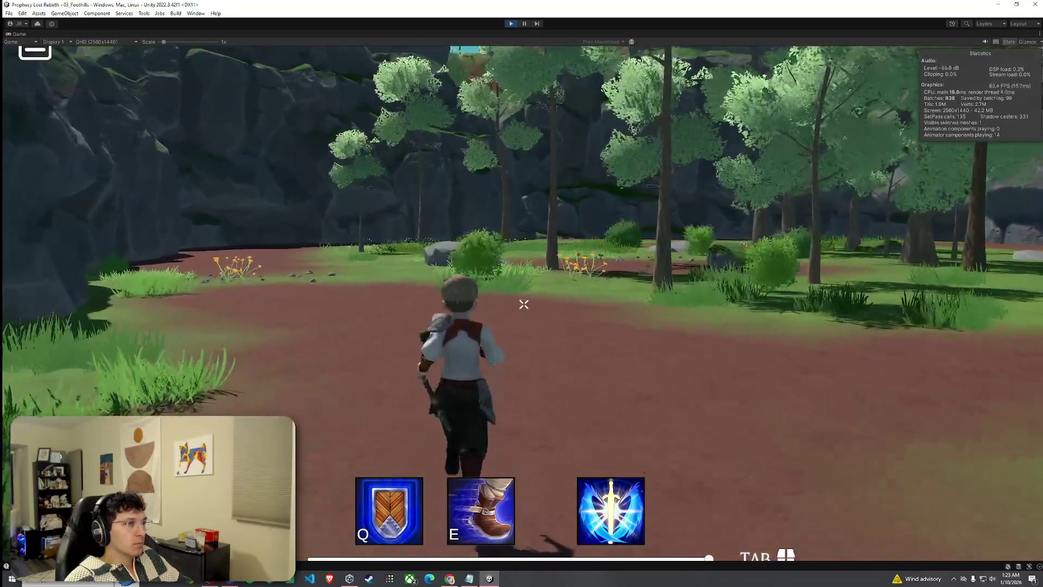
pyautogui.press('w')
pyautogui.press('w')
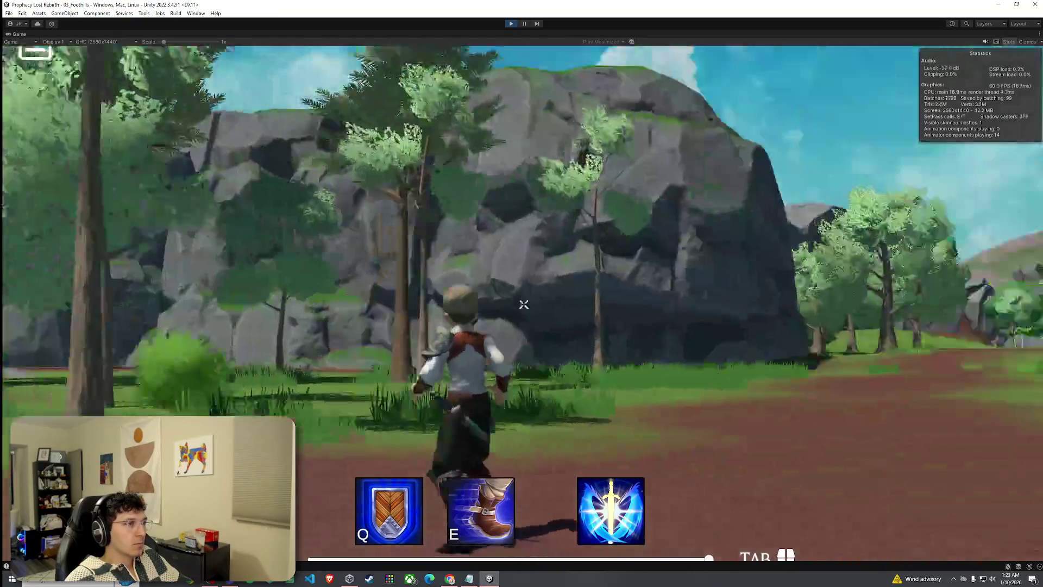
pyautogui.press('w')
# - Turn from the rock wall and hop onto the flat boulder, then run through the forest around the large tree
pyautogui.press('w')
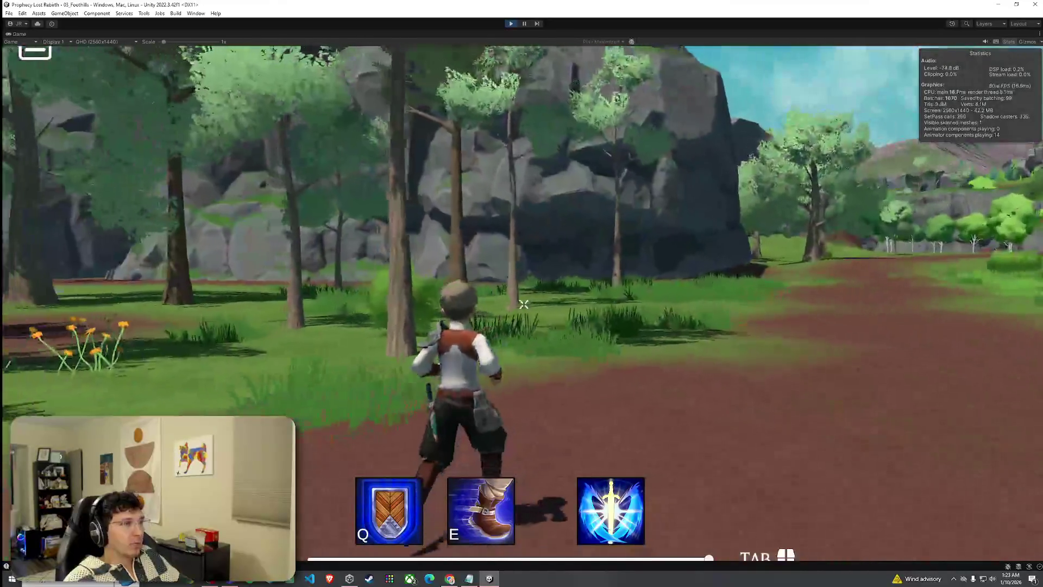
pyautogui.press('w')
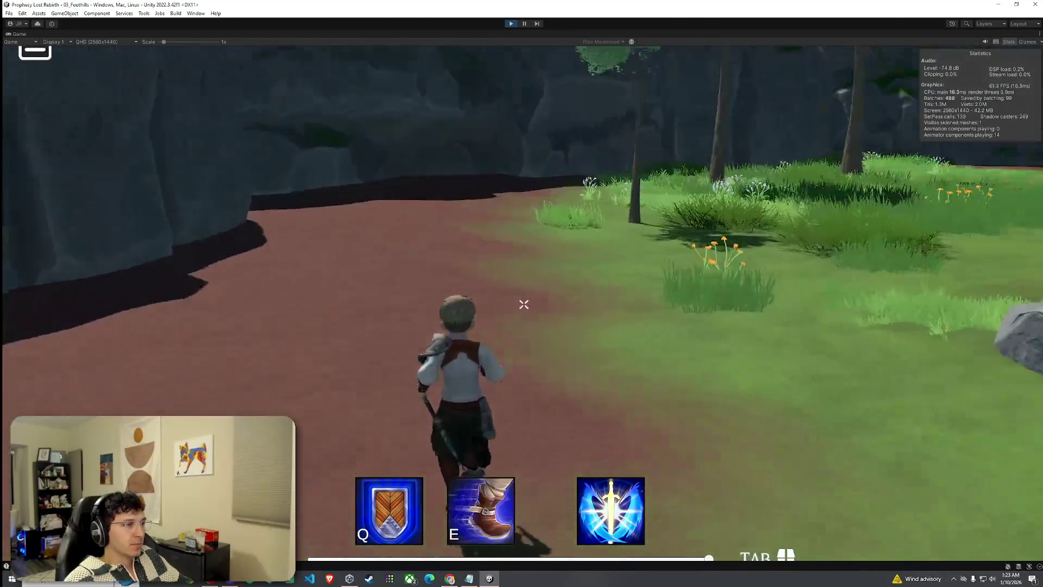
pyautogui.press('w')
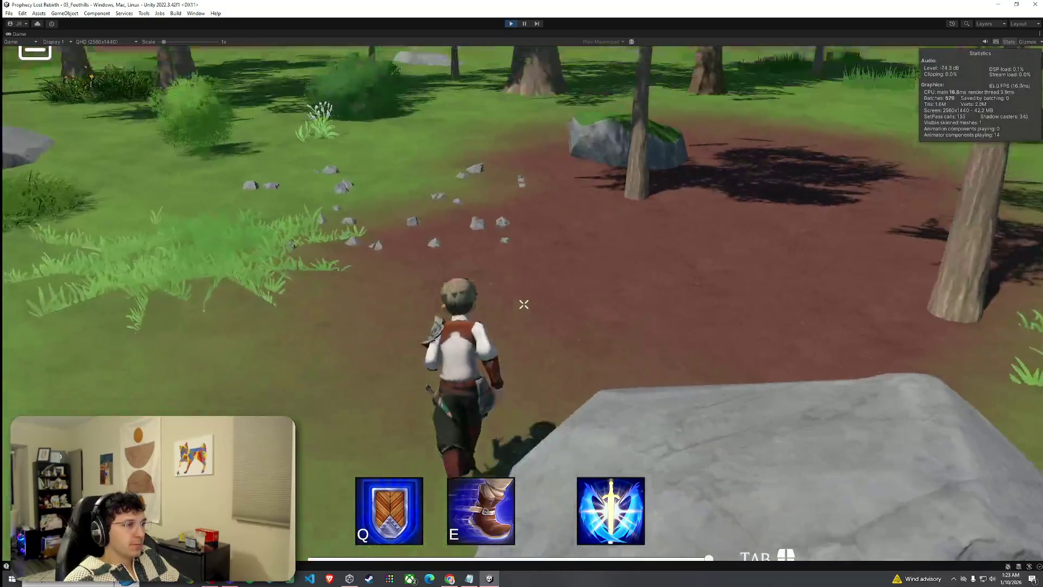
pyautogui.press('w')
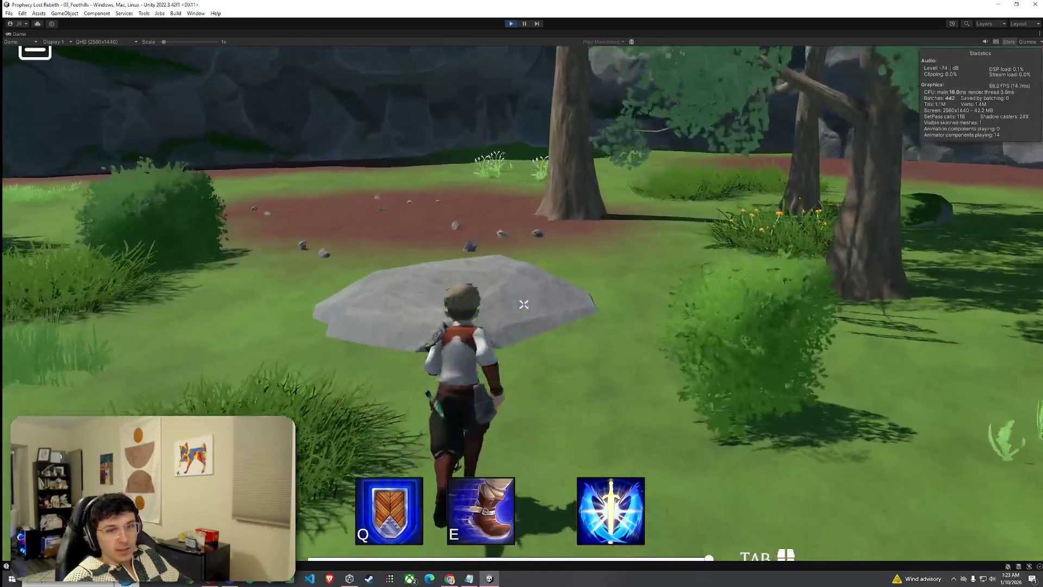
pyautogui.press('w')
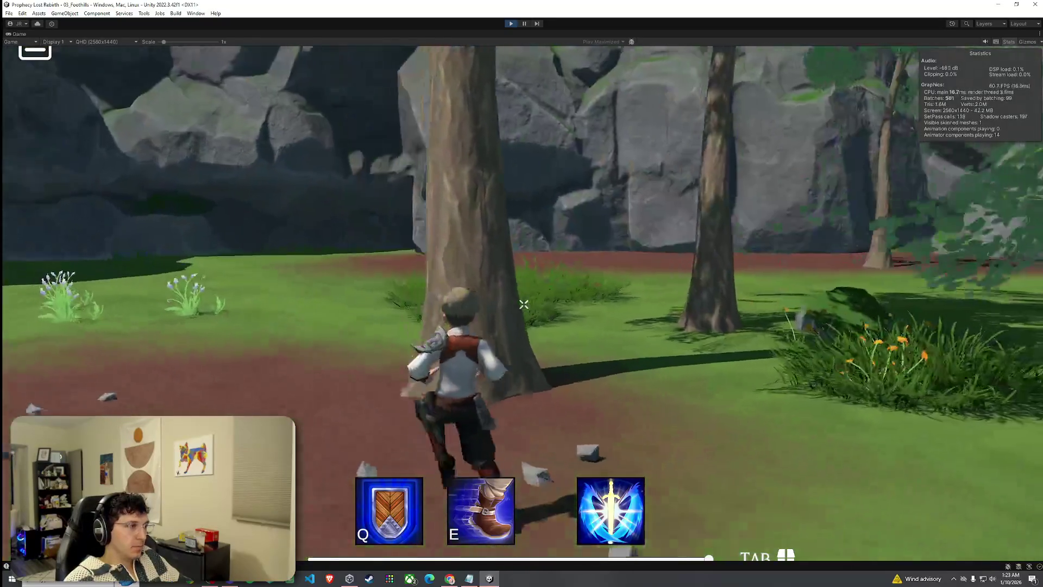
pyautogui.press('w')
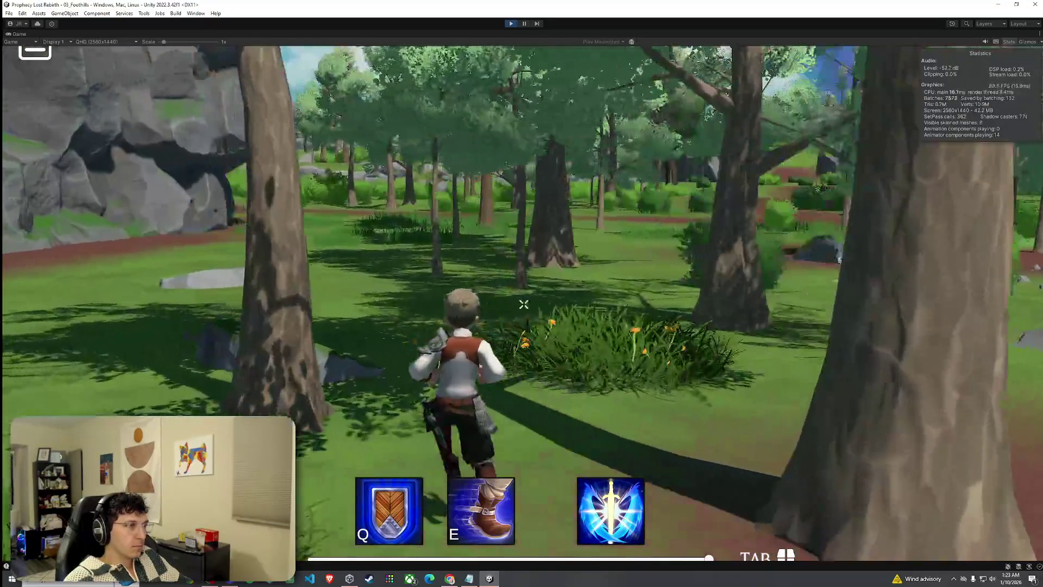
pyautogui.press('w')
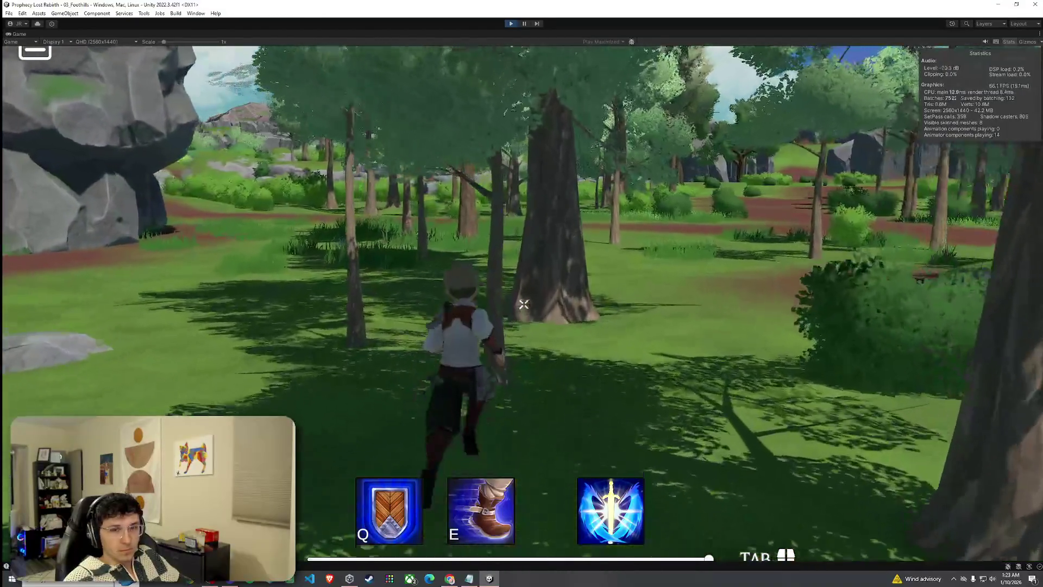
pyautogui.press('w')
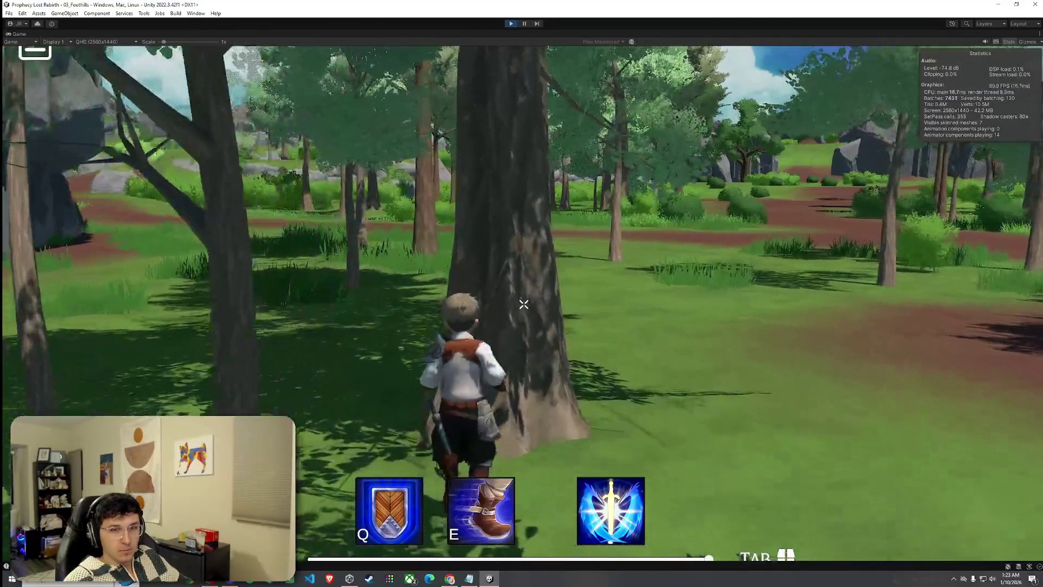
pyautogui.press('w')
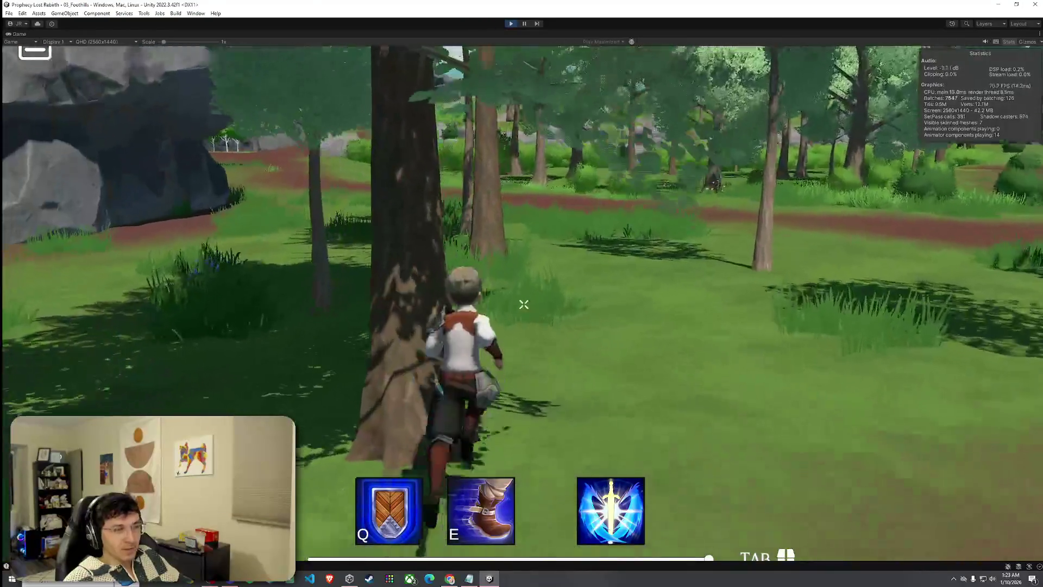
pyautogui.press('w')
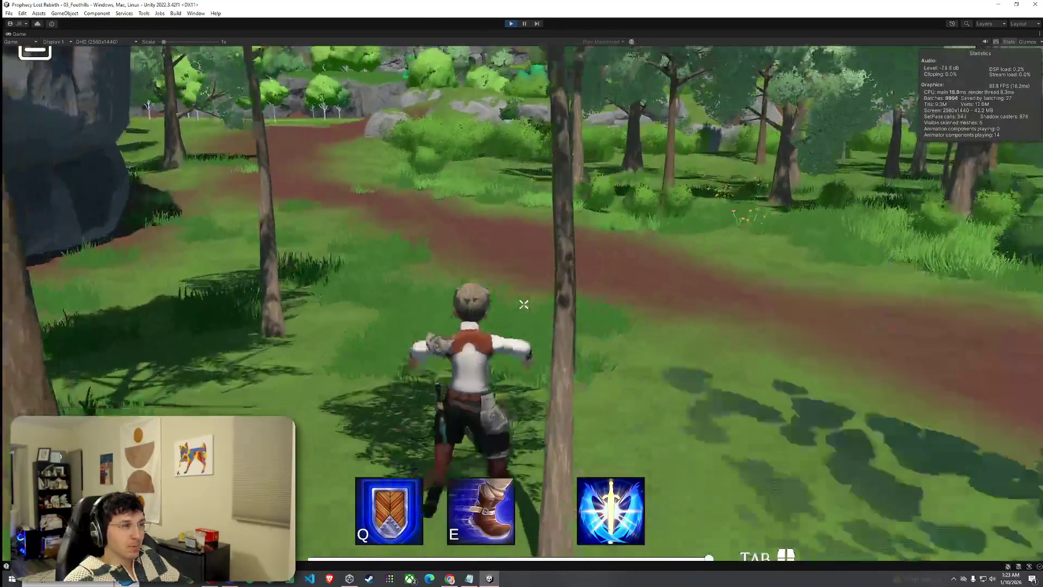
pyautogui.press('w')
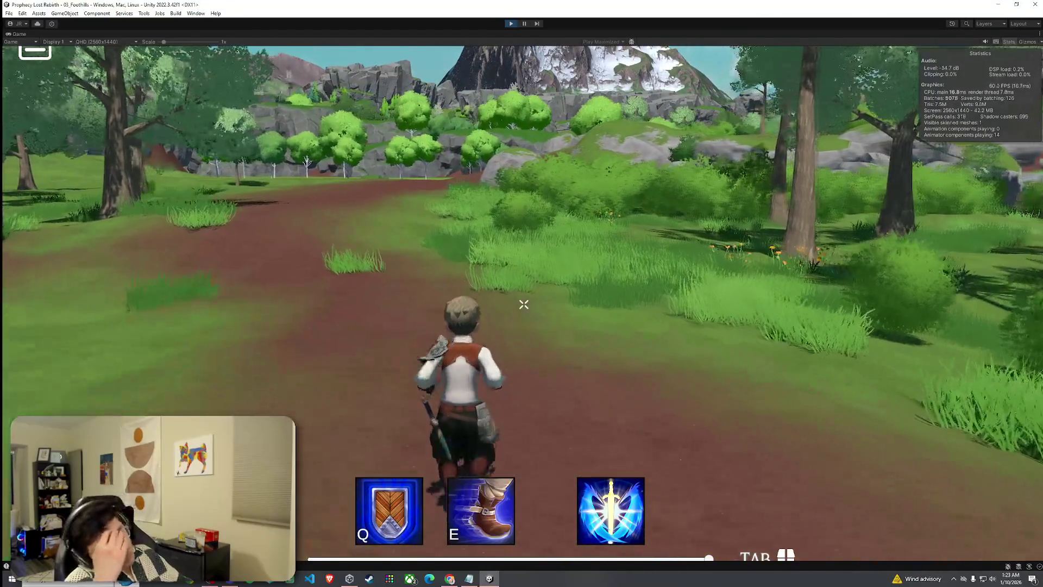
# - Run down the dirt path toward the cliffs, then onto the grass, stopping in the wooded meadow
pyautogui.press('w')
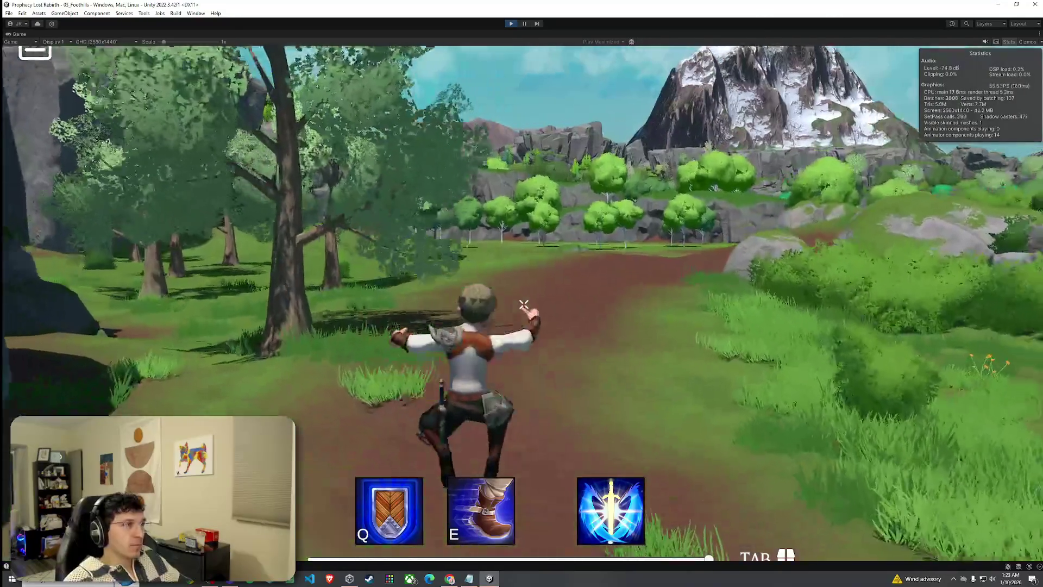
pyautogui.press('w')
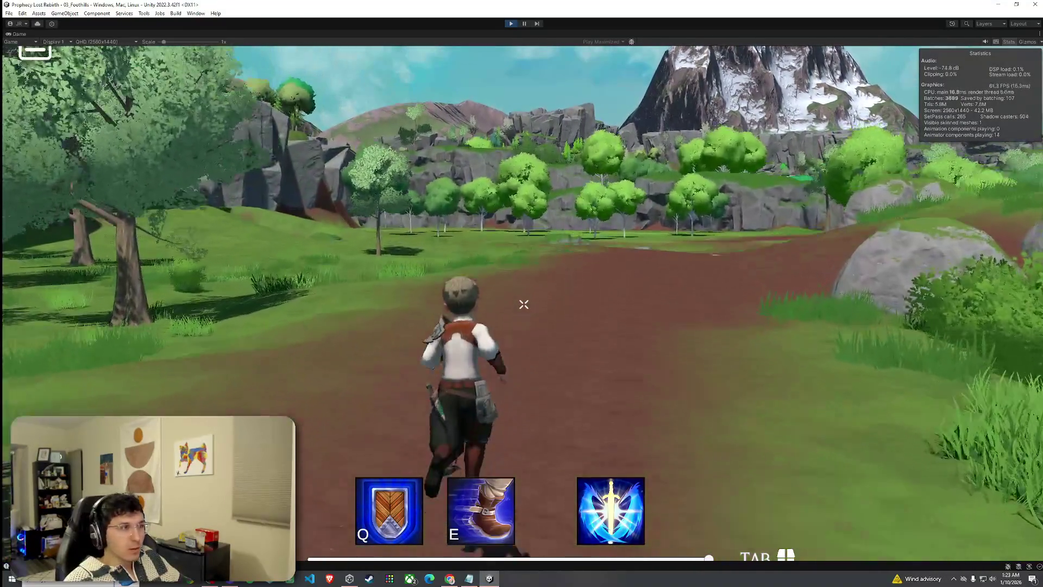
pyautogui.press('w')
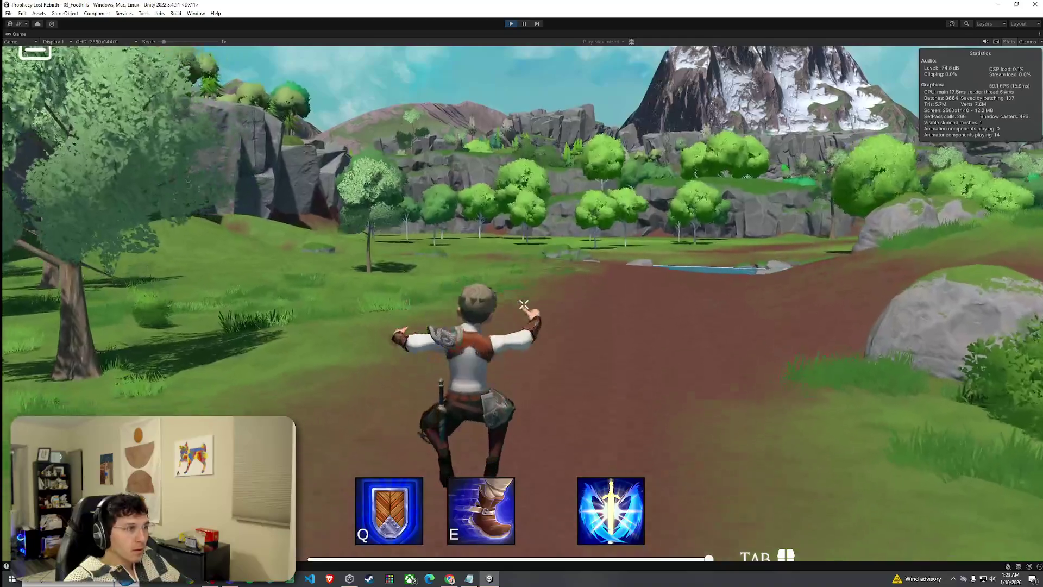
pyautogui.press('w')
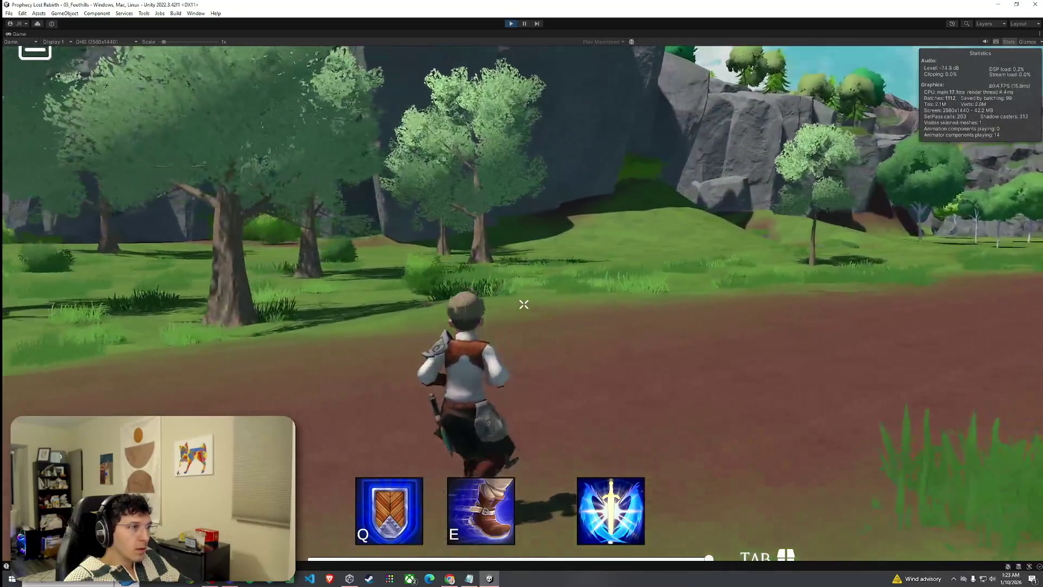
pyautogui.press('w')
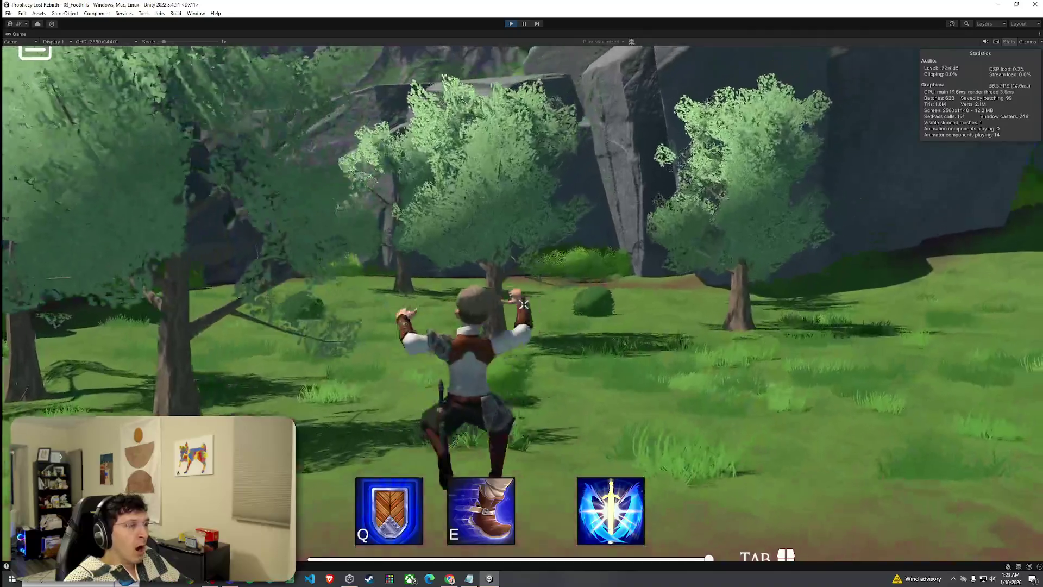
pyautogui.press('w')
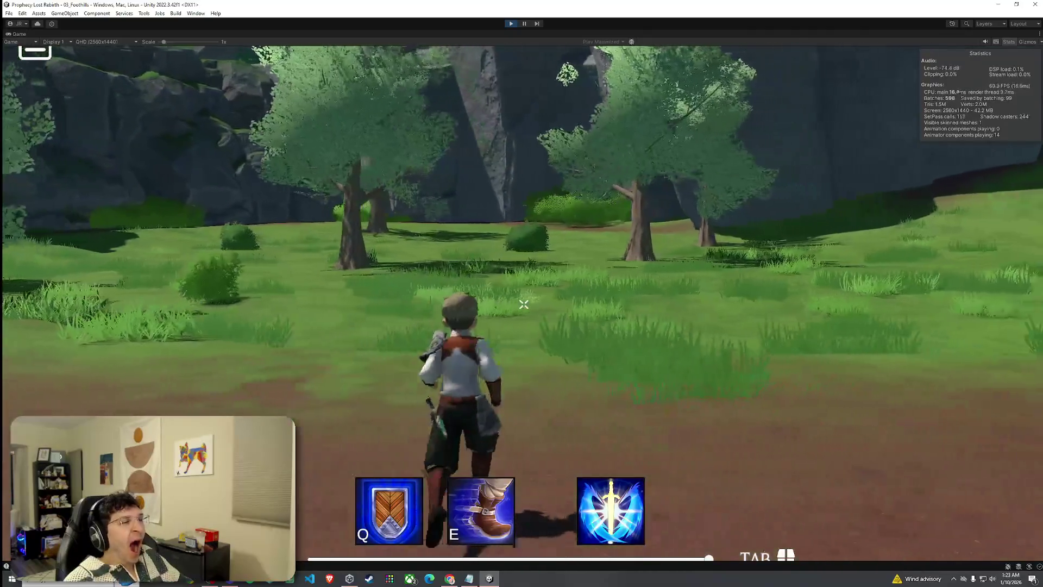
pyautogui.press('w')
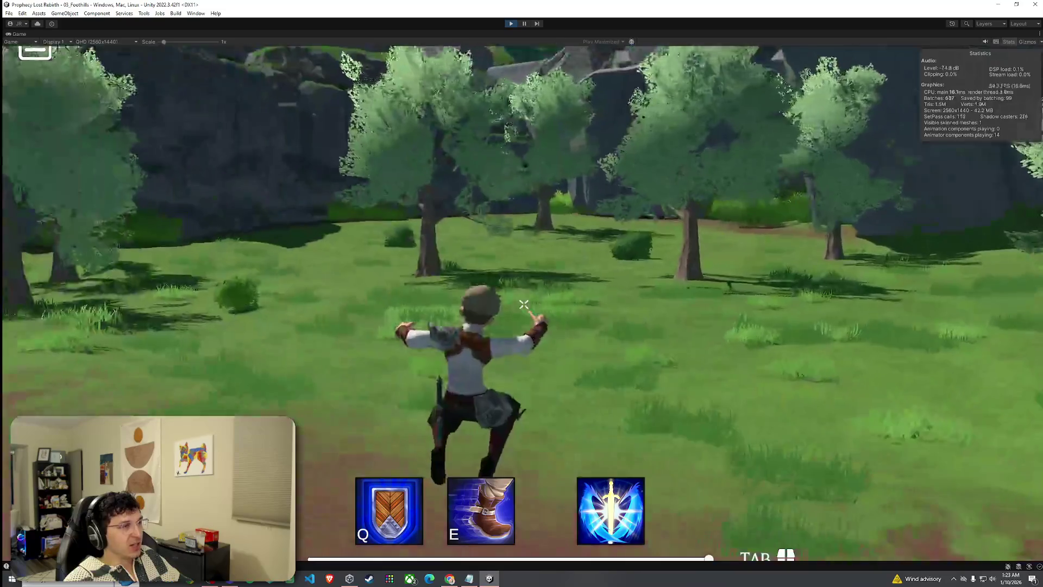
pyautogui.press('w')
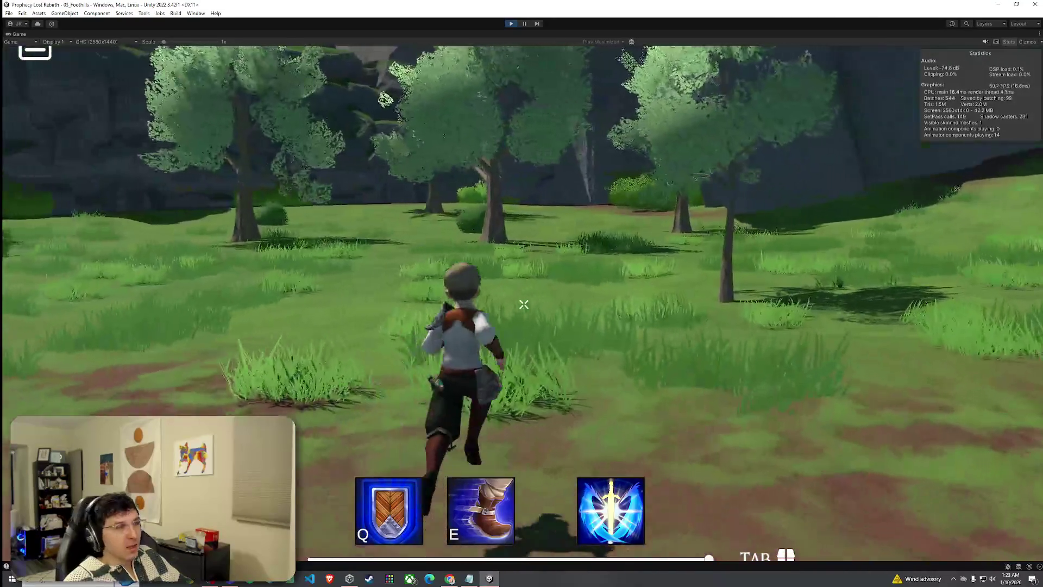
pyautogui.press('w')
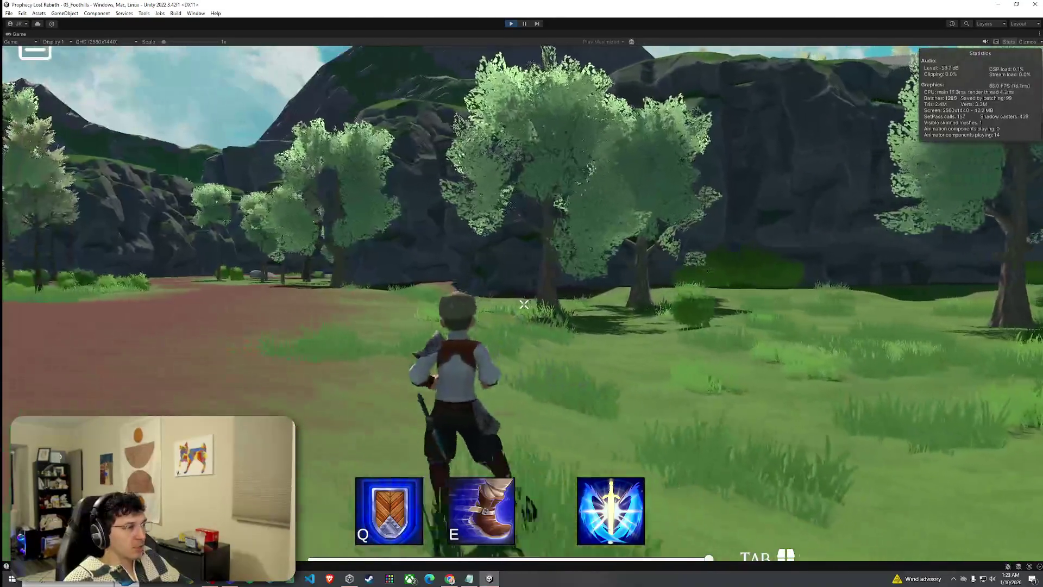
pyautogui.press('w')
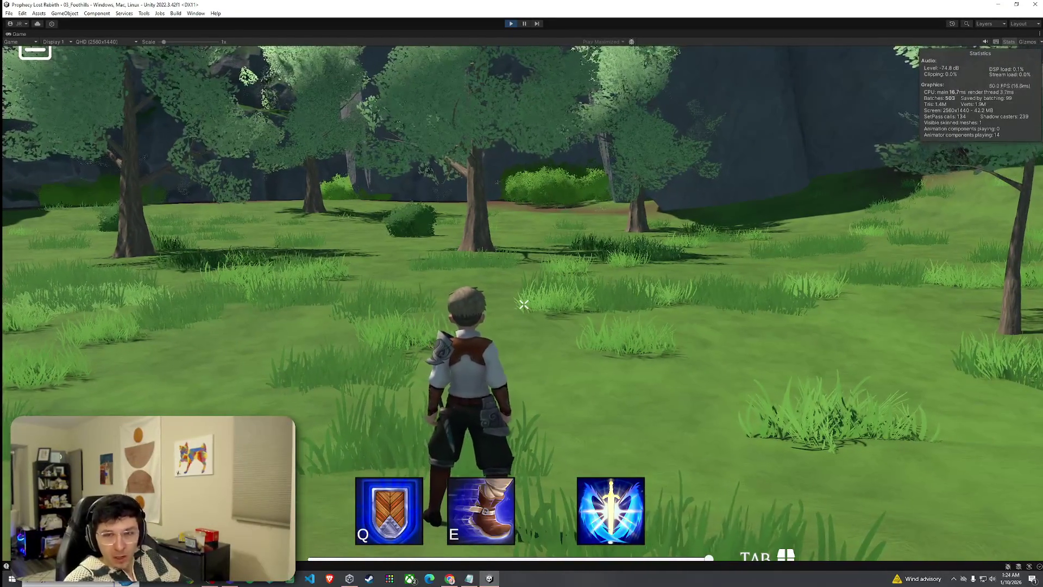
# - Wade into the river, step back over the stones, then cross again and jump onto the far bank
pyautogui.press('w')
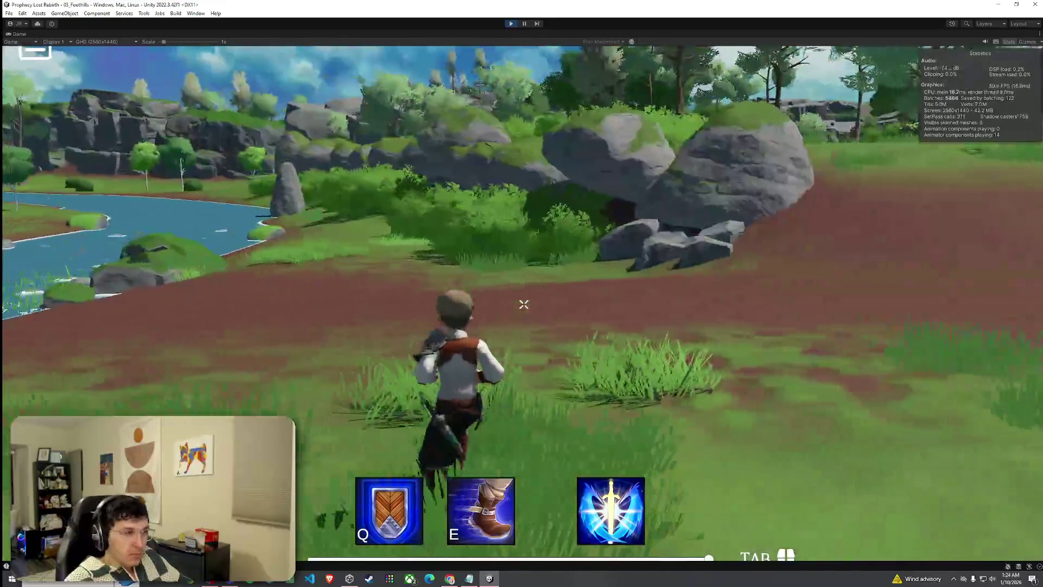
pyautogui.press('w')
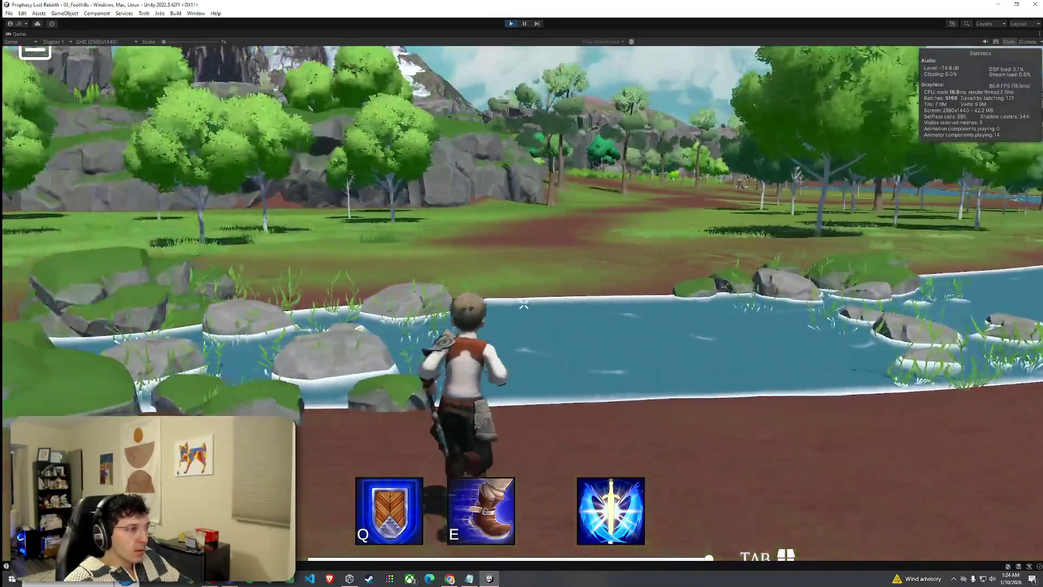
pyautogui.press('w')
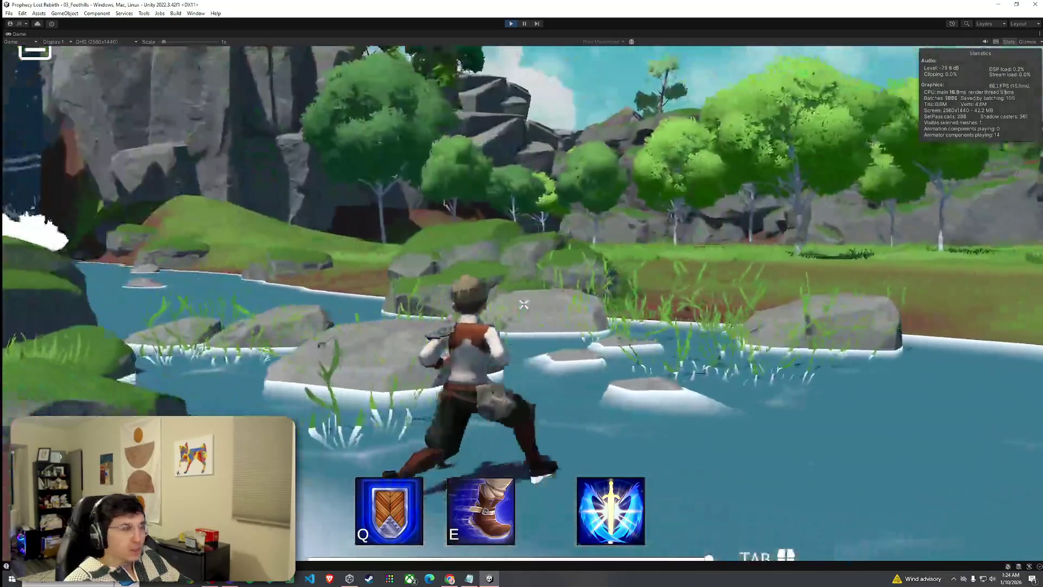
pyautogui.press('s')
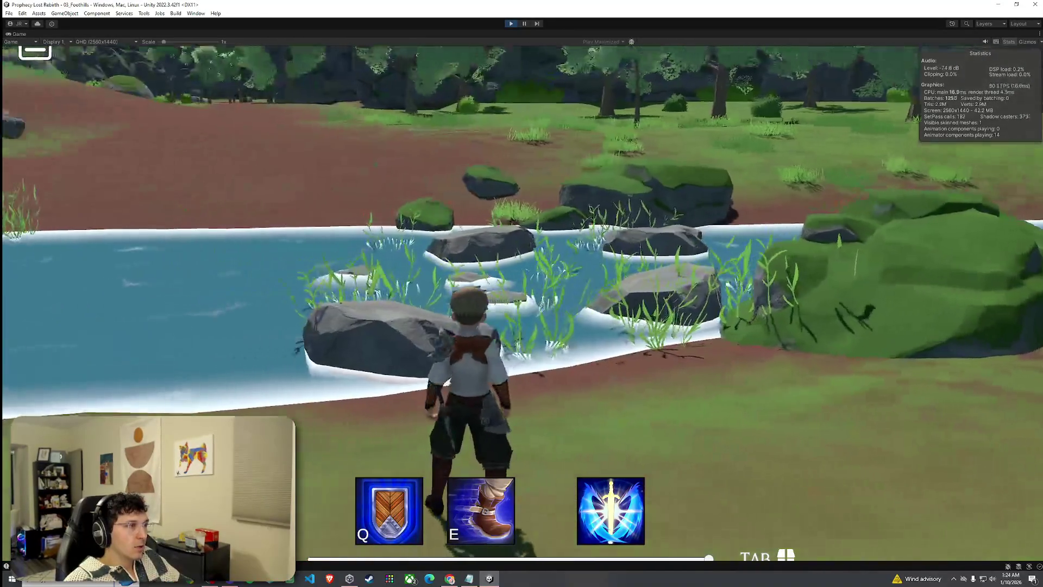
pyautogui.press('w')
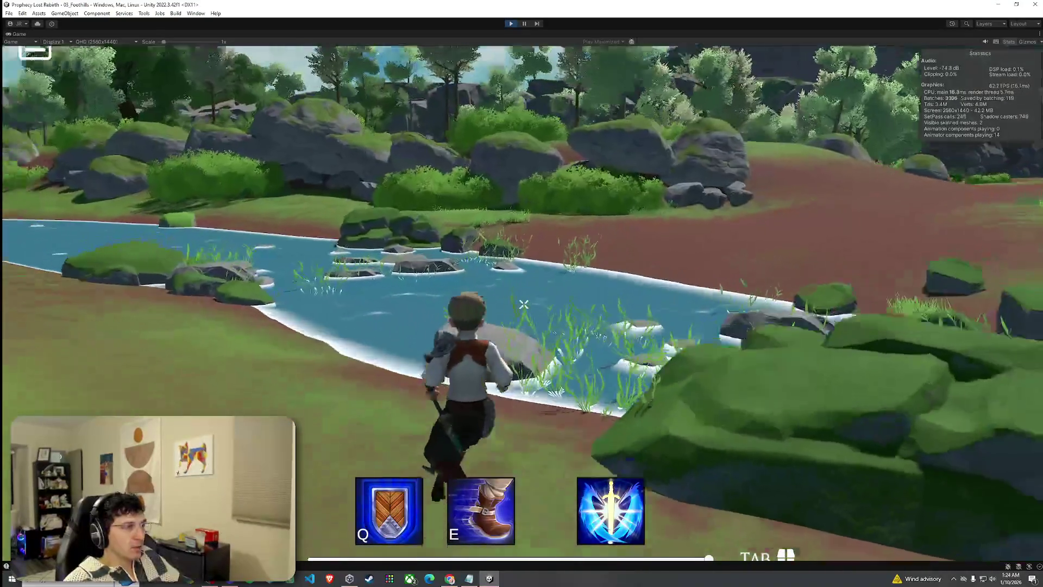
pyautogui.press('space')
pyautogui.press('space')
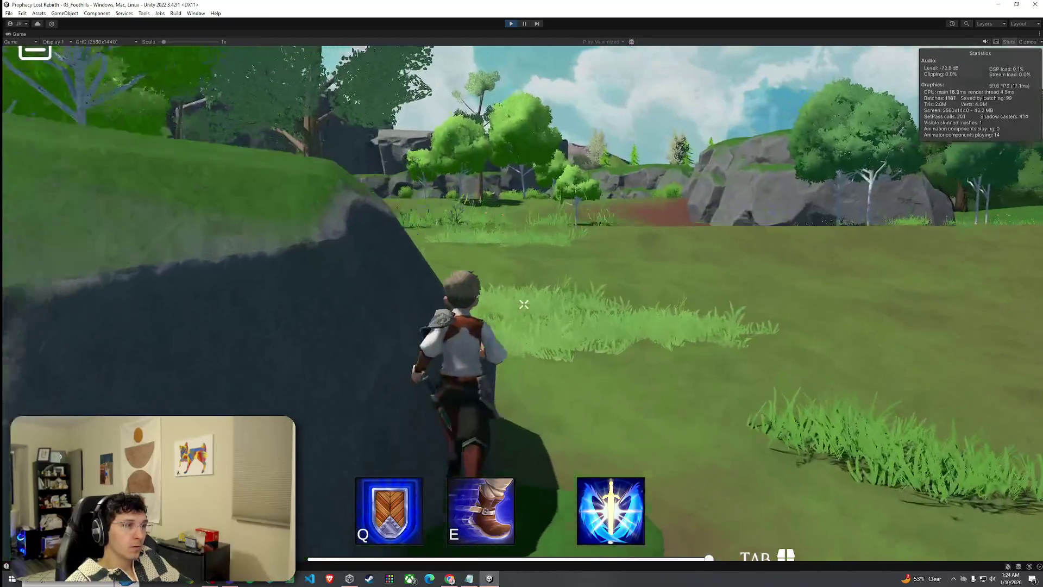
# - Cross the meadow and climb the successive rock ledges to the top of the rock face
pyautogui.press('w')
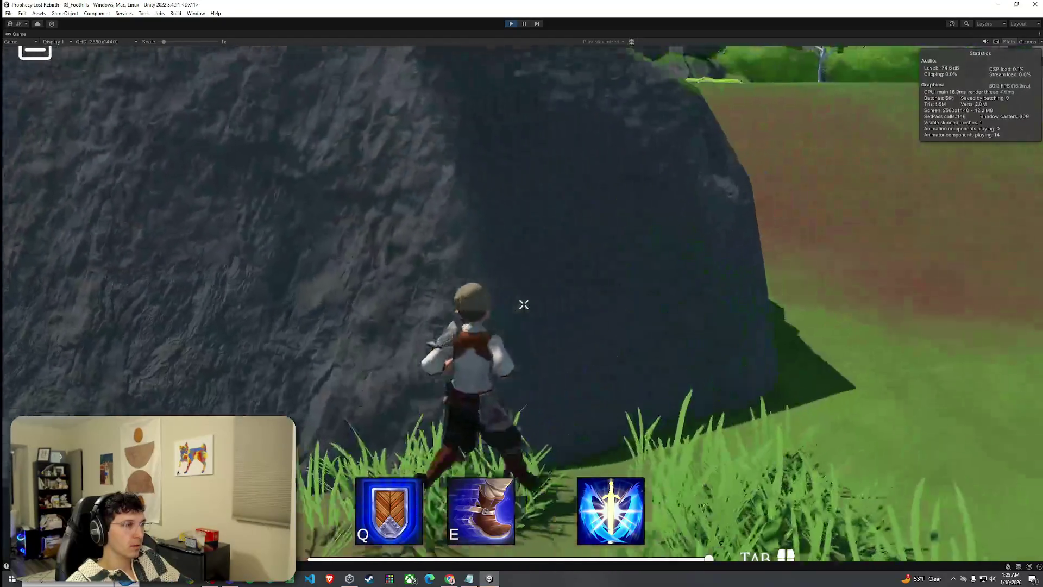
pyautogui.press('w')
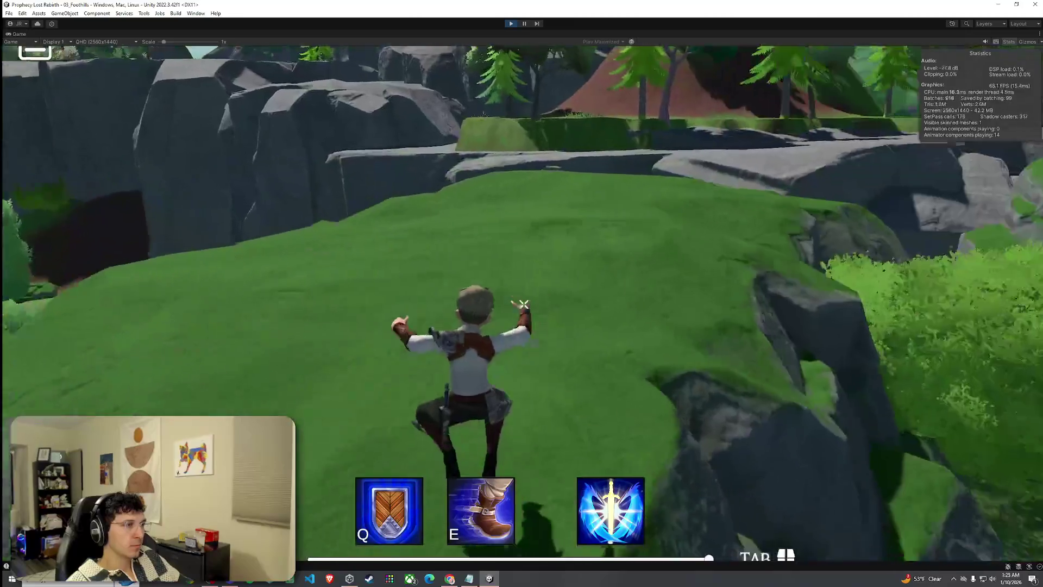
pyautogui.press('w')
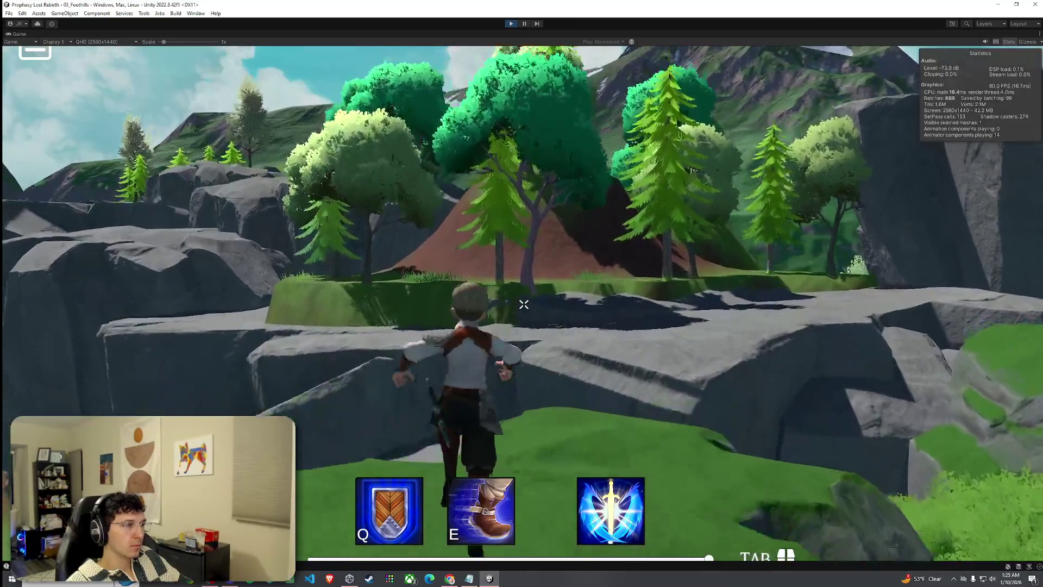
pyautogui.press('w')
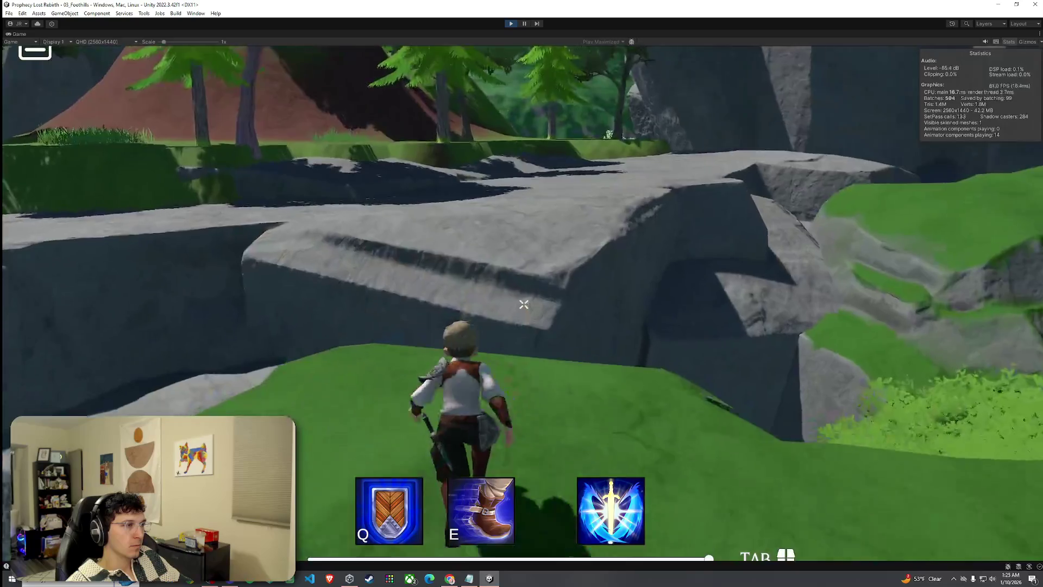
pyautogui.press('w')
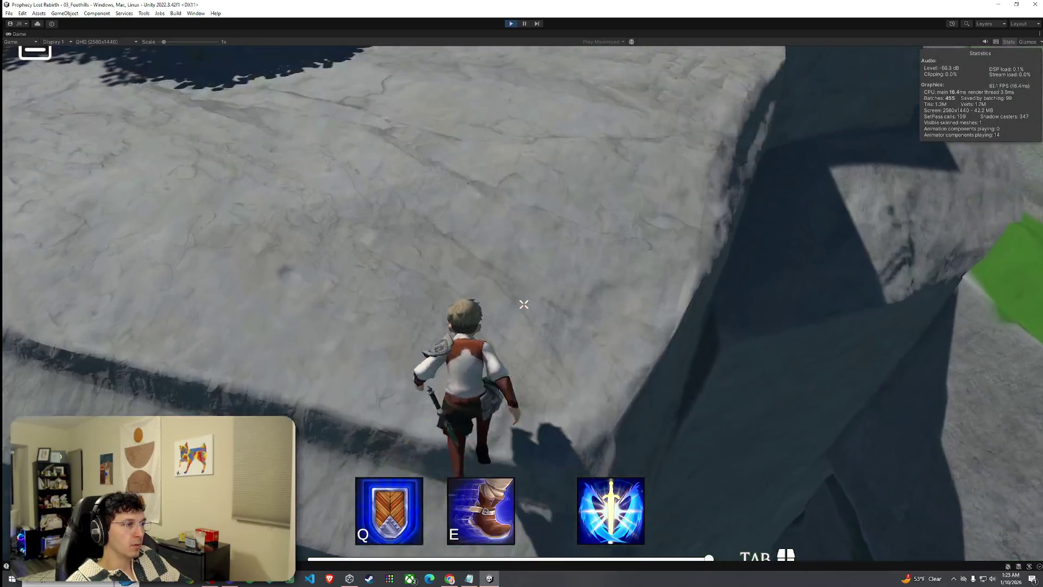
pyautogui.press('w')
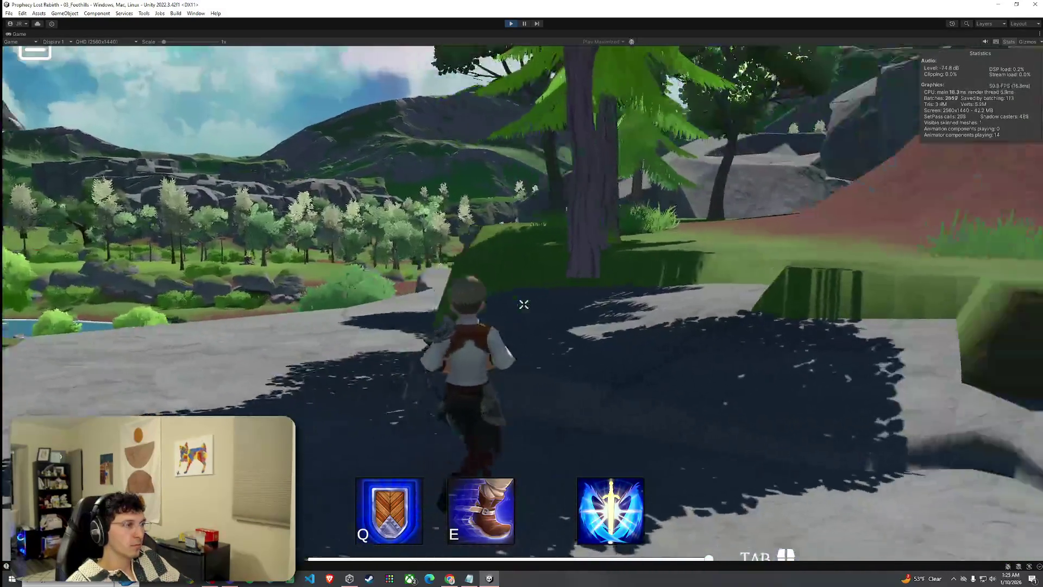
# - Run along the rocky clifftop path past the reddish slope, then jump up onto the grassy slope
pyautogui.press('w')
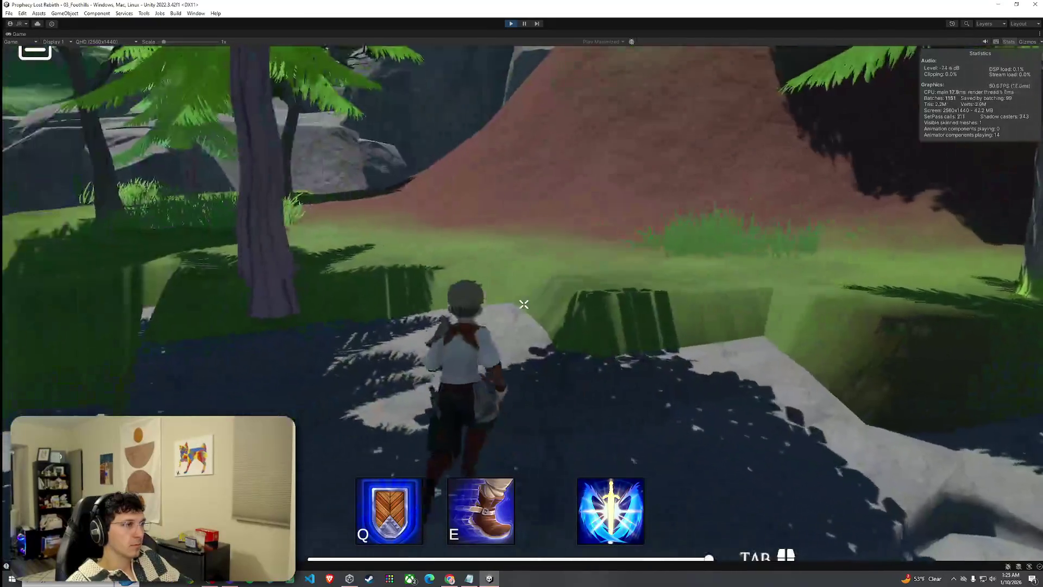
pyautogui.press('w')
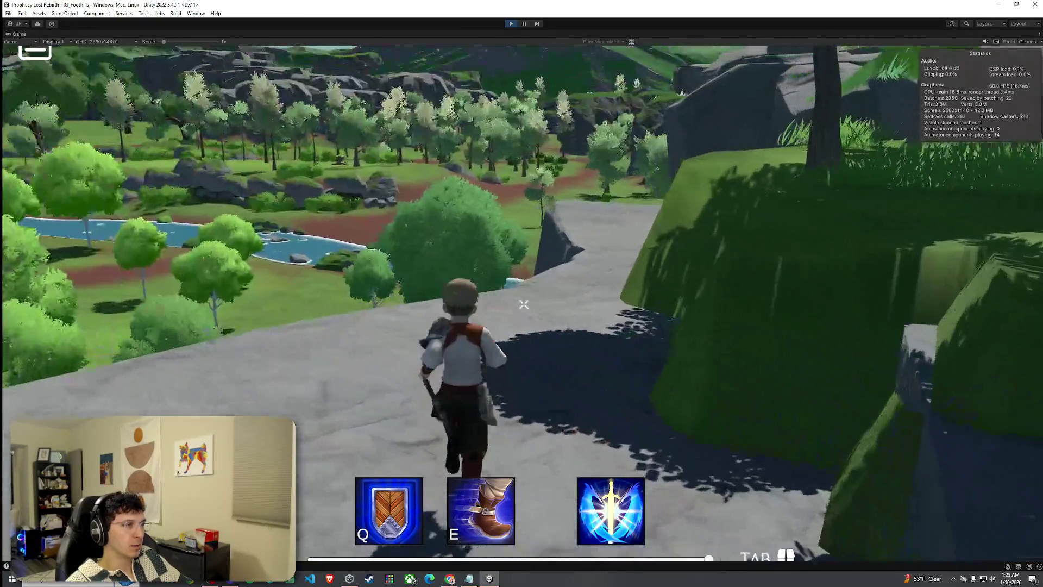
pyautogui.press('w')
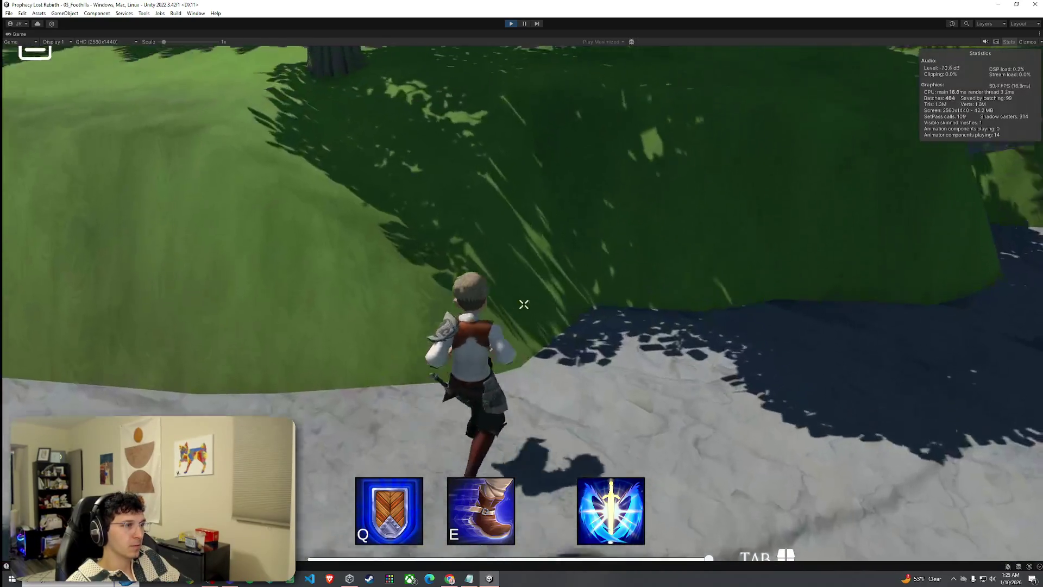
pyautogui.press('w')
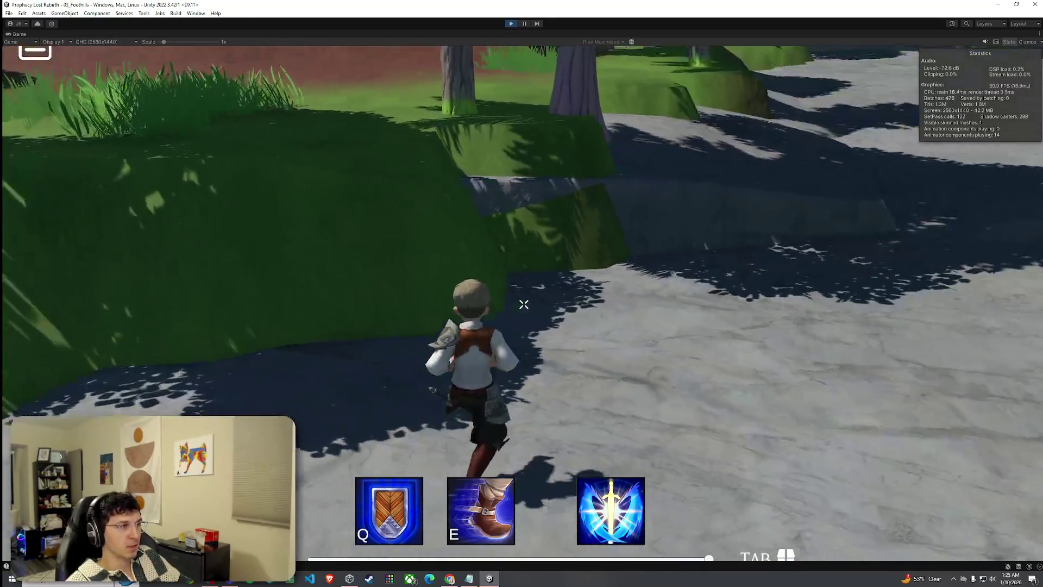
pyautogui.press('w')
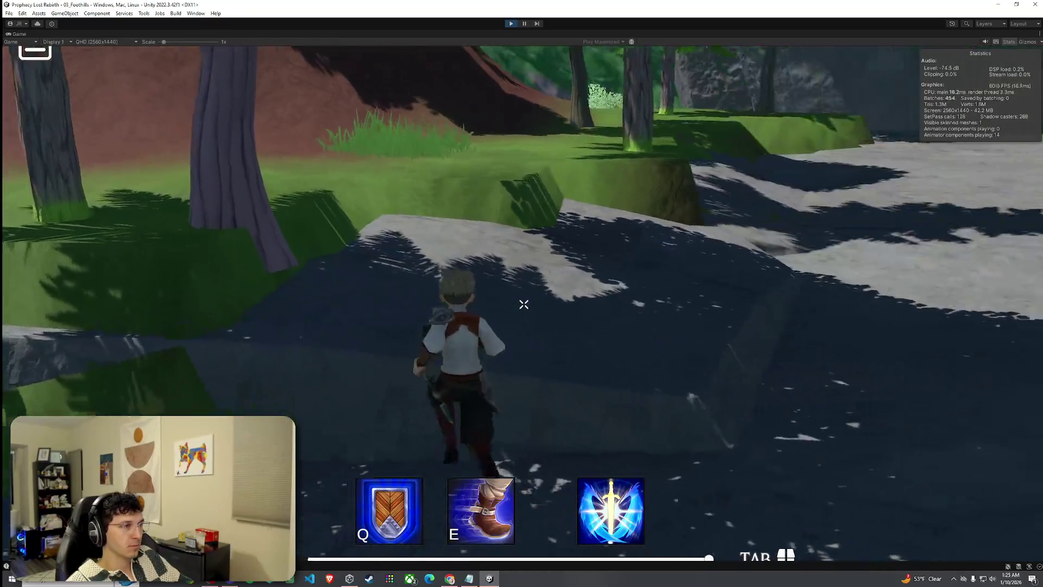
pyautogui.press('w')
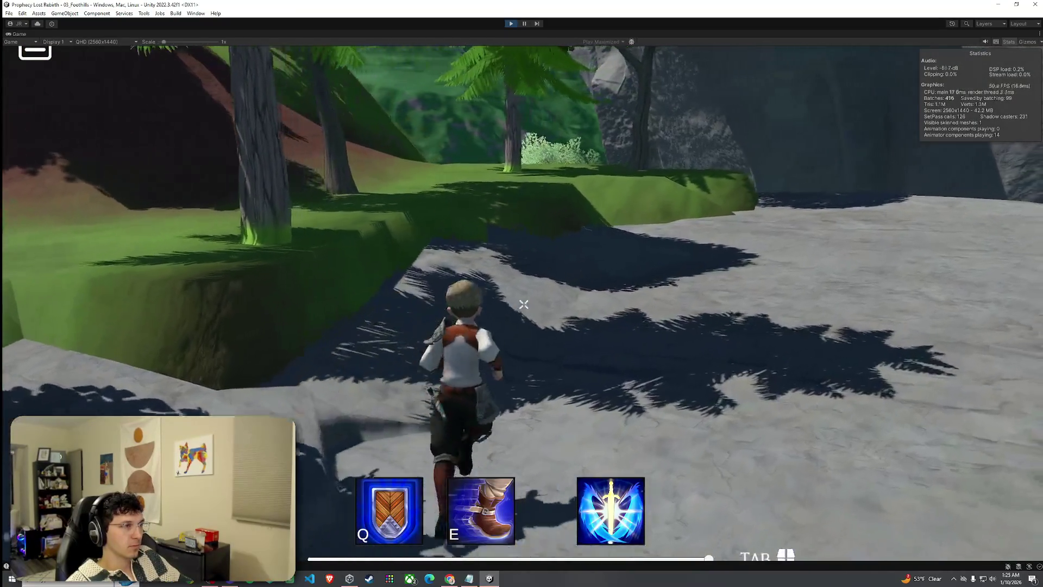
pyautogui.press('w')
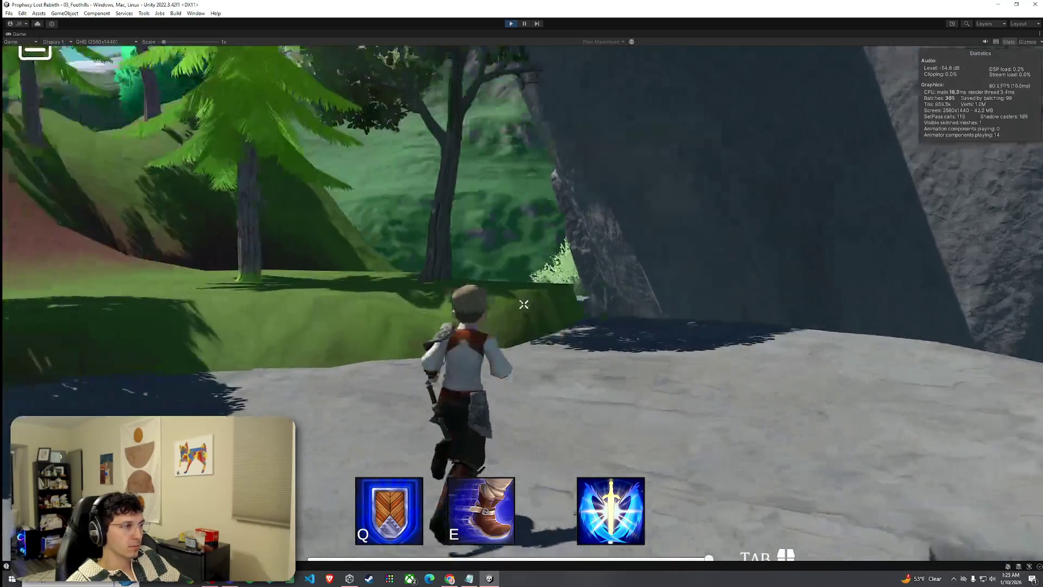
pyautogui.press('w')
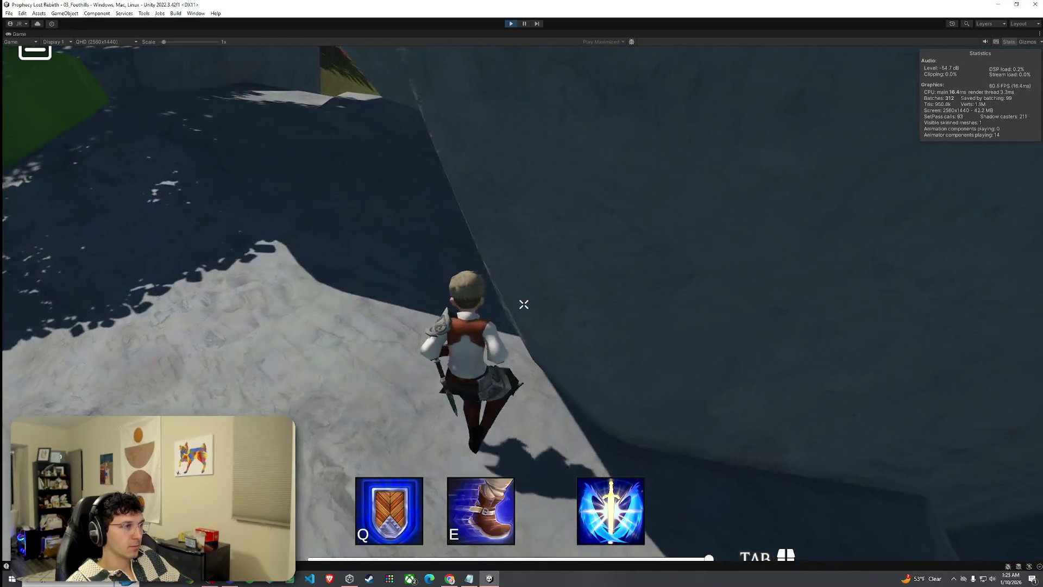
pyautogui.press('w')
pyautogui.press('space')
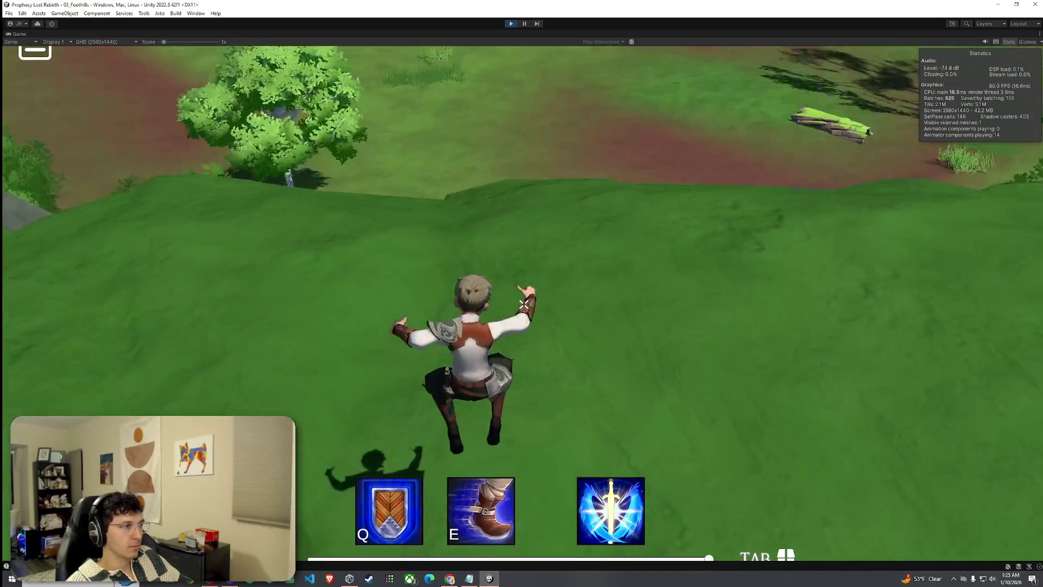
# - Run past the birch tree, push through the bushes onto the rock ledge, then drop off the grassy ledge
pyautogui.press('w')
pyautogui.press('w')
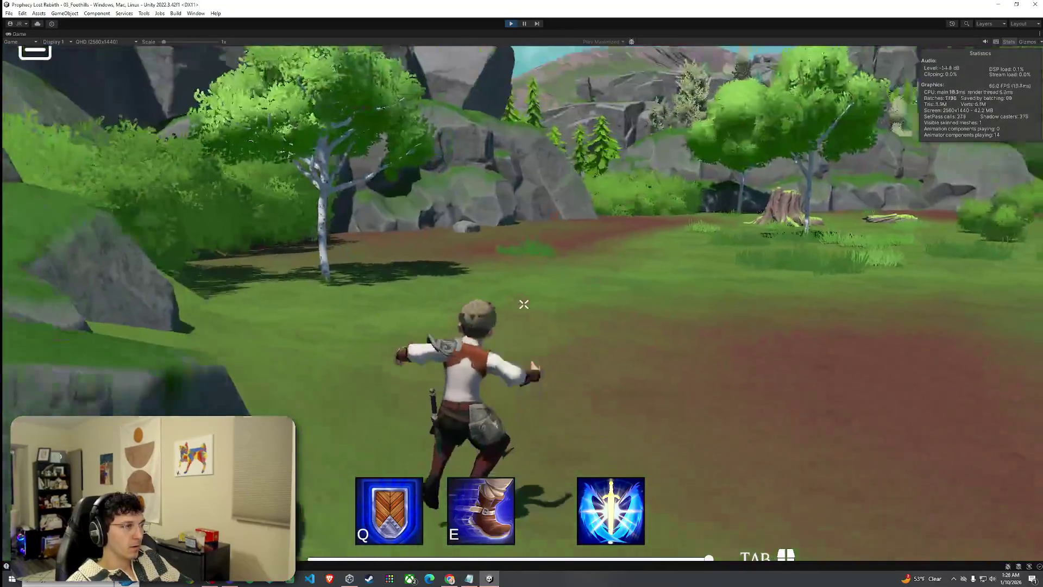
pyautogui.press('w')
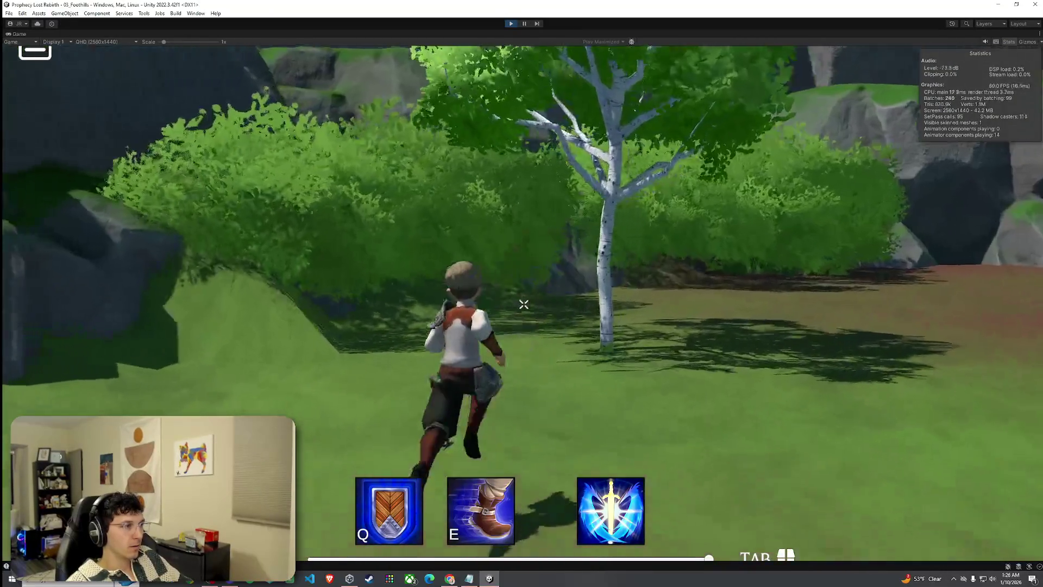
pyautogui.press('w')
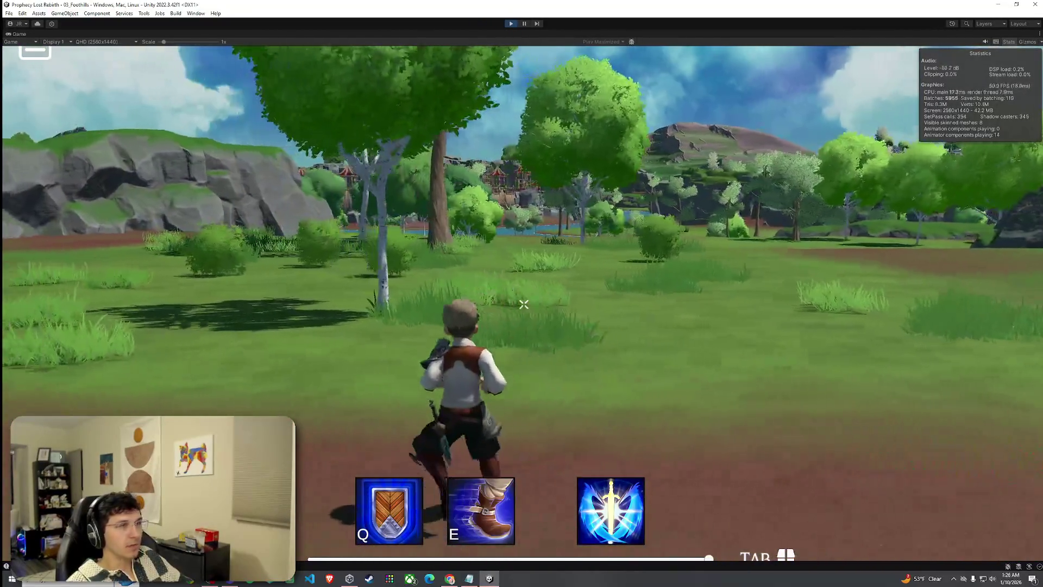
pyautogui.press('w')
pyautogui.press('w')
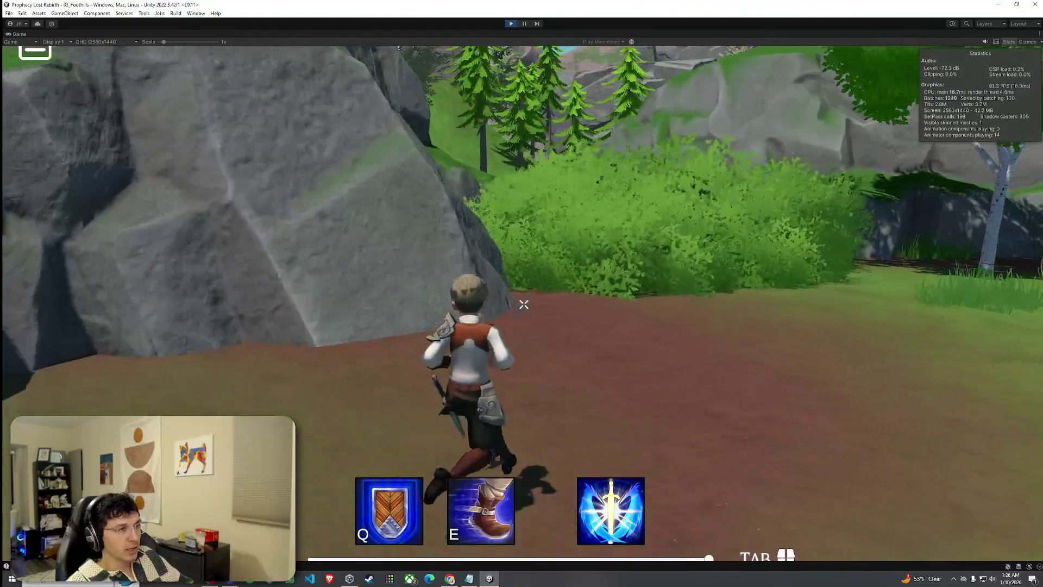
pyautogui.press('w')
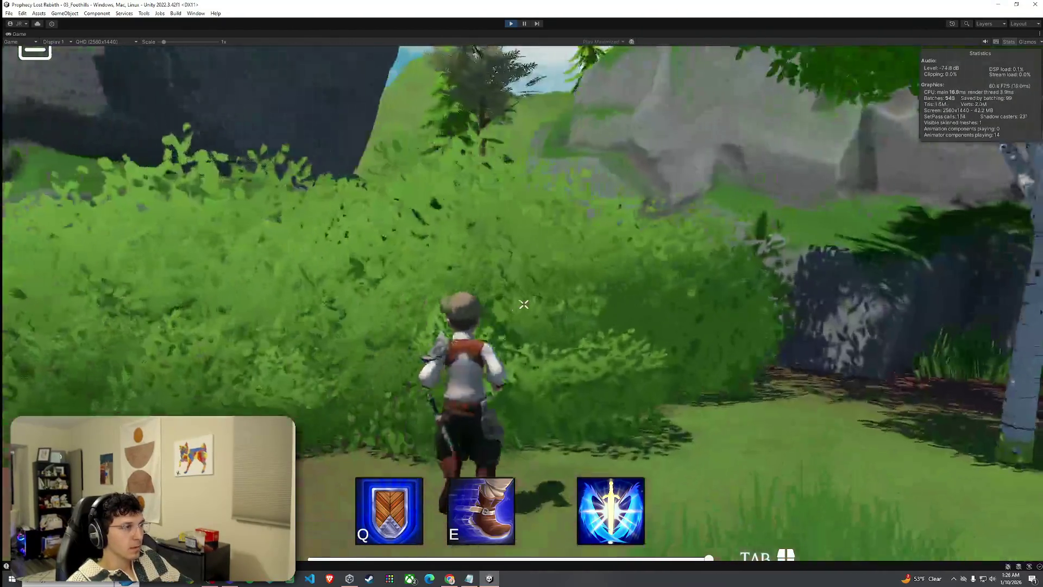
pyautogui.press('w')
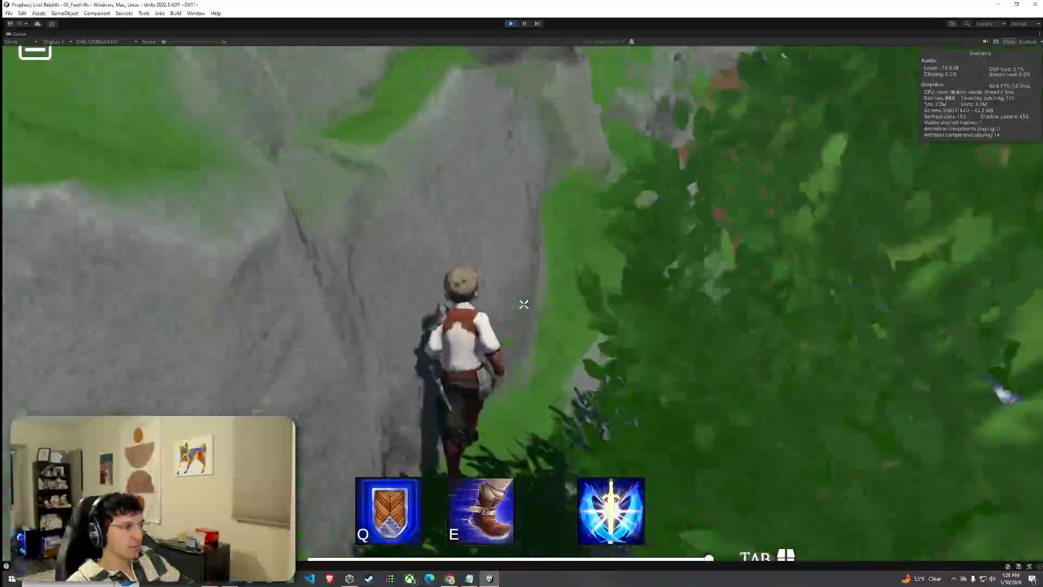
pyautogui.press('w')
pyautogui.press('w')
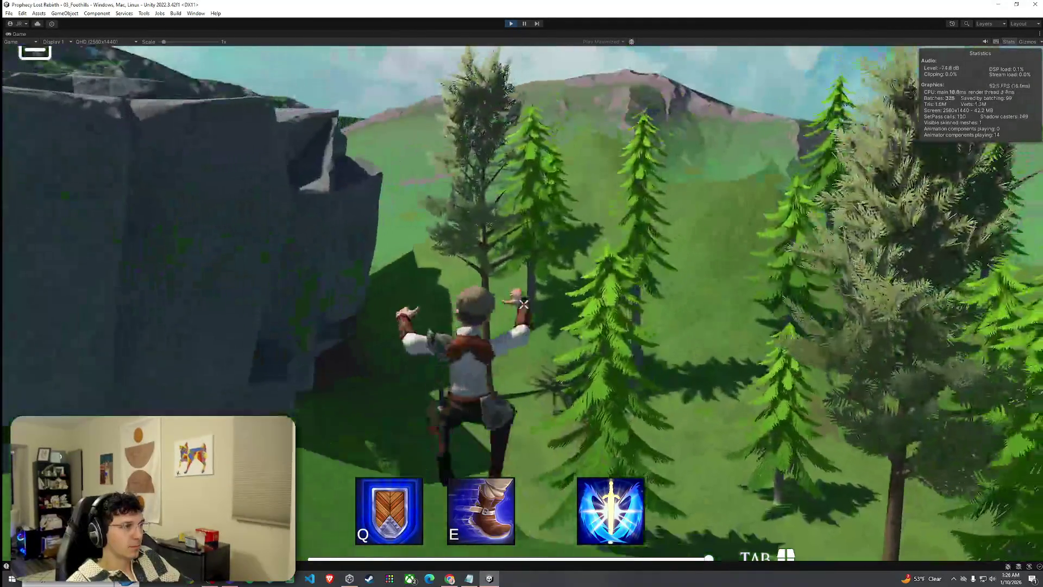
pyautogui.press('w')
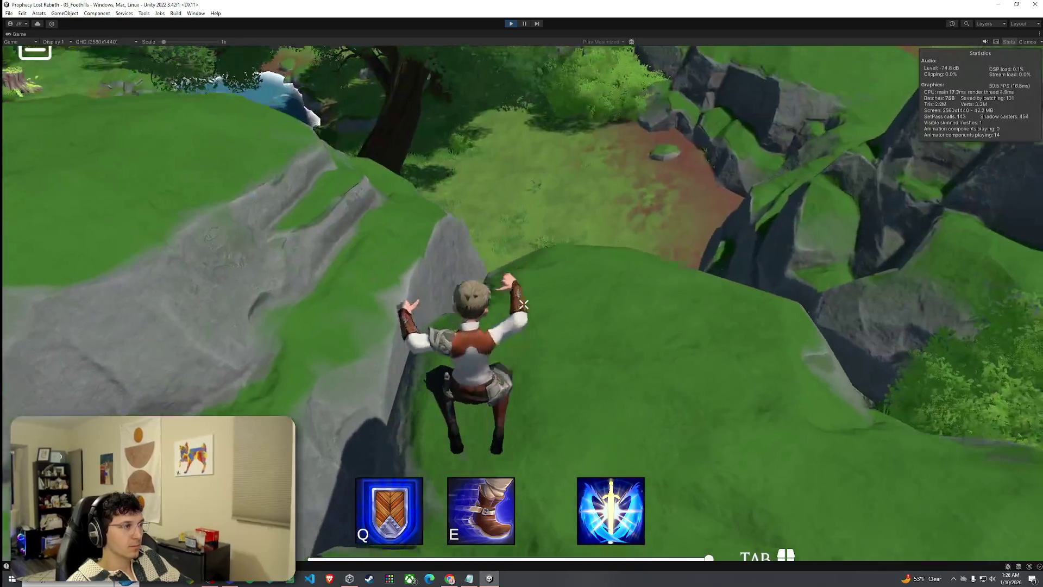
pyautogui.press('w')
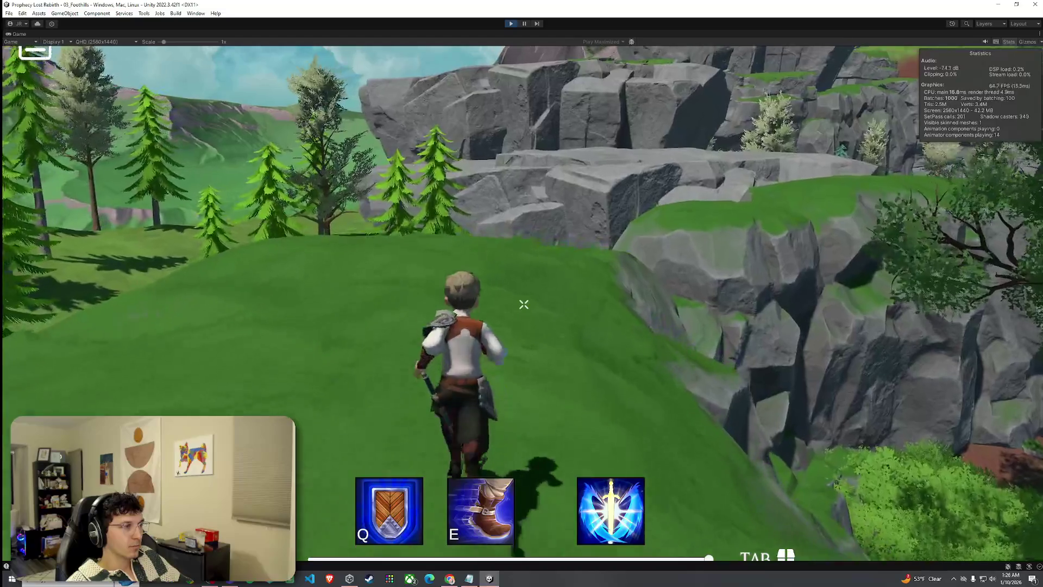
# - Run across the hilltop and down the slope to the edge of the forest pond
pyautogui.press('w')
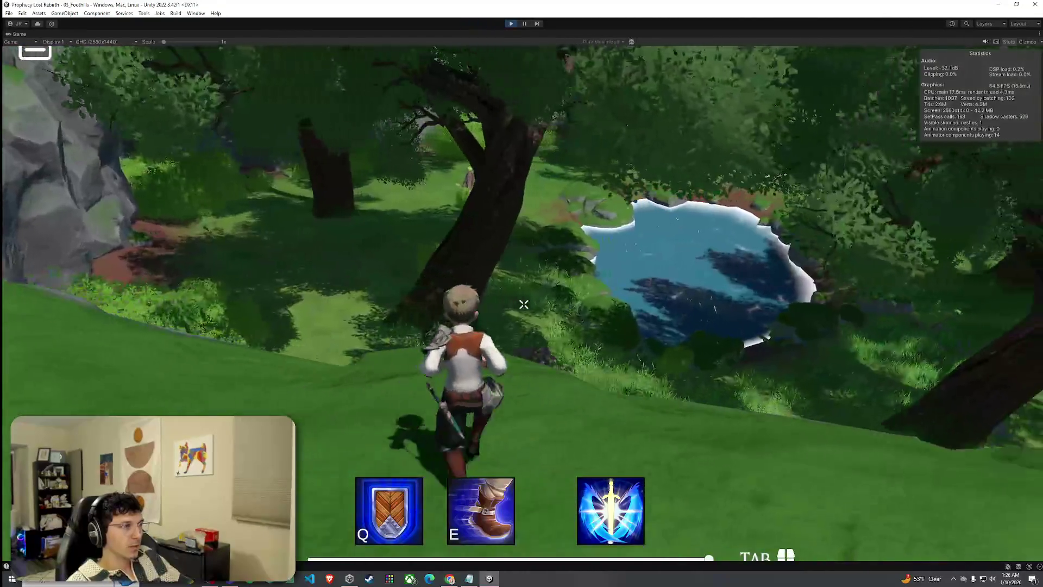
pyautogui.press('w')
pyautogui.press('w')
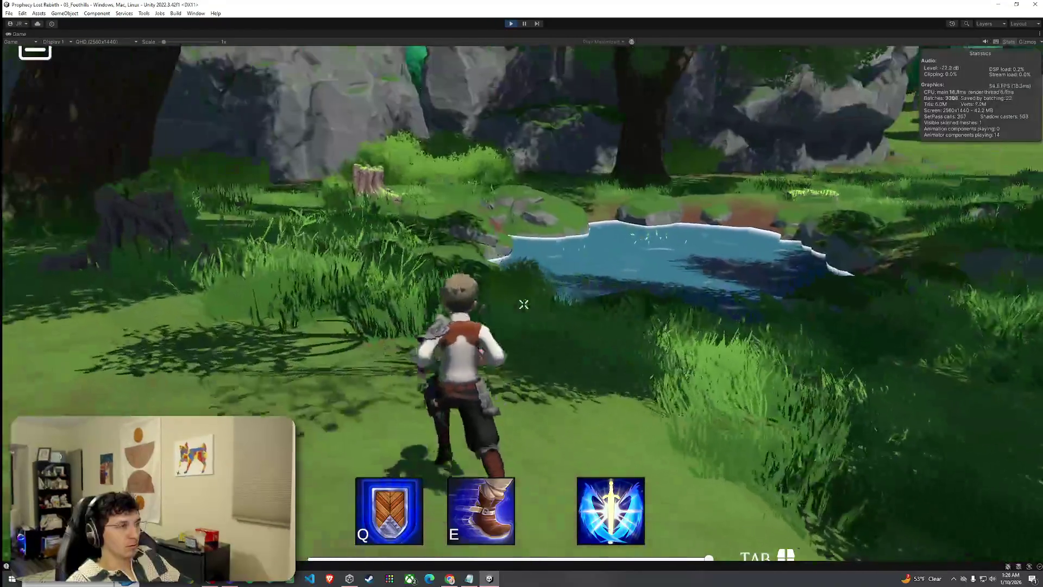
pyautogui.press('w')
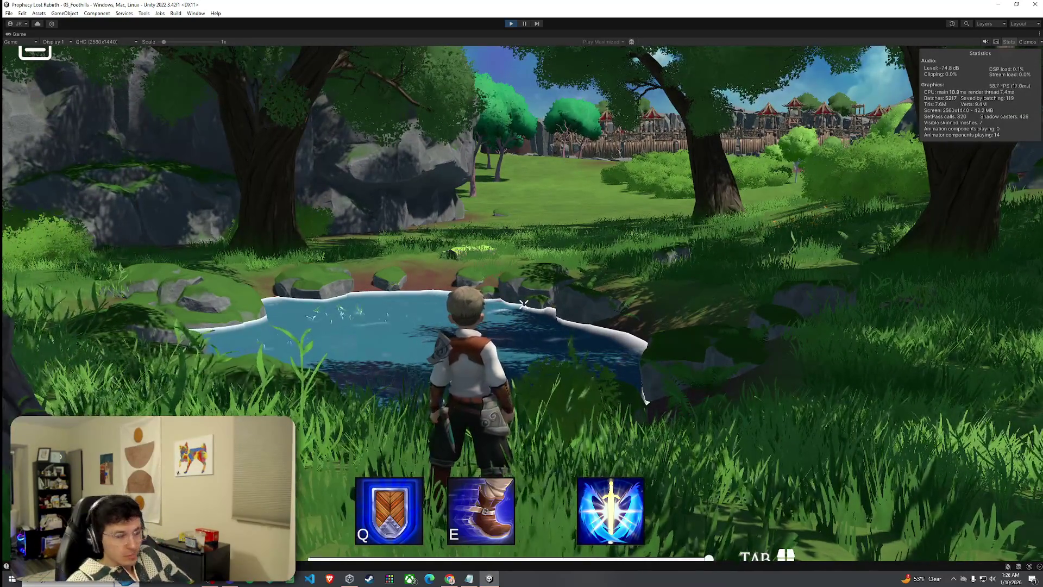
# - Run past the tree stump, along the pond's edge onto the path, and toward the open field
pyautogui.press('w')
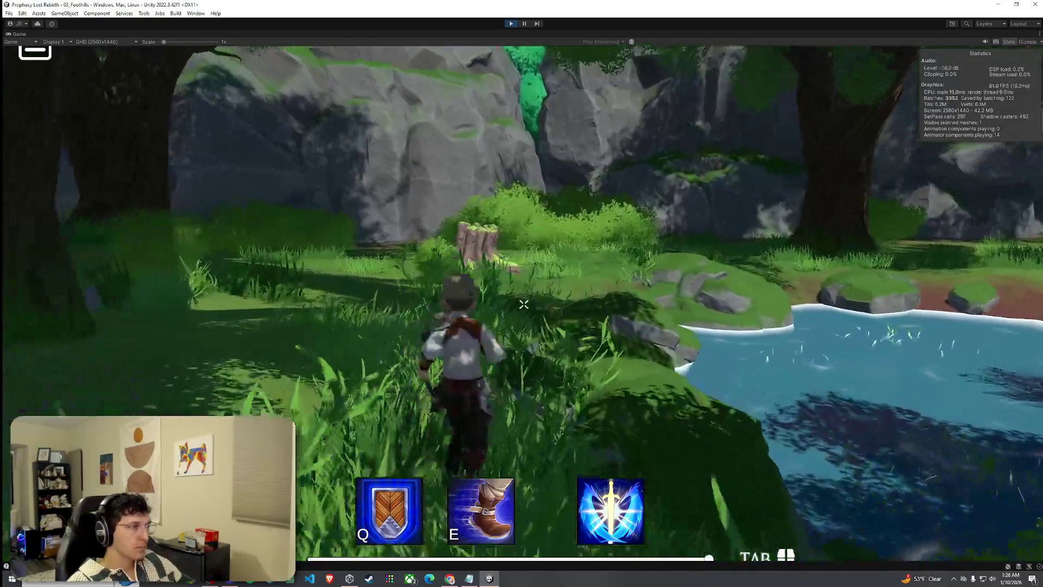
pyautogui.press('w')
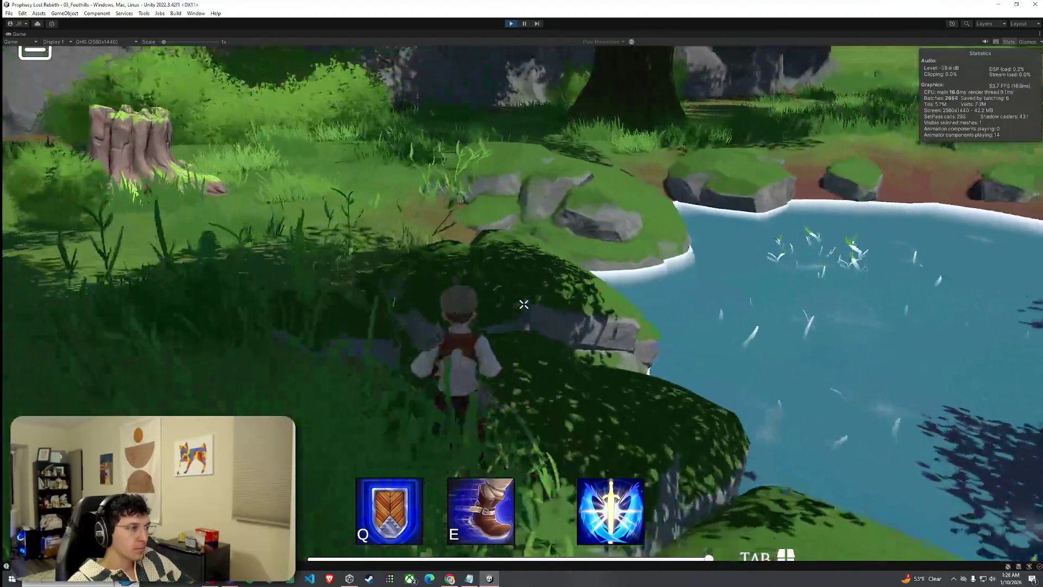
pyautogui.press('w')
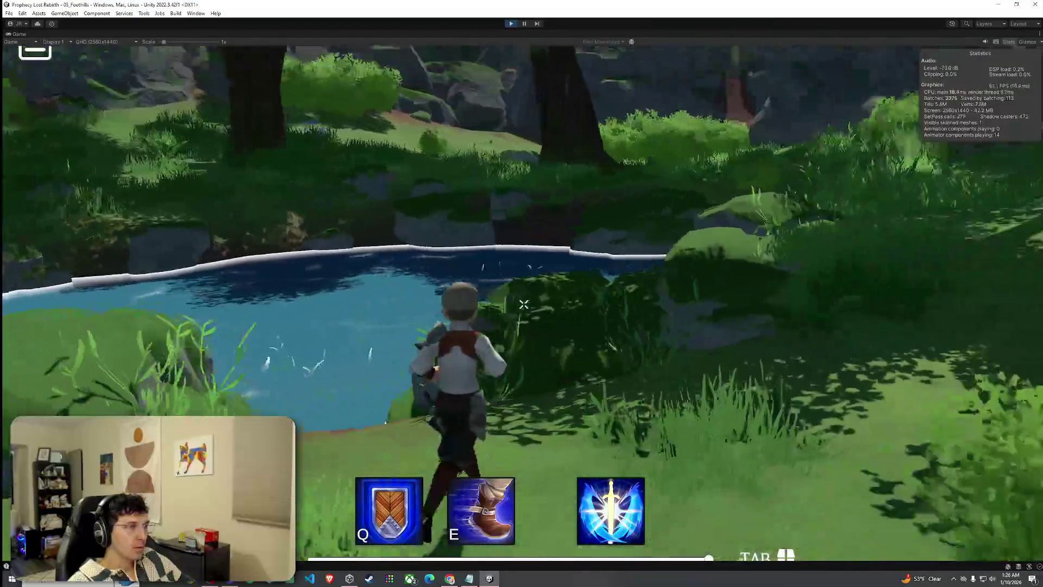
pyautogui.press('w')
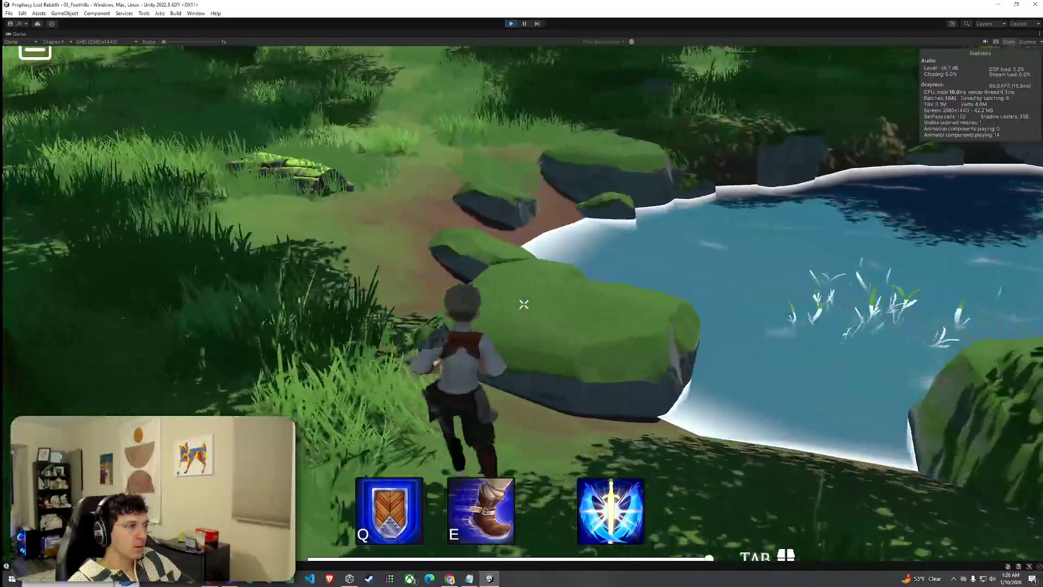
pyautogui.press('w')
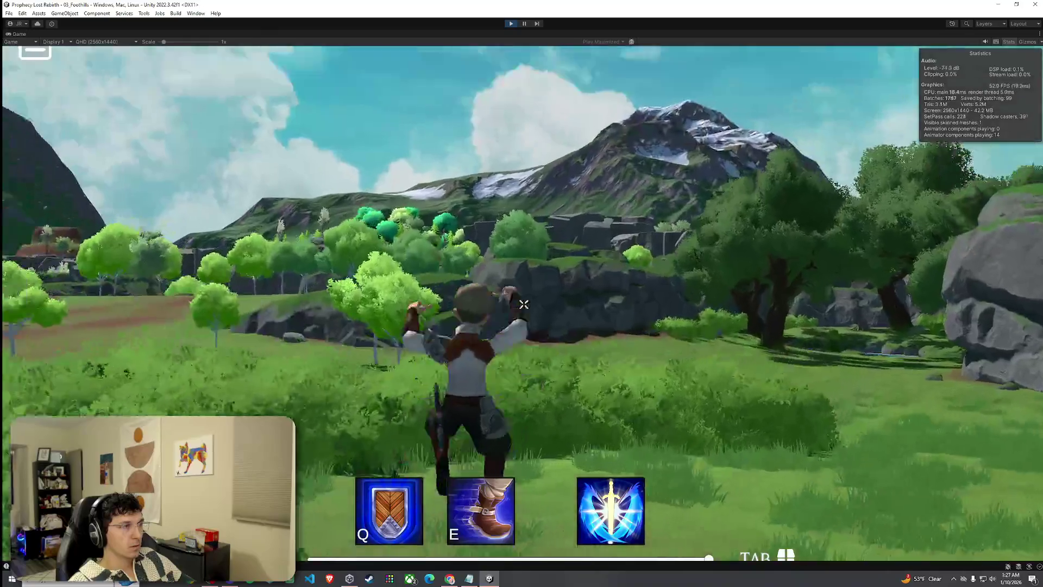
# - Run through the bushes into the meadow, jumping repeatedly among the trees toward the river and village
pyautogui.press('w')
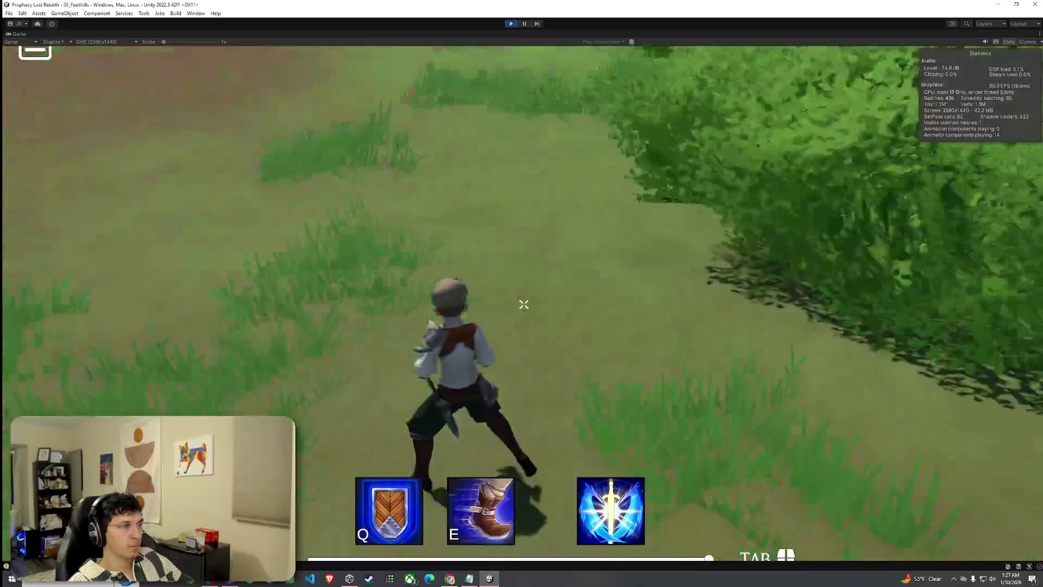
pyautogui.press('space')
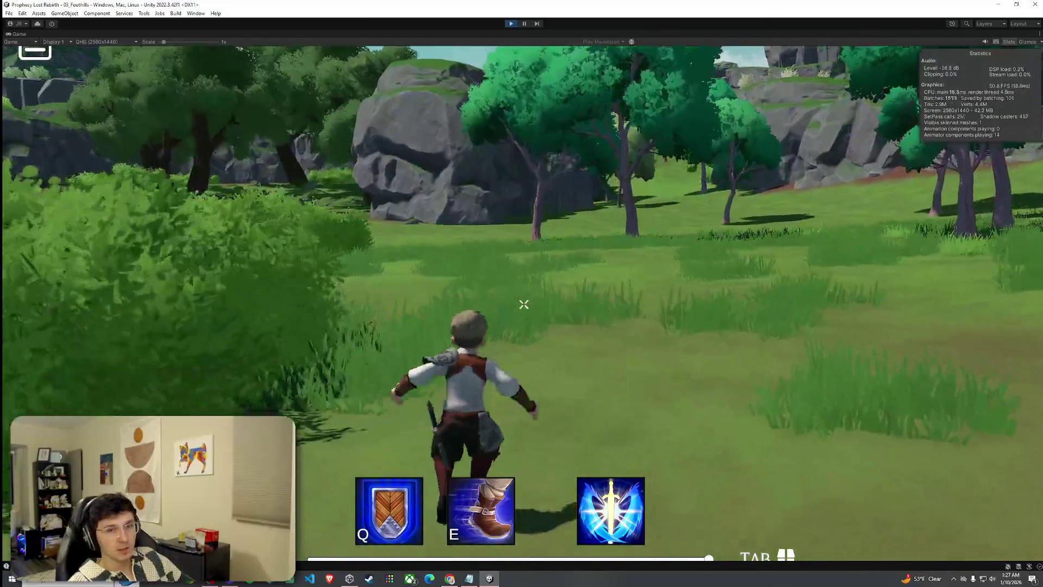
pyautogui.press('space')
pyautogui.press('space')
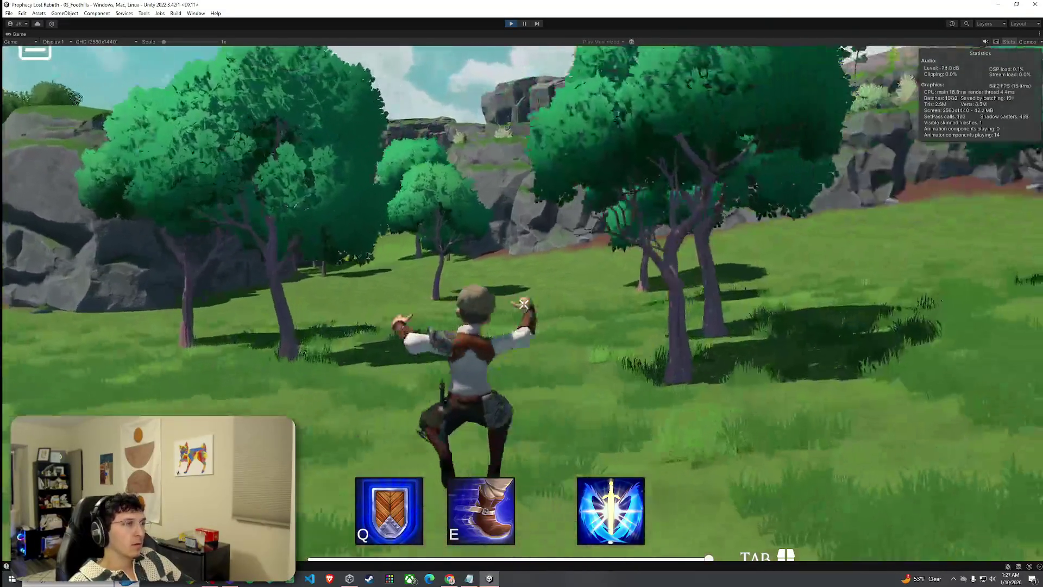
pyautogui.press('space')
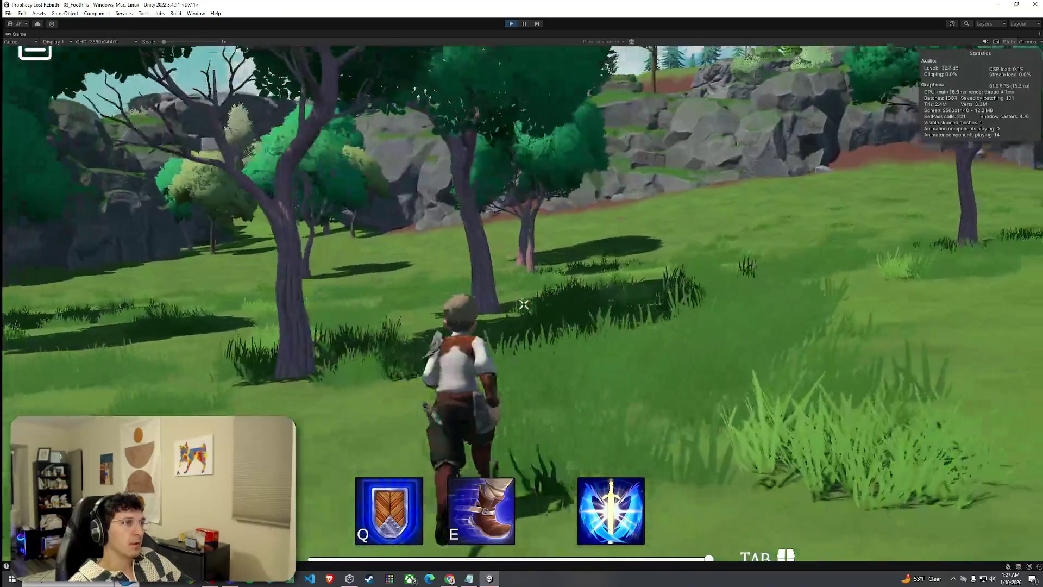
pyautogui.press('space')
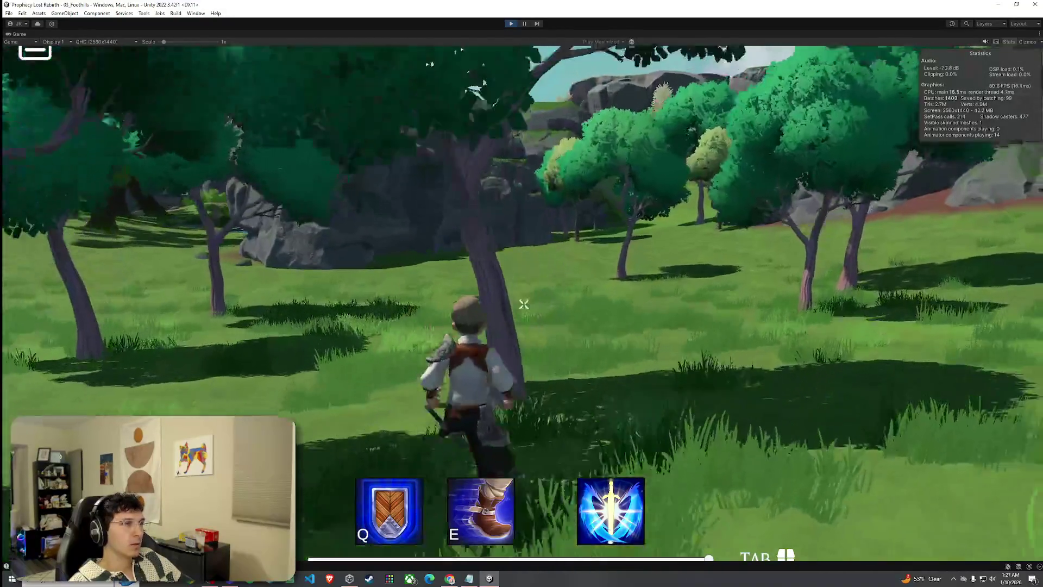
pyautogui.press('space')
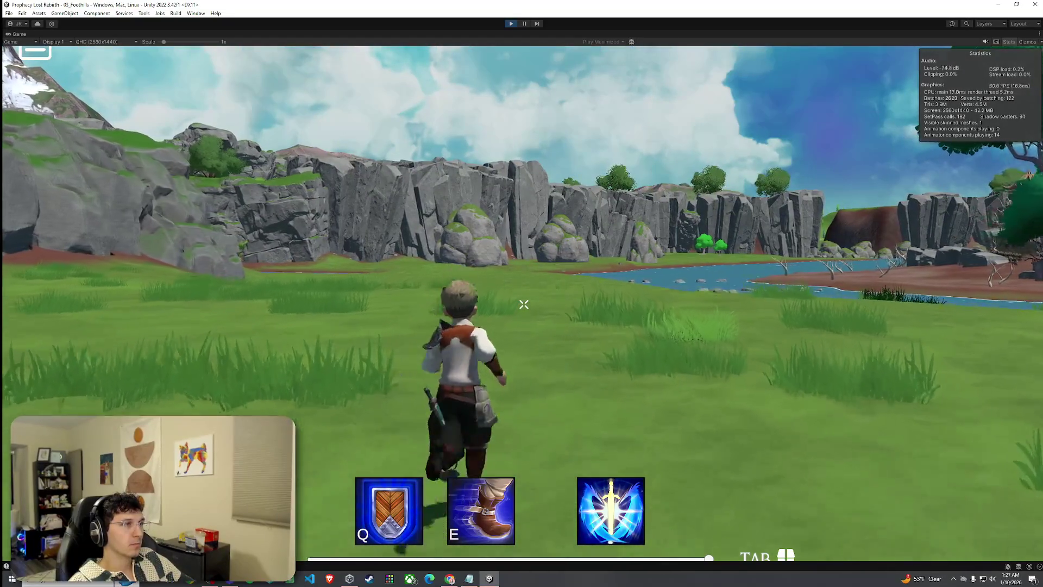
pyautogui.press('space')
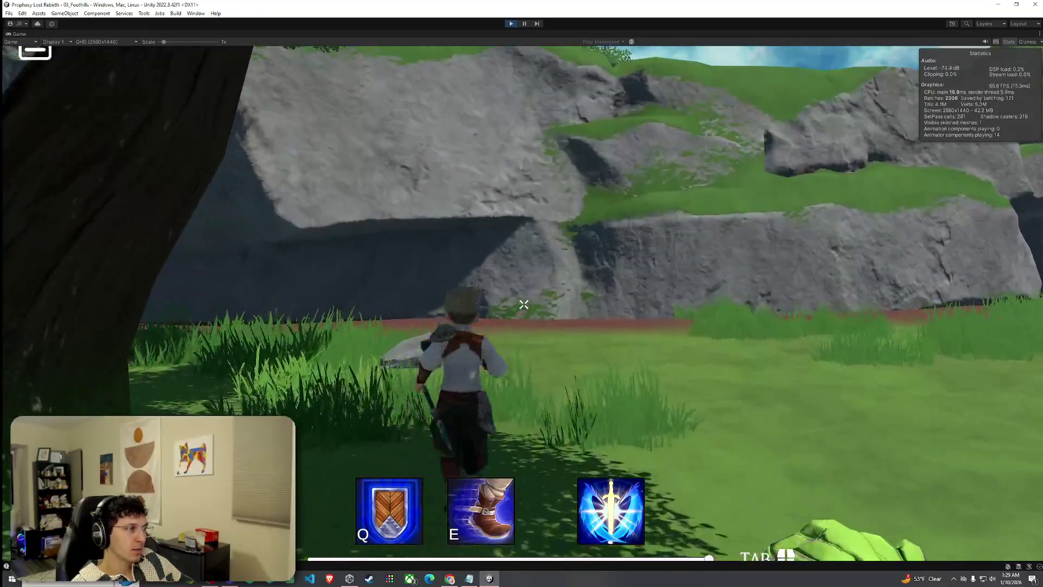
# - Run along the grassy ledge toward the fortress and jump onto the rock overlooking the river
pyautogui.press('w')
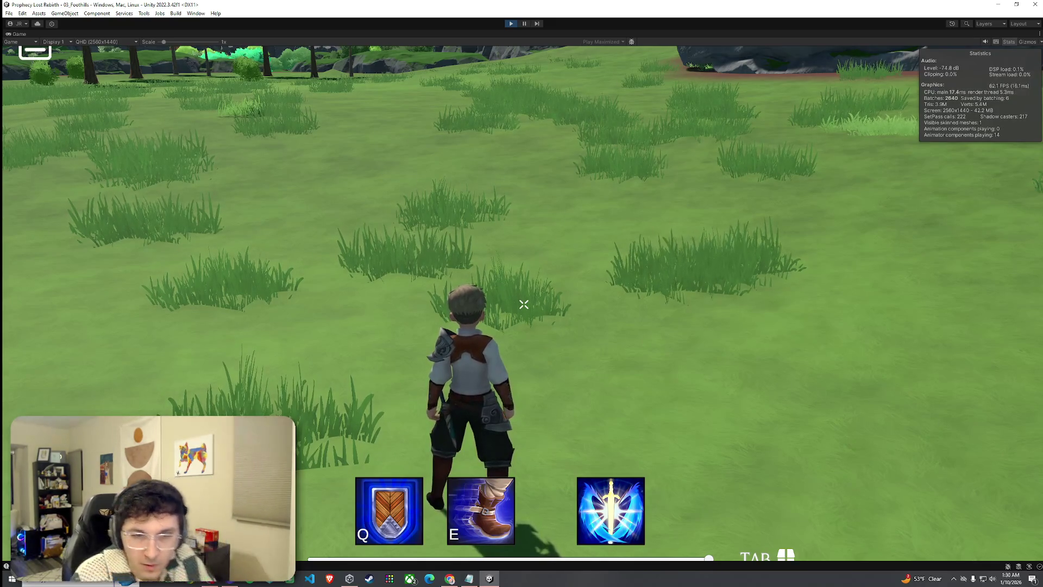
pyautogui.press('w')
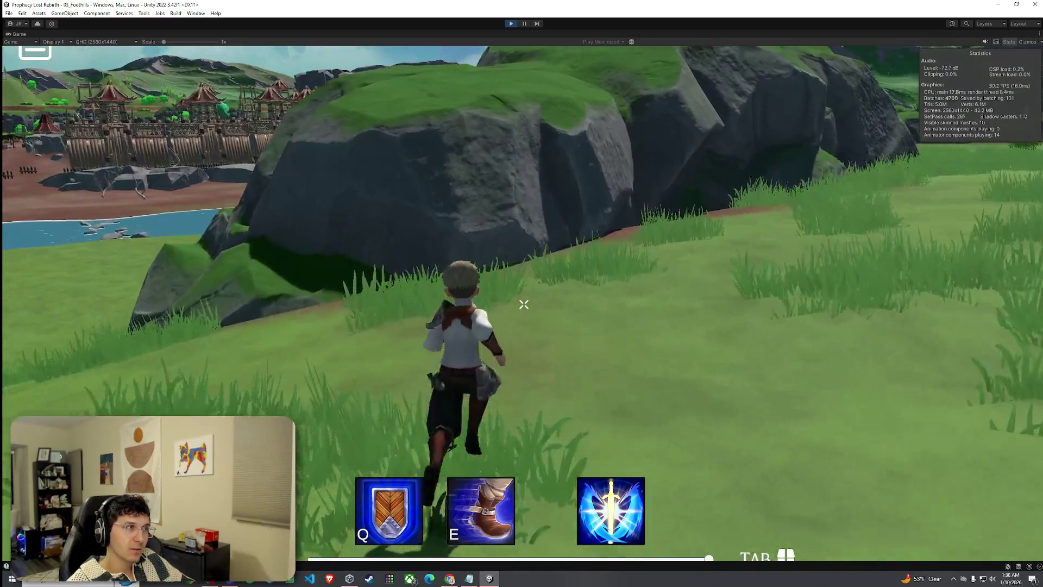
pyautogui.press('space')
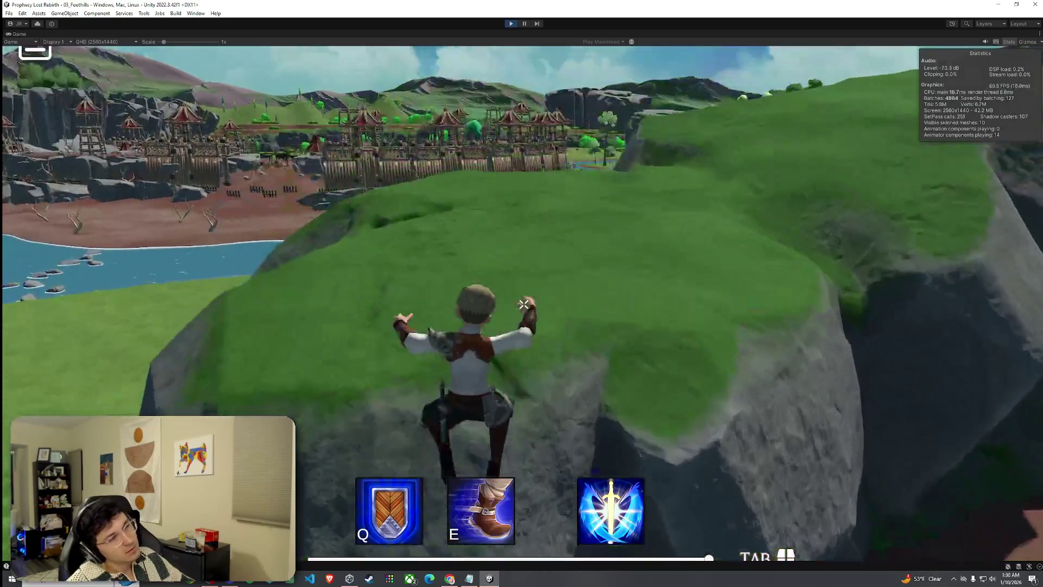
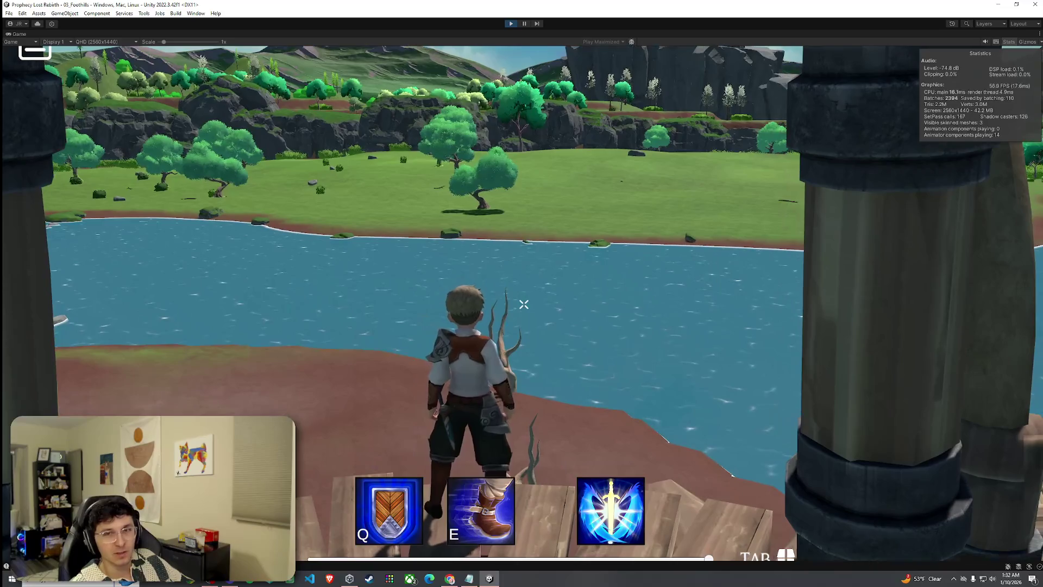
# - Run the character away from the bank, then turn and jump toward the river and grassy island
pyautogui.press('w')
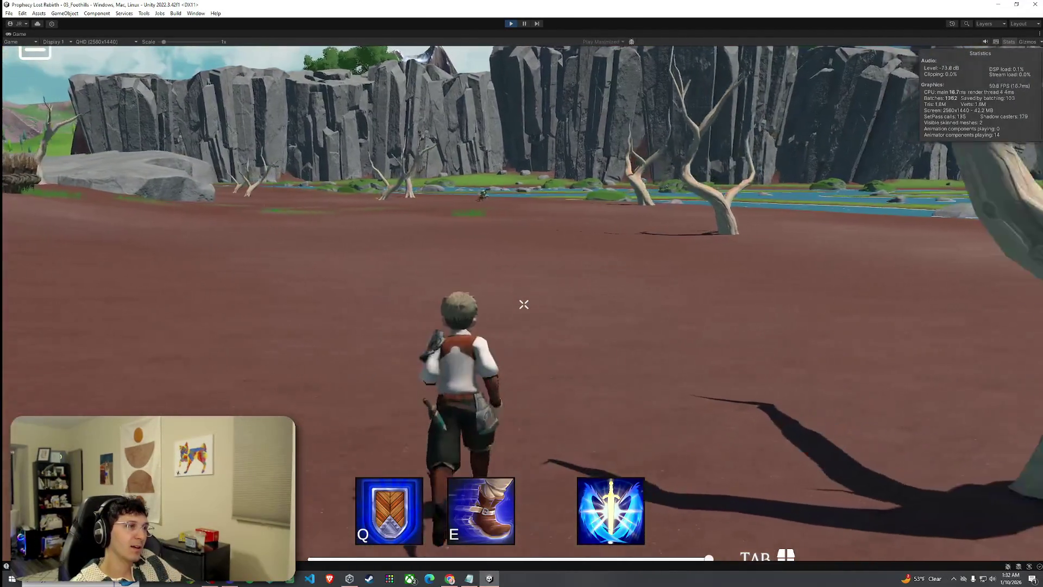
pyautogui.press('space')
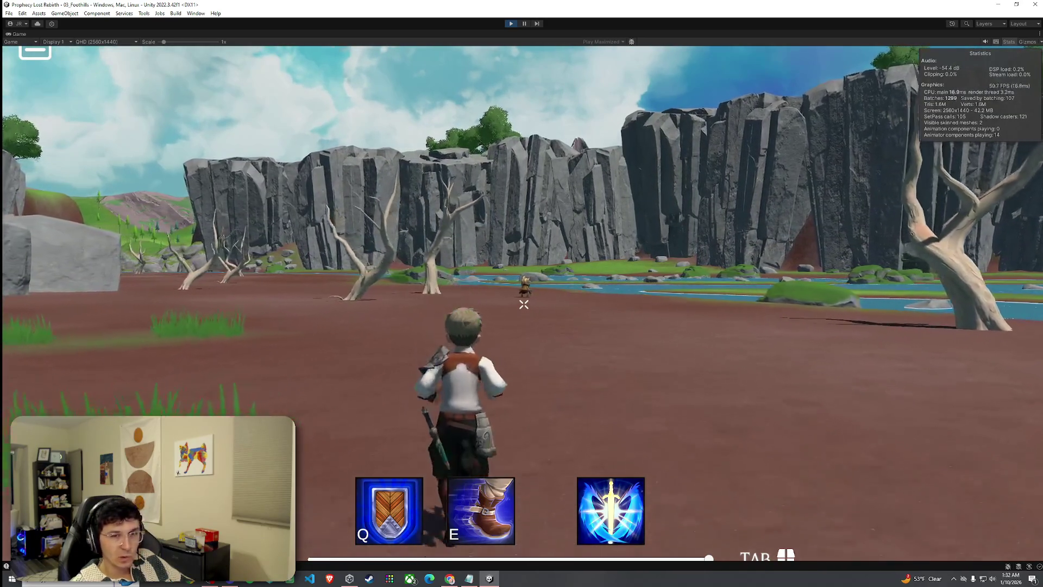
pyautogui.press('space')
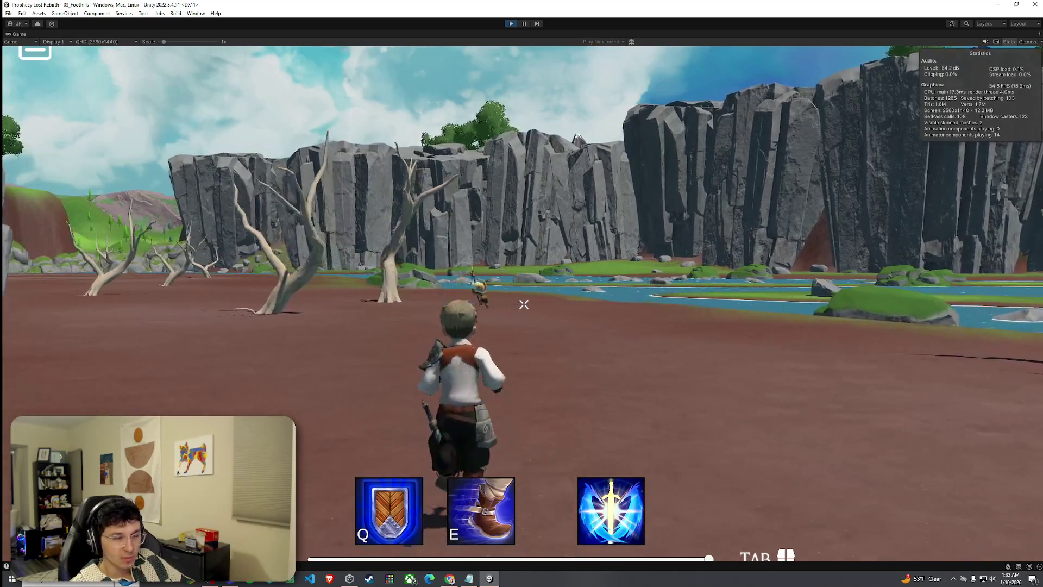
pyautogui.press('space')
pyautogui.press('space')
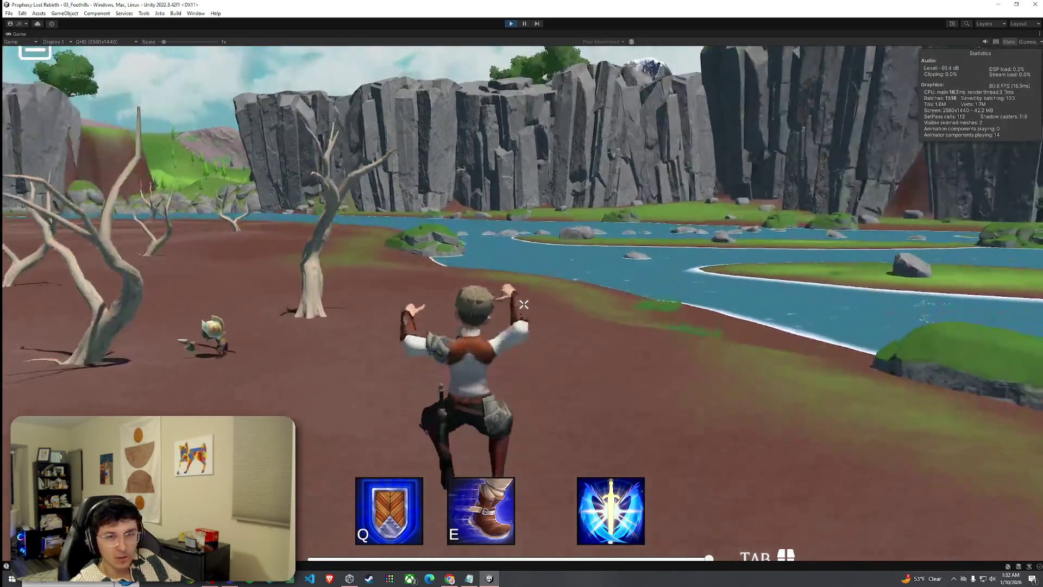
pyautogui.press('space')
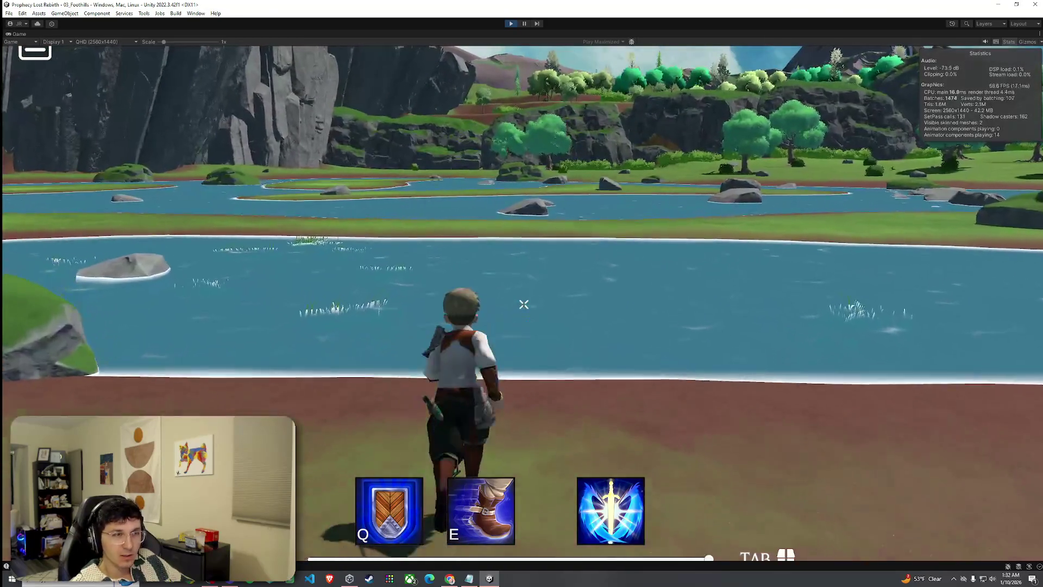
pyautogui.press('space')
pyautogui.press('space')
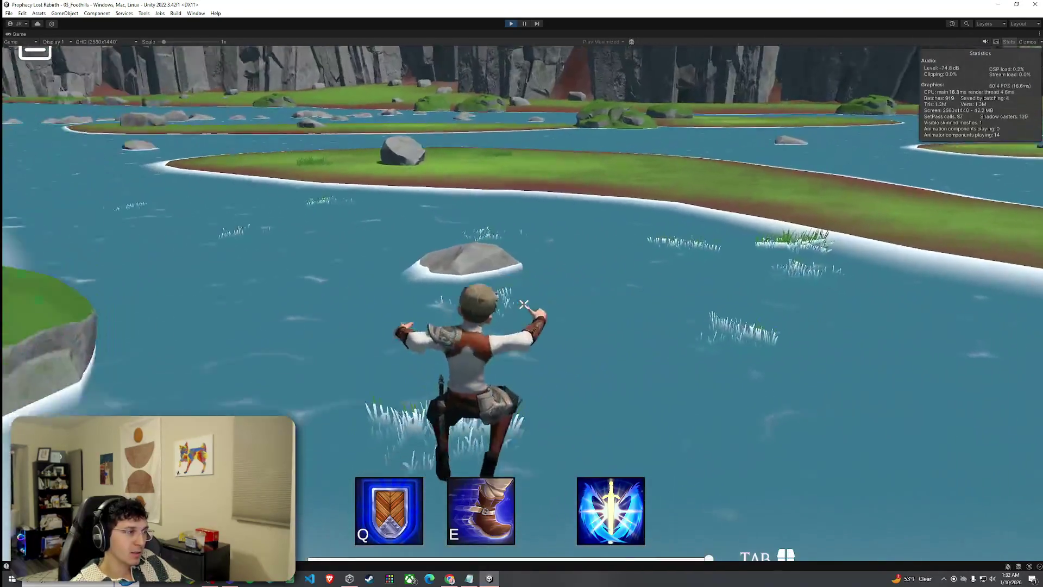
pyautogui.press('space')
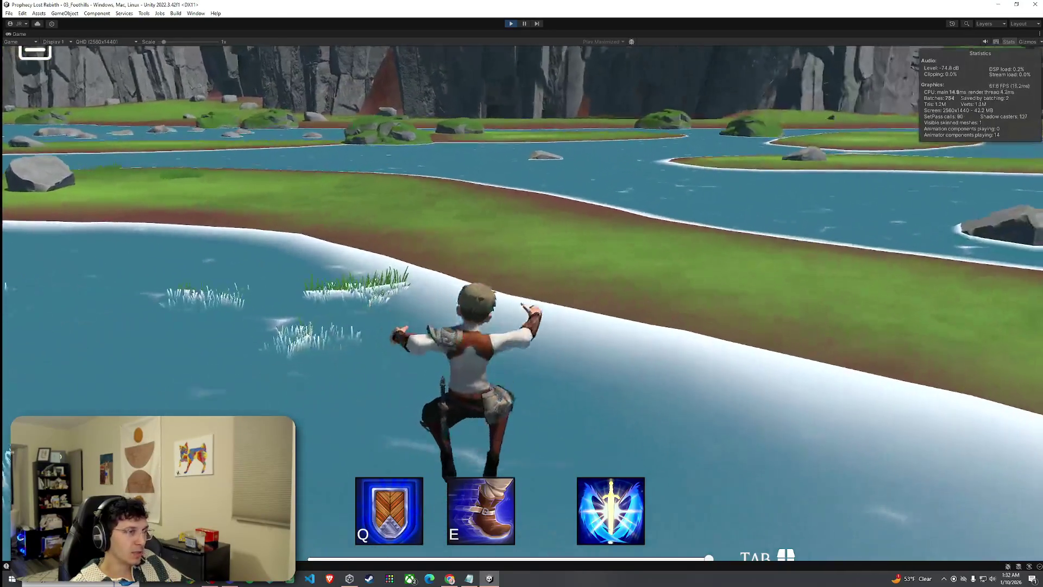
pyautogui.press('space')
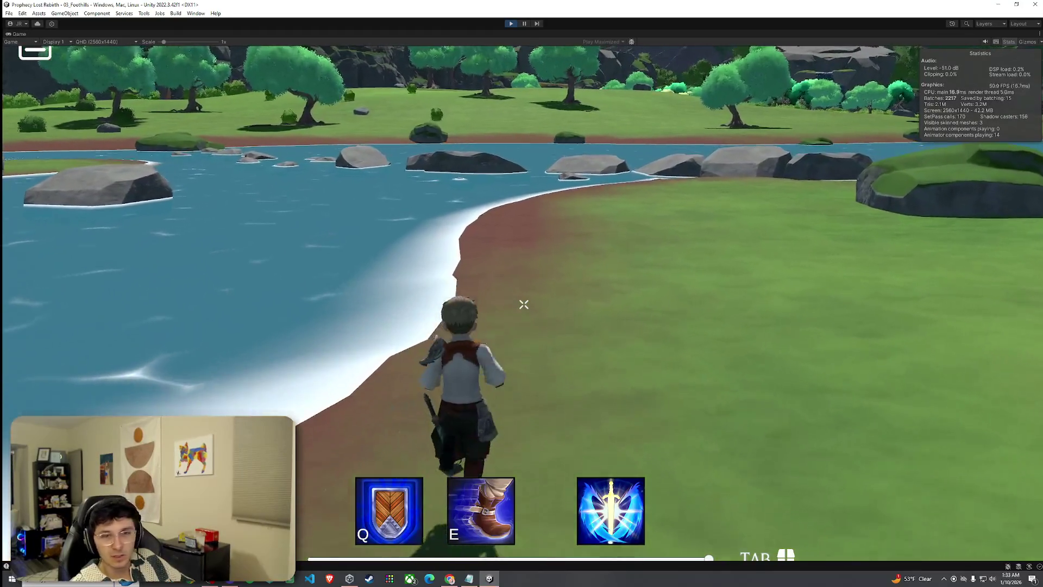
# - Hop rock to rock across the stepping stones and jump up onto the grassy far bank
pyautogui.press('space')
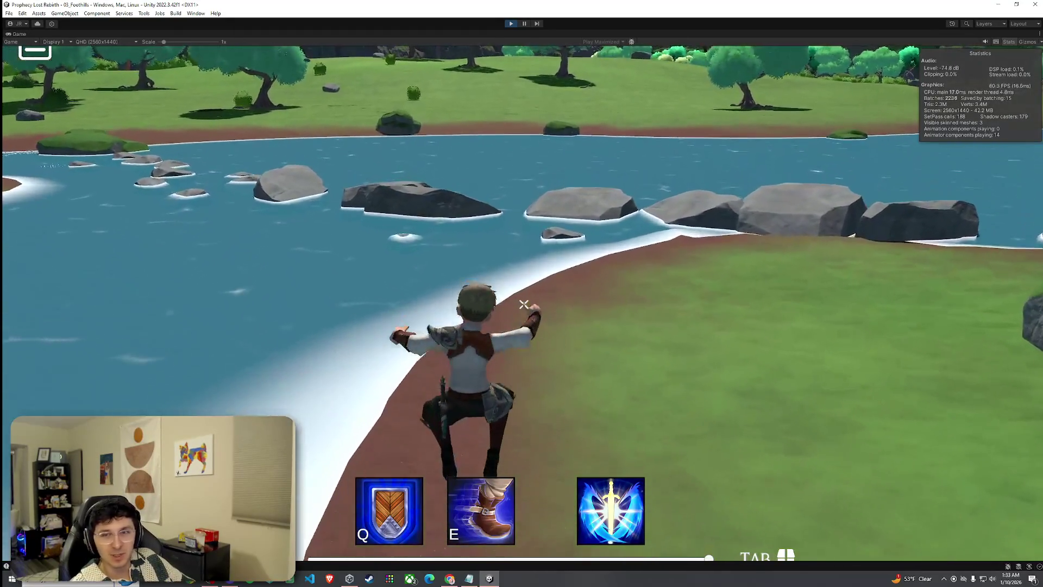
pyautogui.press('space')
pyautogui.press('space')
pyautogui.press('space')
pyautogui.press('space')
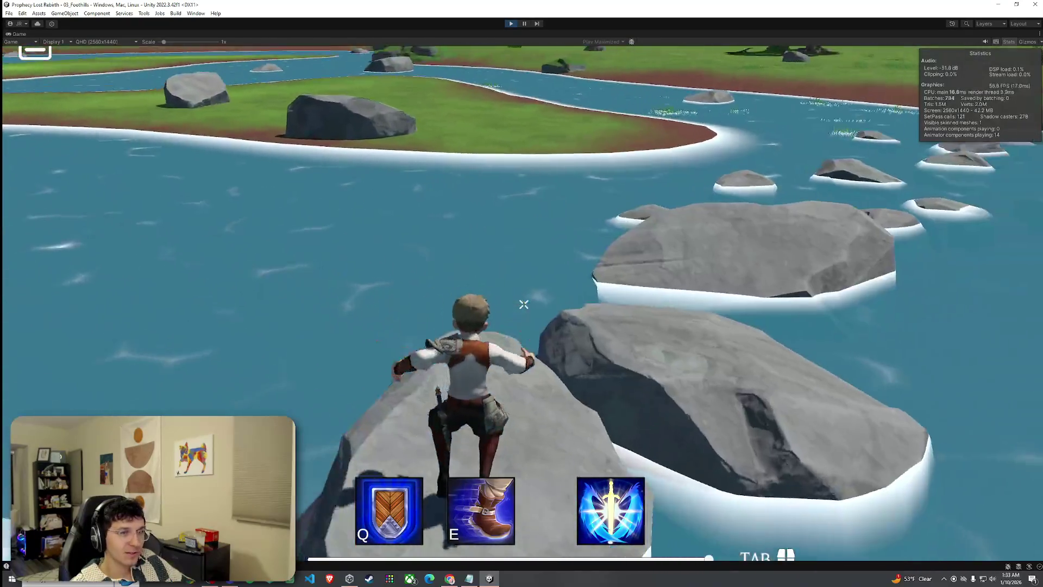
pyautogui.press('space')
pyautogui.press('space')
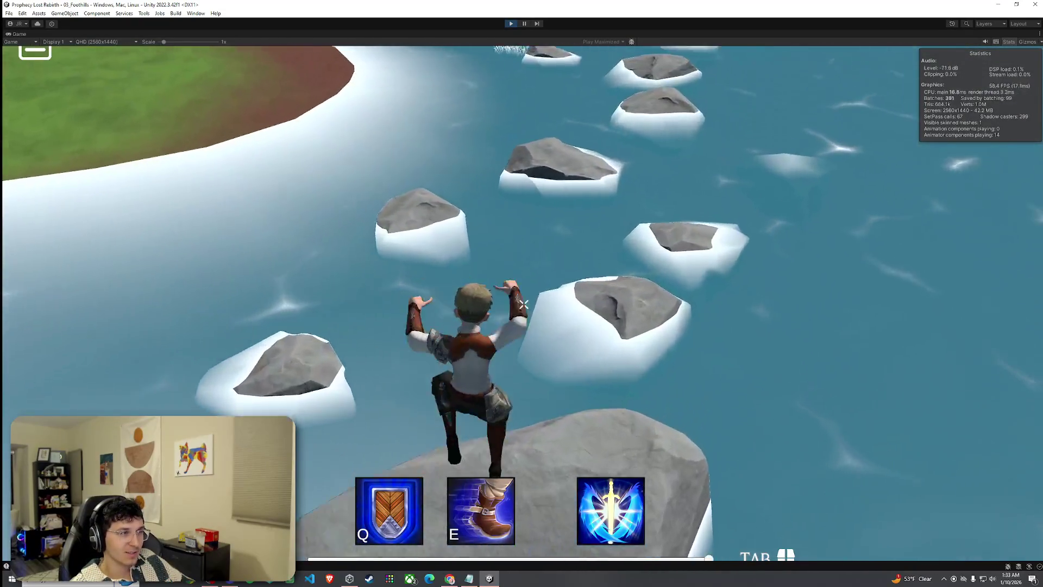
pyautogui.press('space')
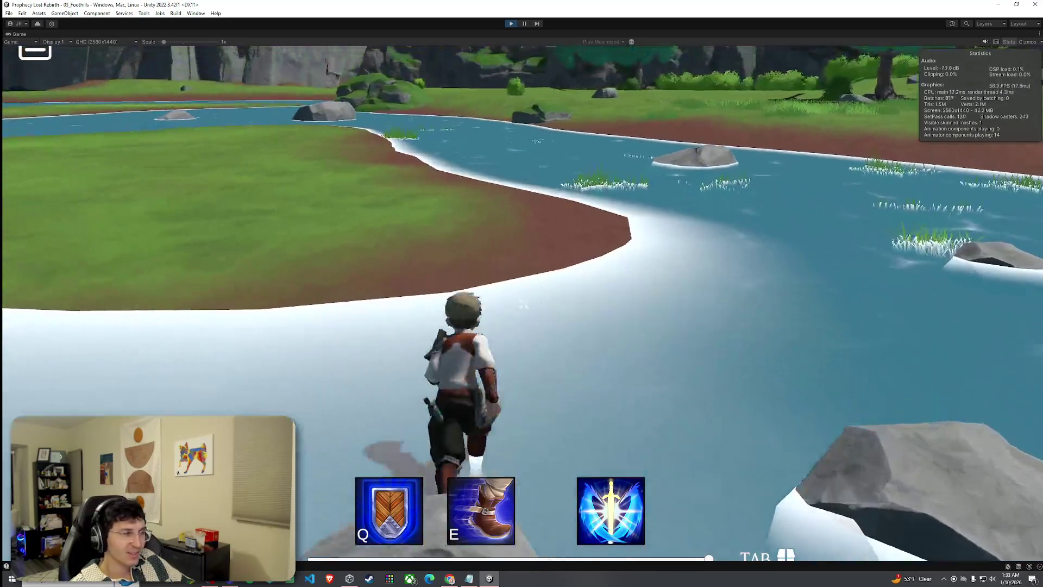
pyautogui.press('space')
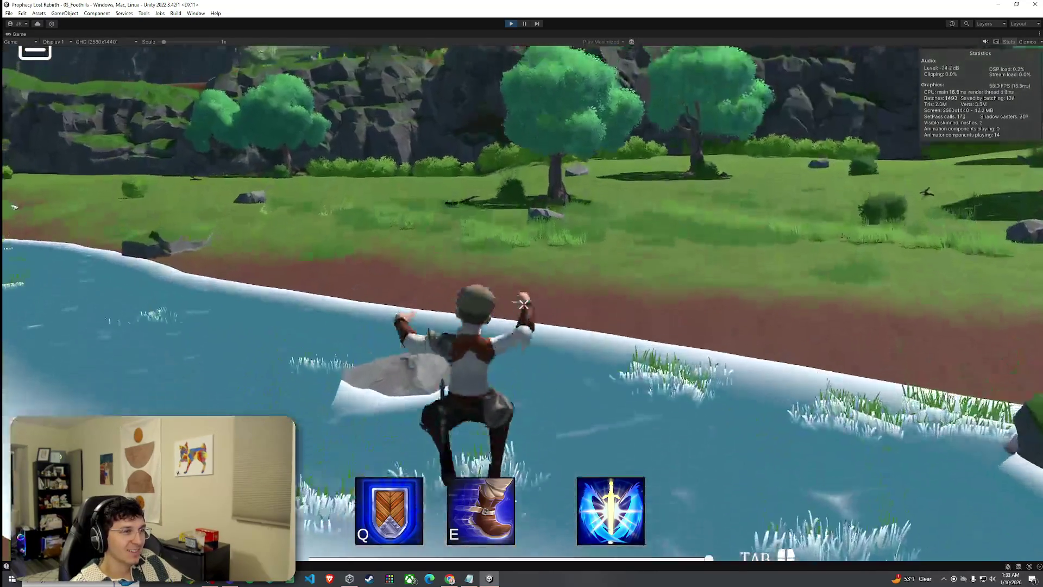
pyautogui.press('space')
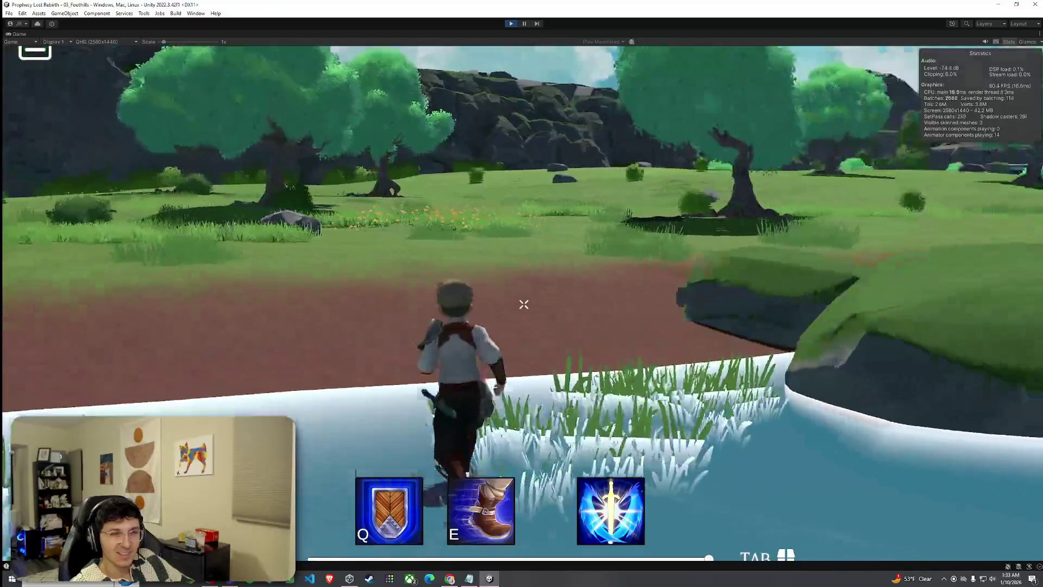
pyautogui.press('space')
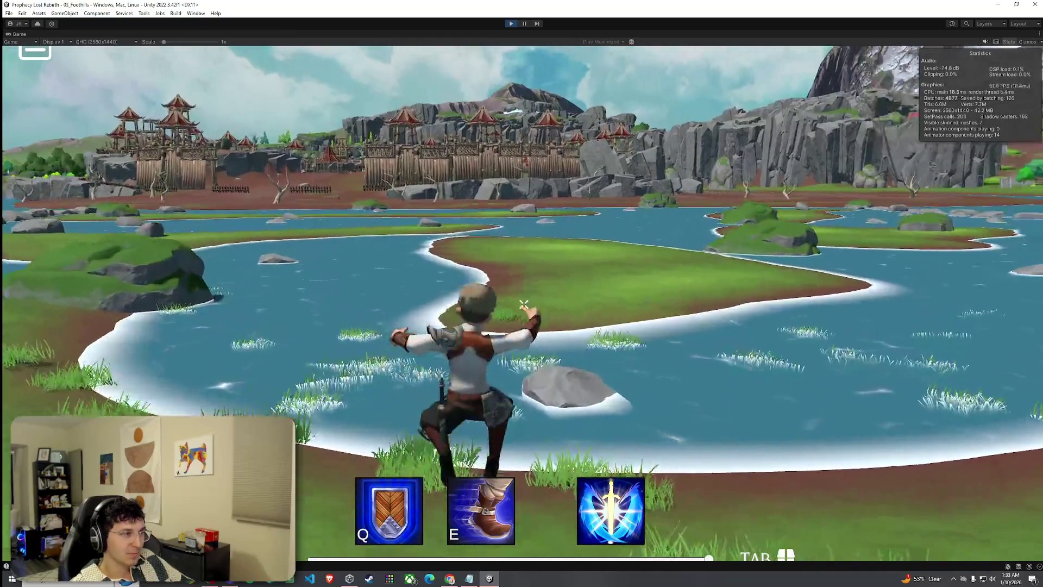
# - Jump onto the grey river rock and run off it onto the grassy shore
pyautogui.press('space')
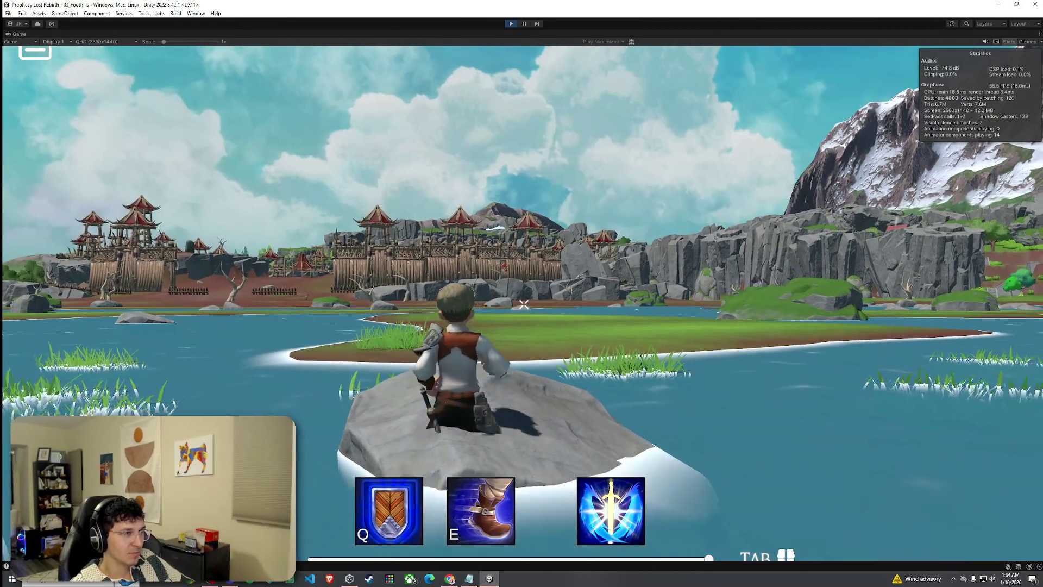
pyautogui.press('w')
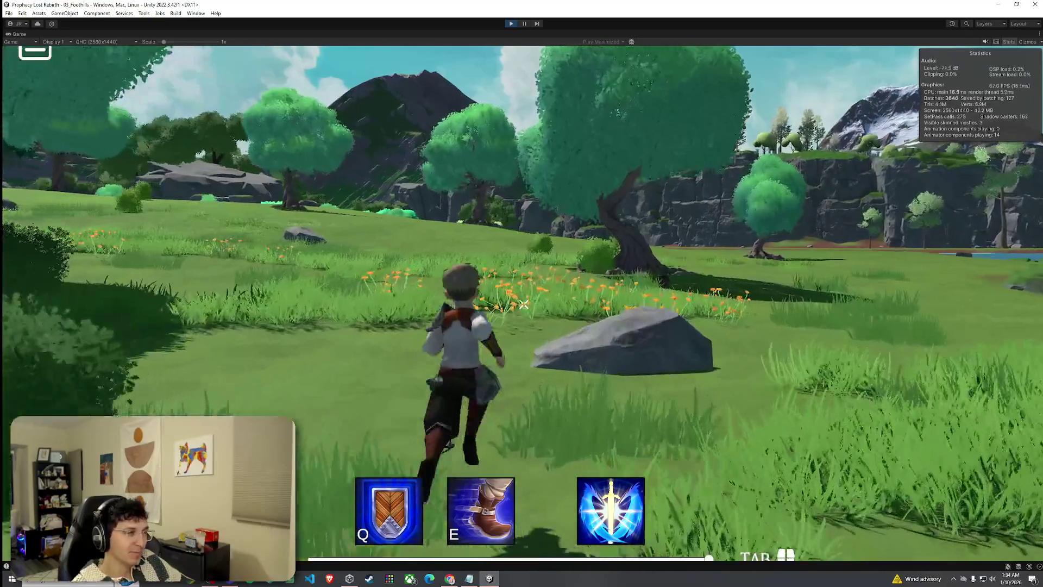
# - Run through the flower field and tall grass across the meadow toward the rock and trees
pyautogui.press('w')
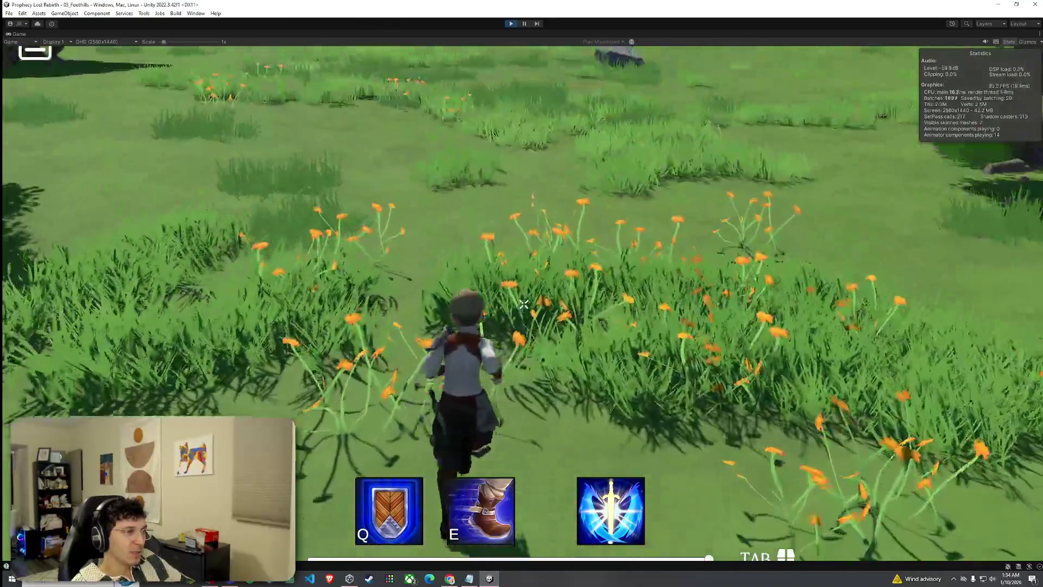
pyautogui.press('w')
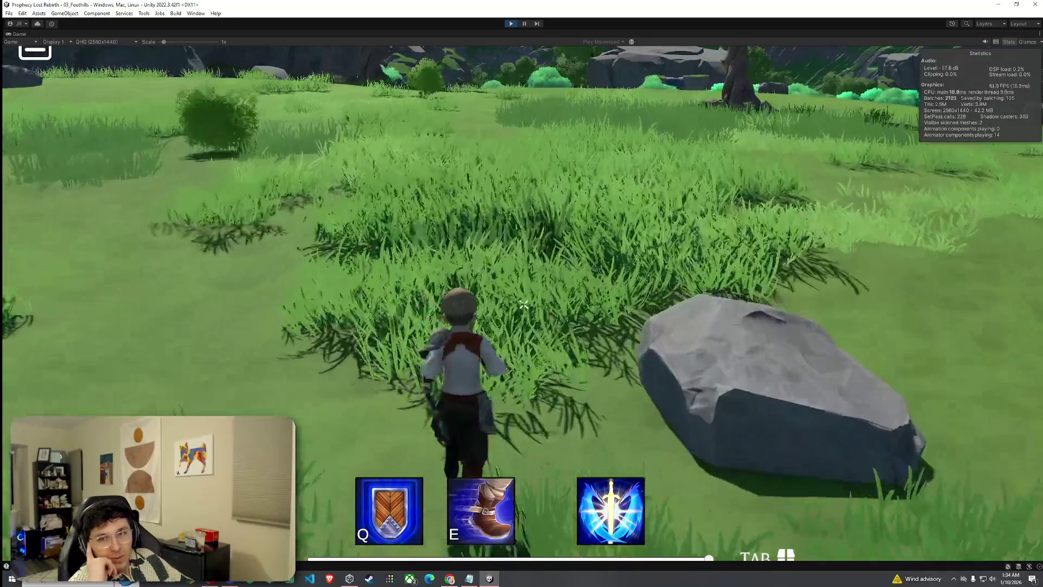
pyautogui.press('w')
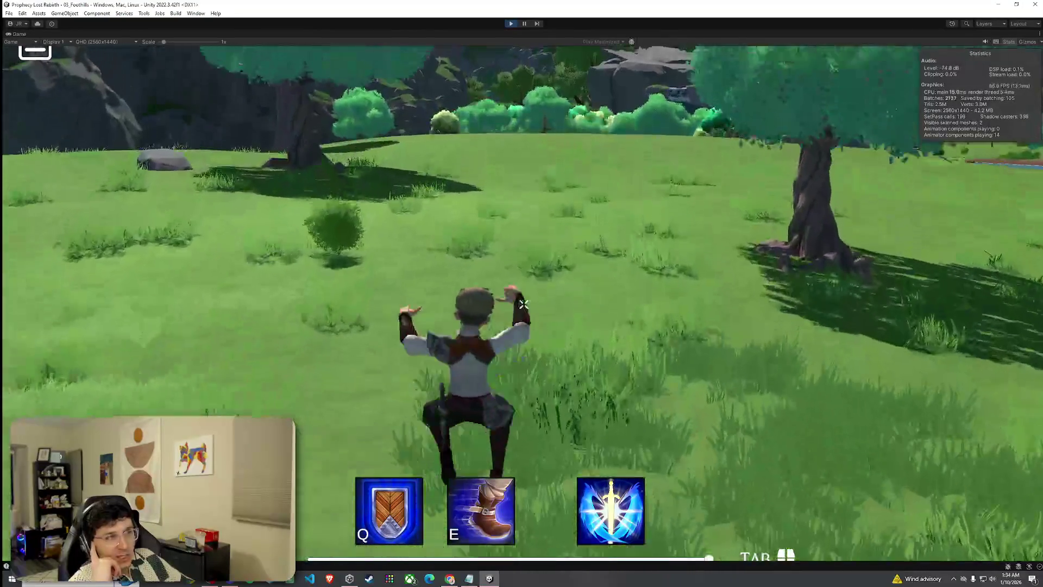
pyautogui.press('w')
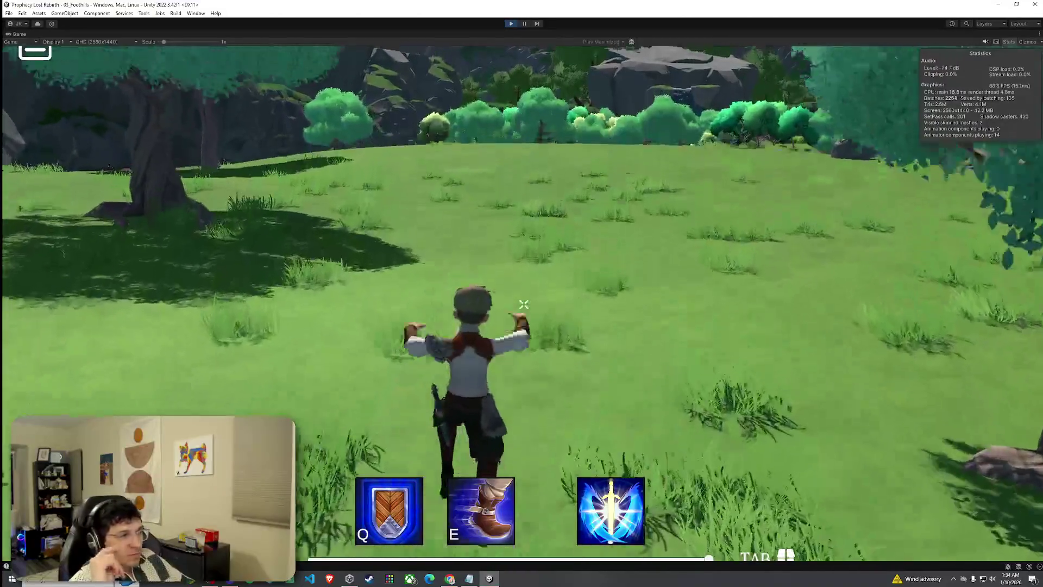
pyautogui.press('w')
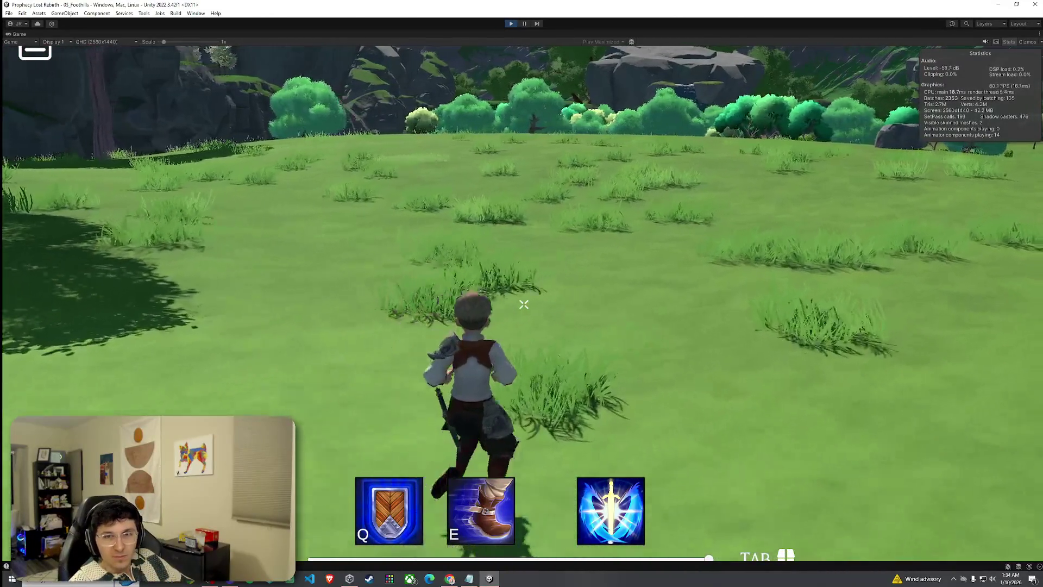
pyautogui.press('w')
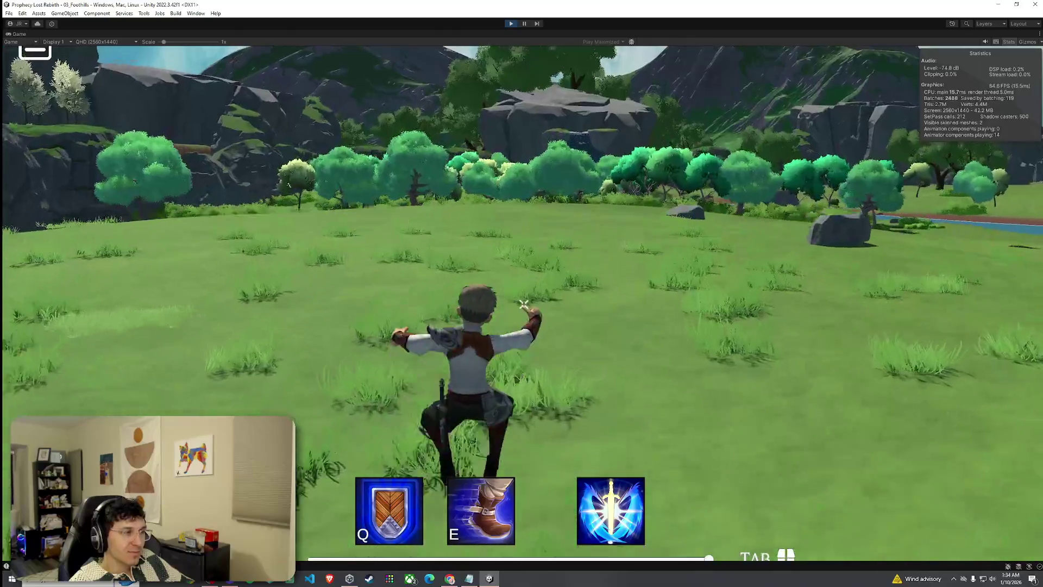
pyautogui.press('w')
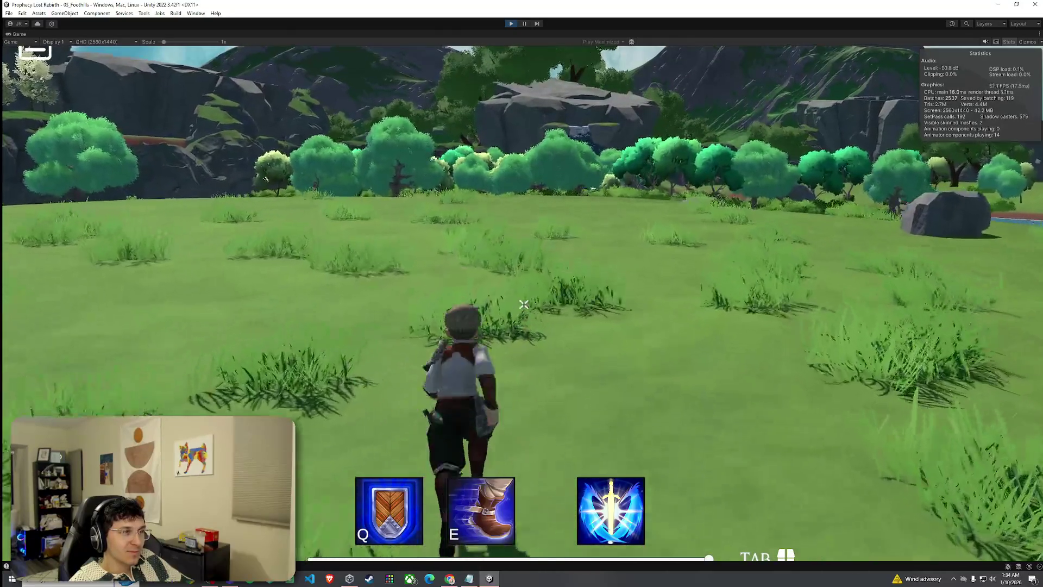
pyautogui.press('w')
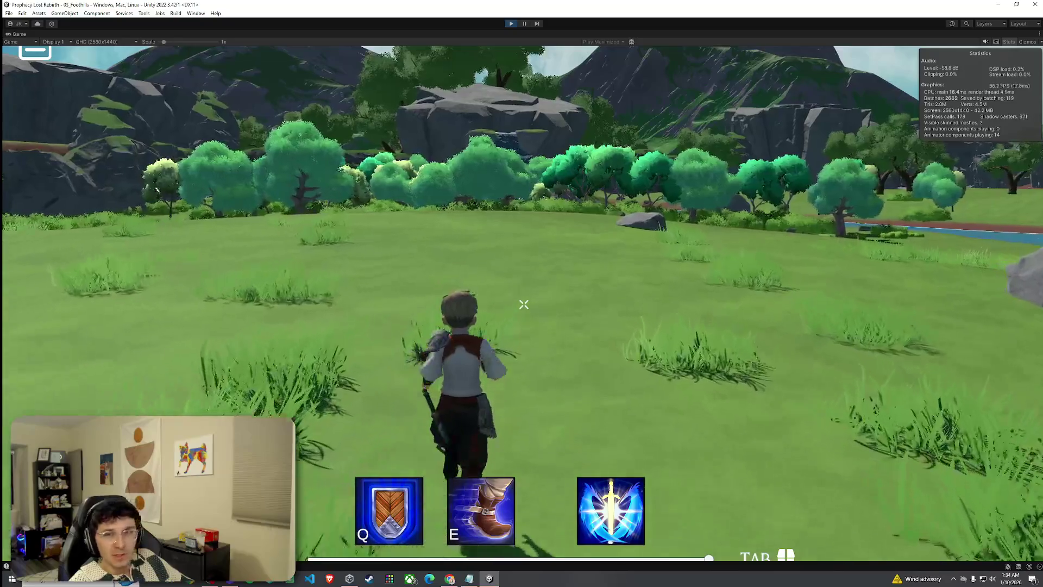
pyautogui.press('w')
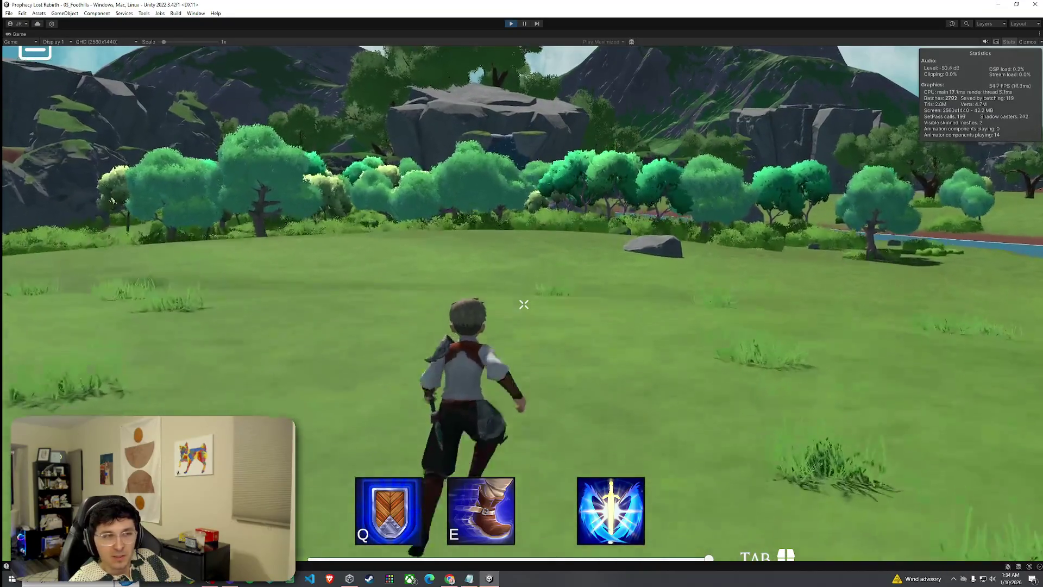
pyautogui.press('w')
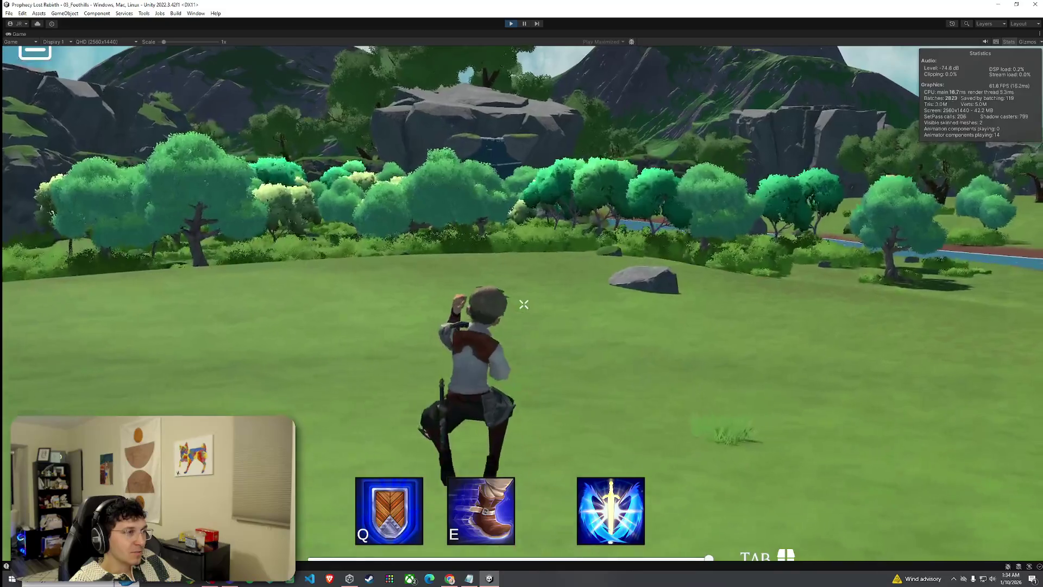
pyautogui.press('w')
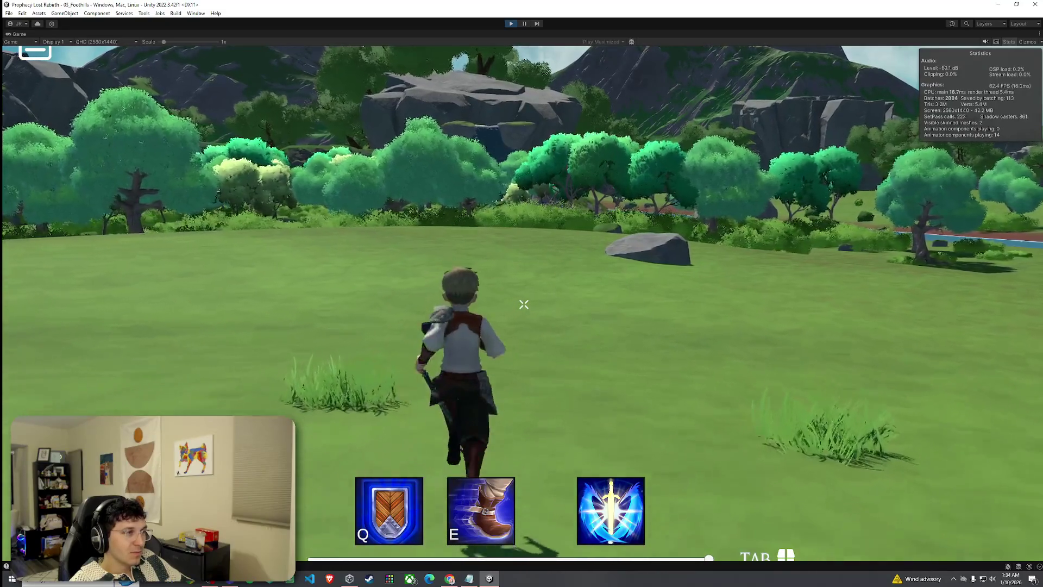
pyautogui.press('w')
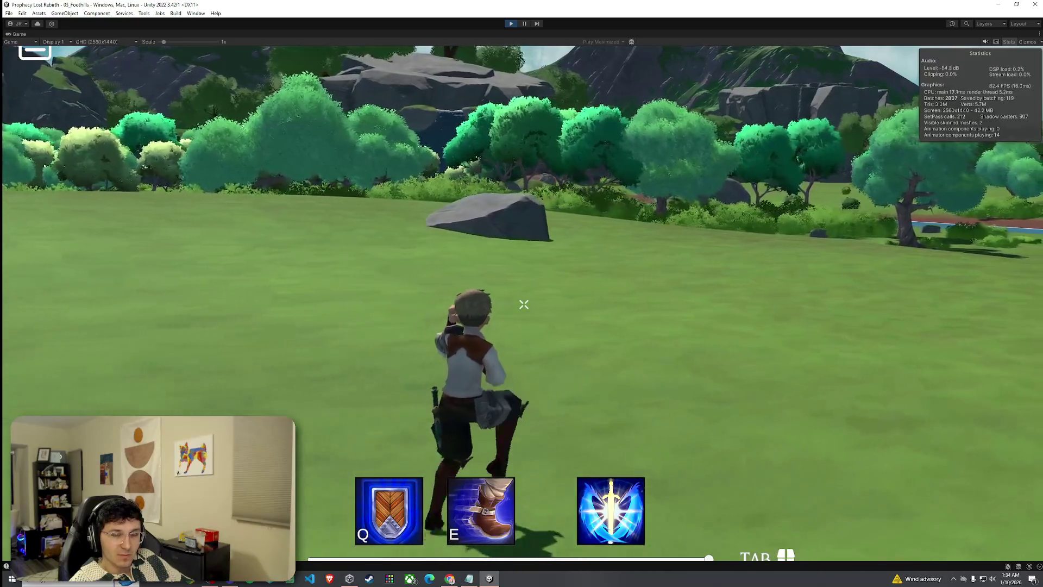
# - Run past the rock into the bushes, jumping along the forest path
pyautogui.press('w')
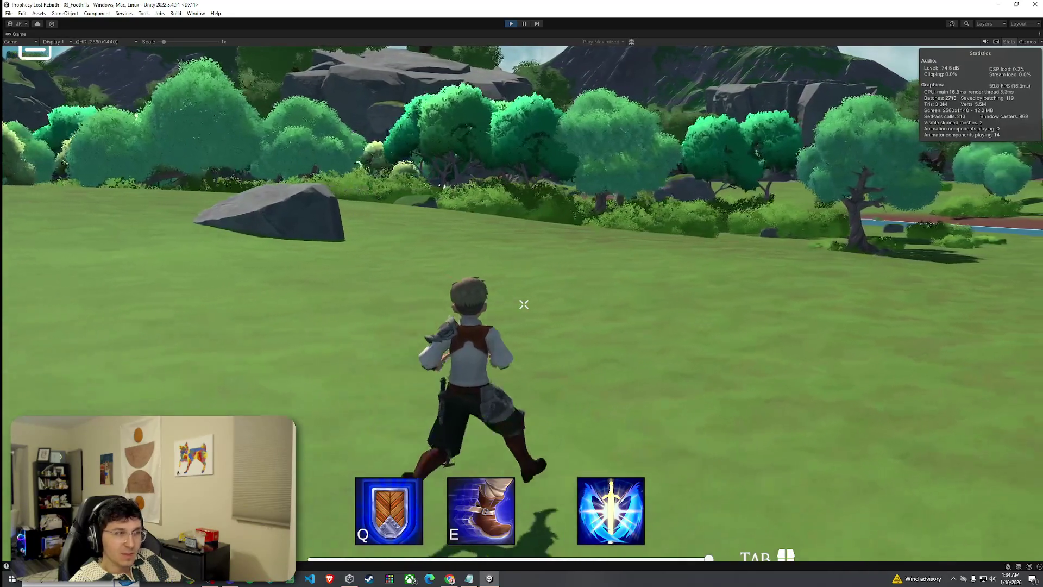
pyautogui.press('w')
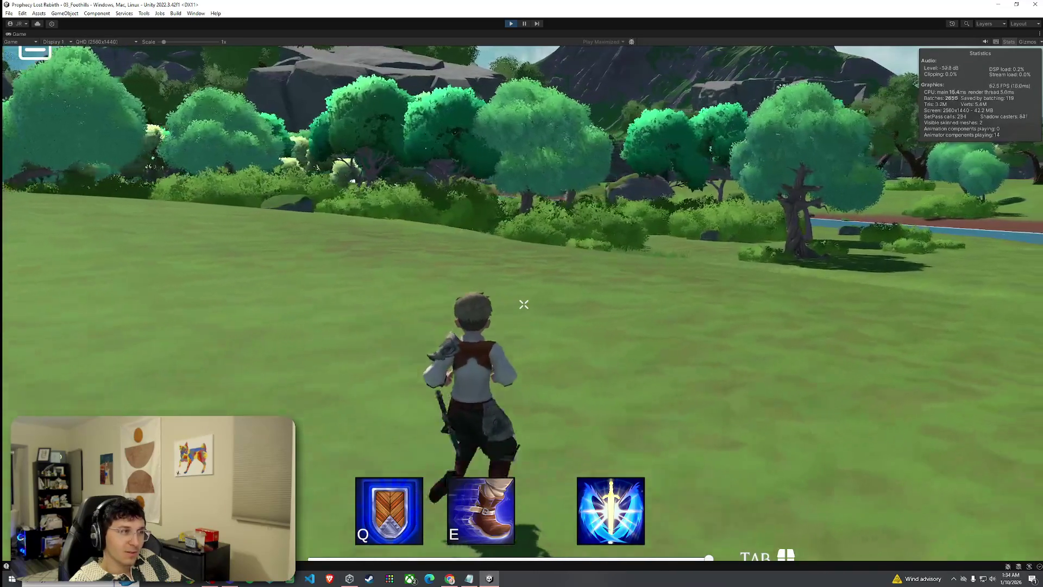
pyautogui.press('w')
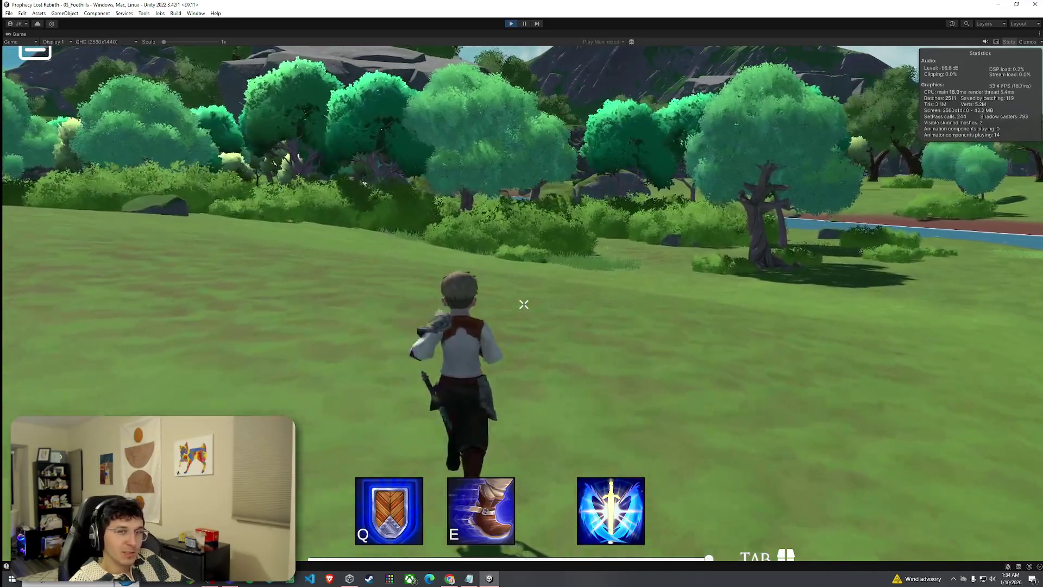
pyautogui.press('w')
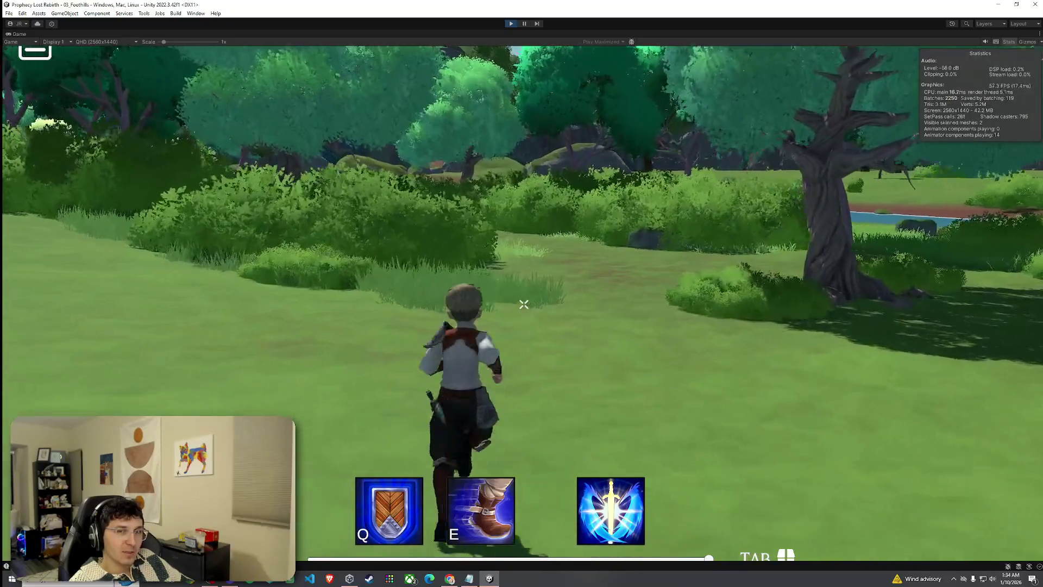
pyautogui.press('w')
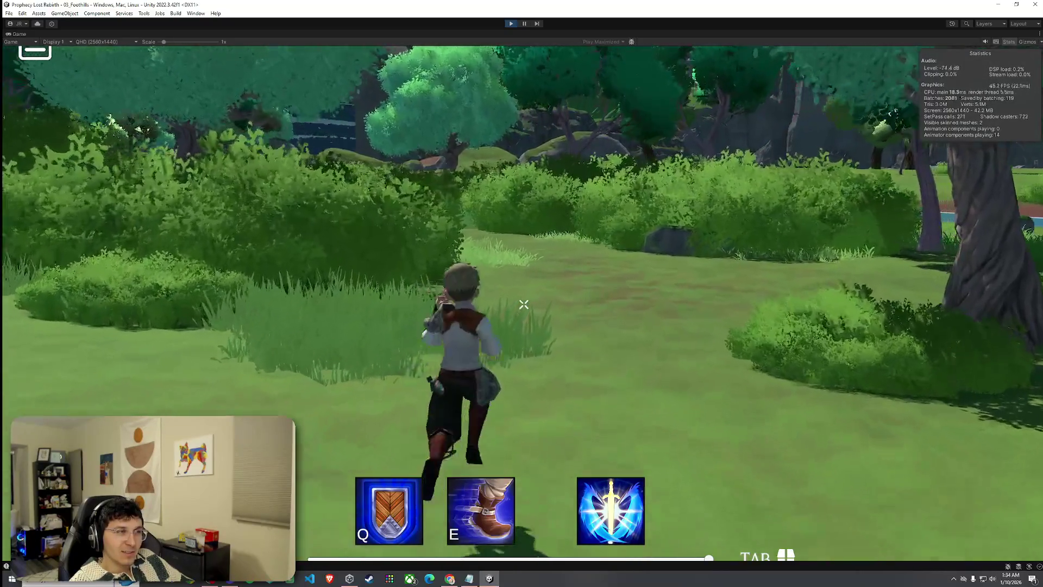
pyautogui.press('w')
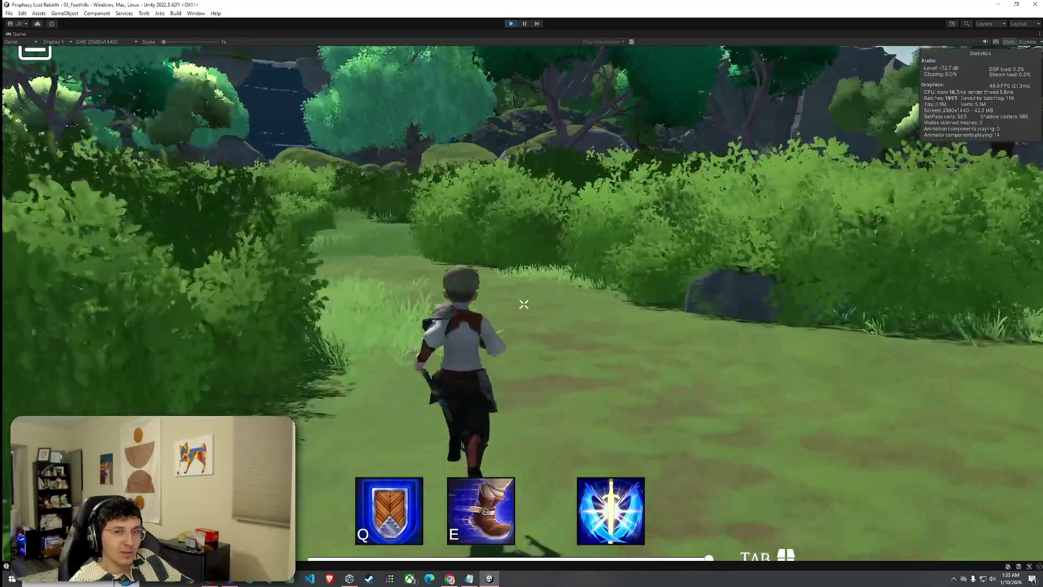
pyautogui.press('w')
pyautogui.press('space')
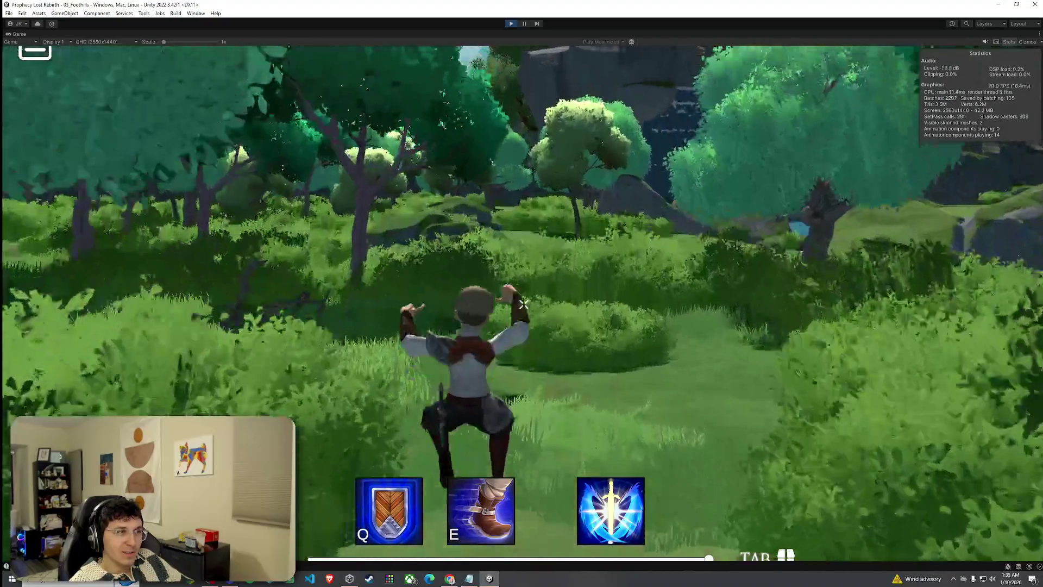
pyautogui.press('w')
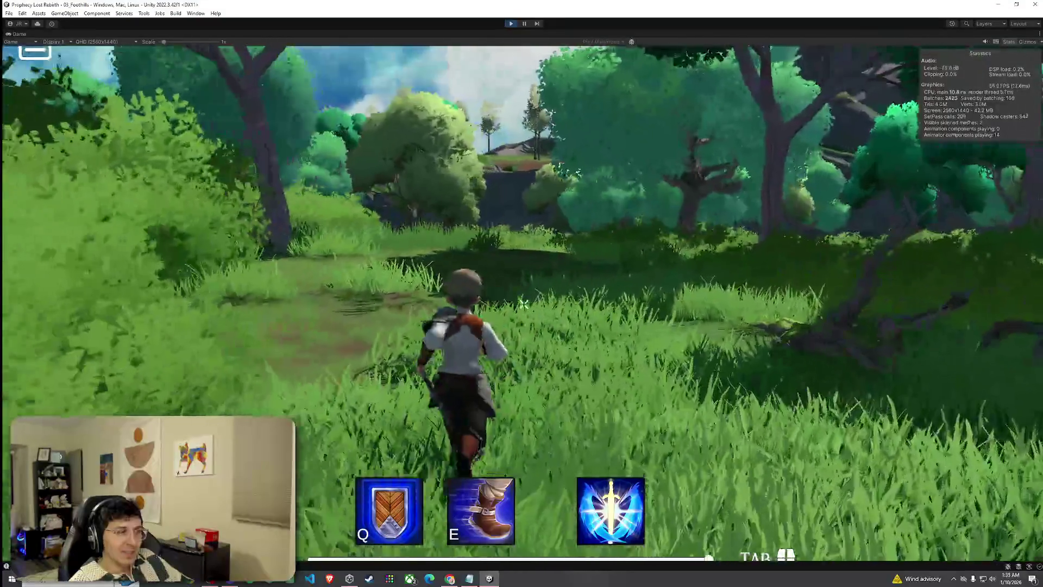
# - Follow the path through the clearing and forest, out from under the tree to the river
pyautogui.press('w')
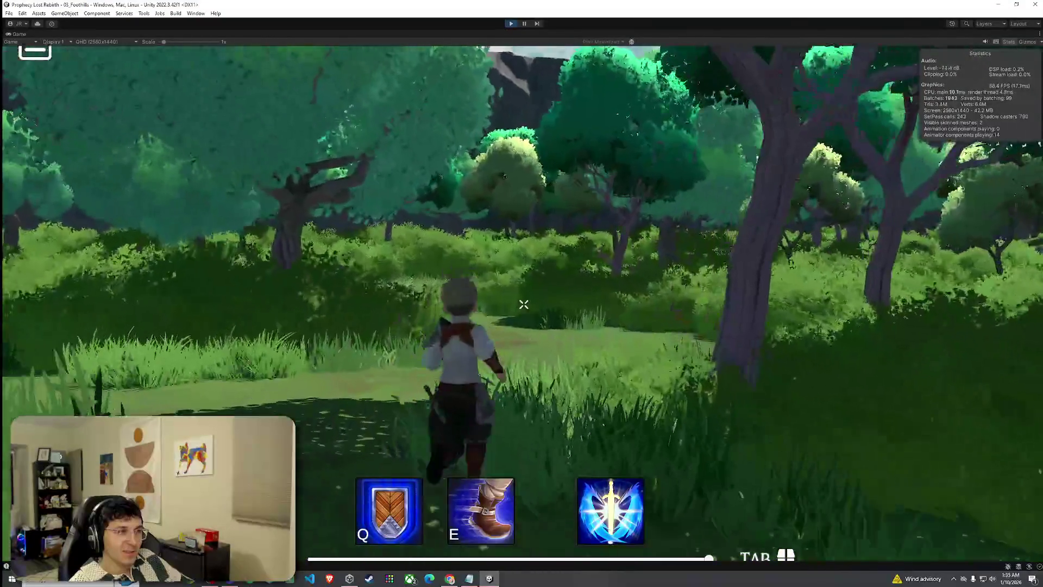
pyautogui.press('w')
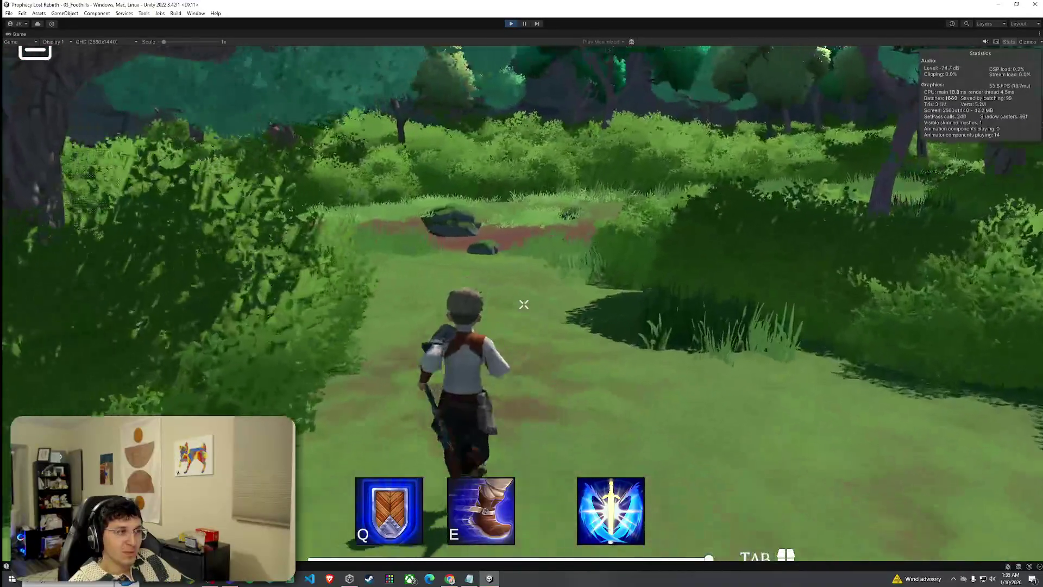
pyautogui.press('w')
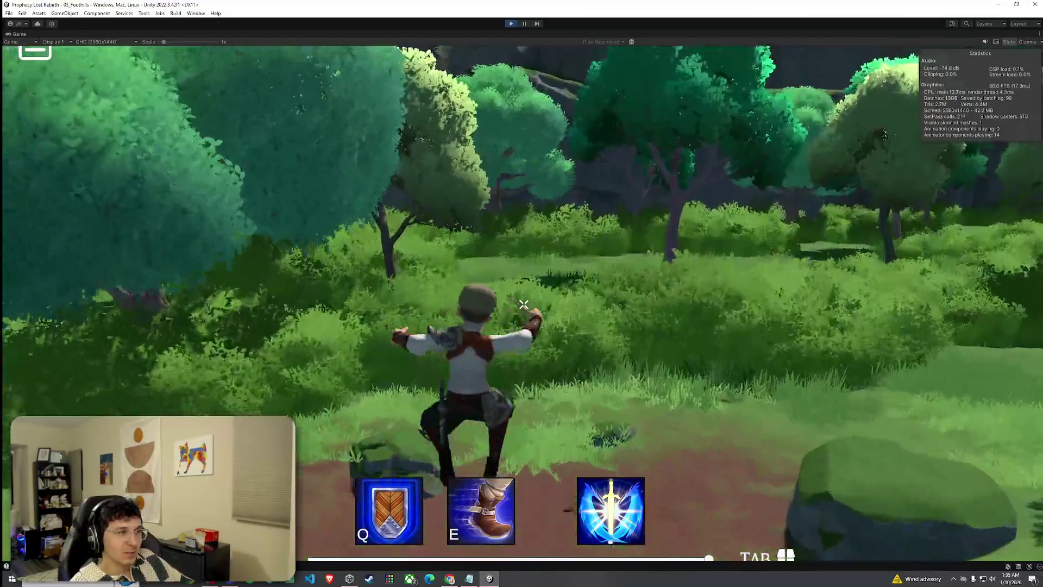
pyautogui.press('w')
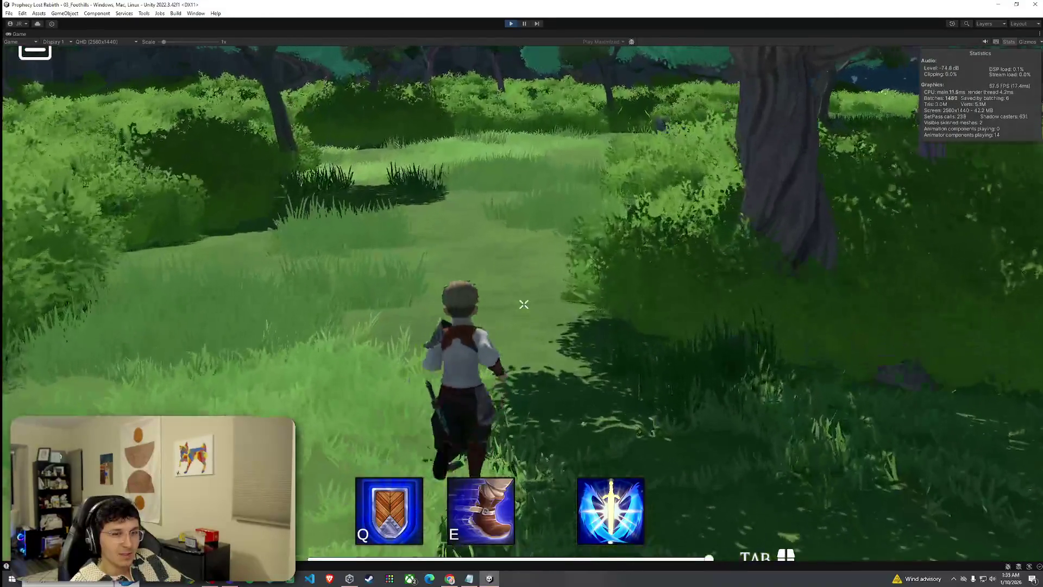
pyautogui.press('w')
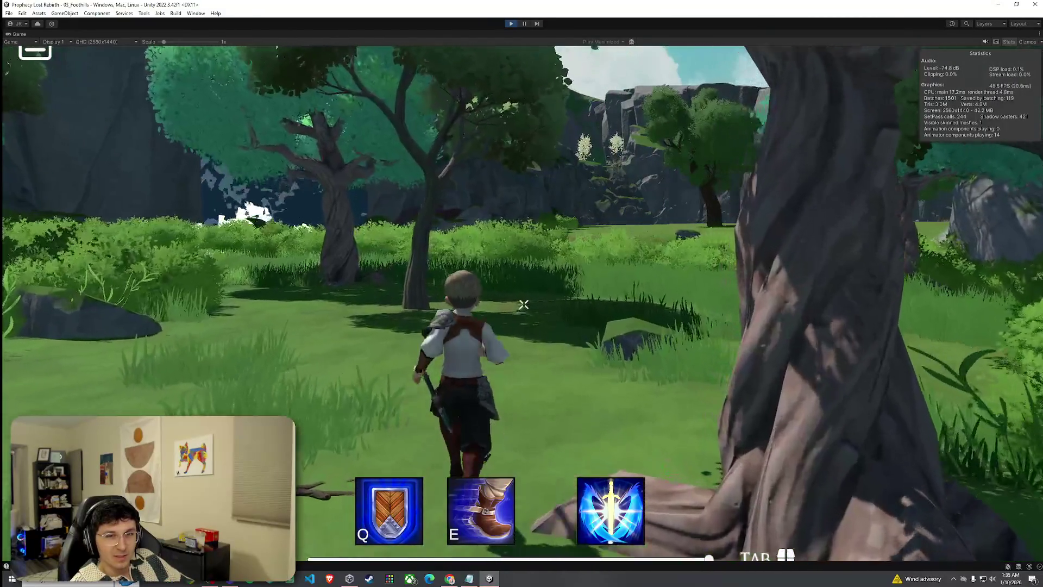
pyautogui.press('w')
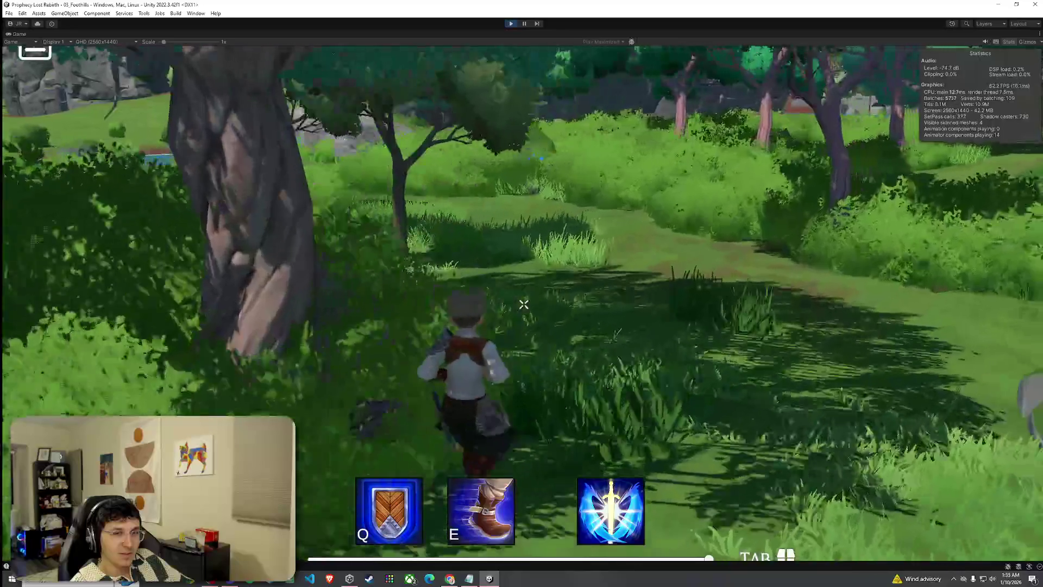
pyautogui.press('w')
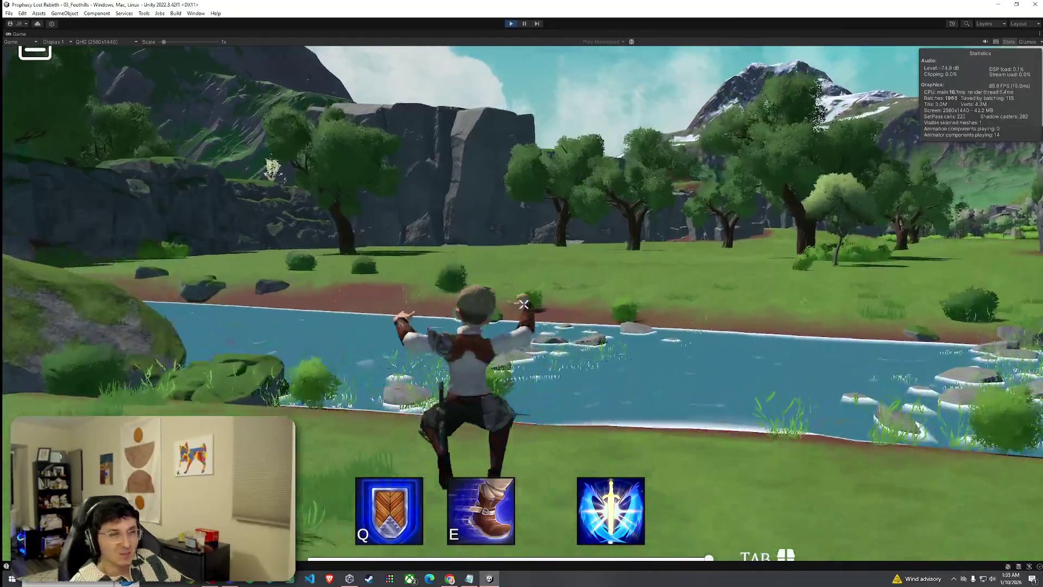
# - Leap from the bank and hop across the stepping stones onto the far grassy bank
pyautogui.press('space')
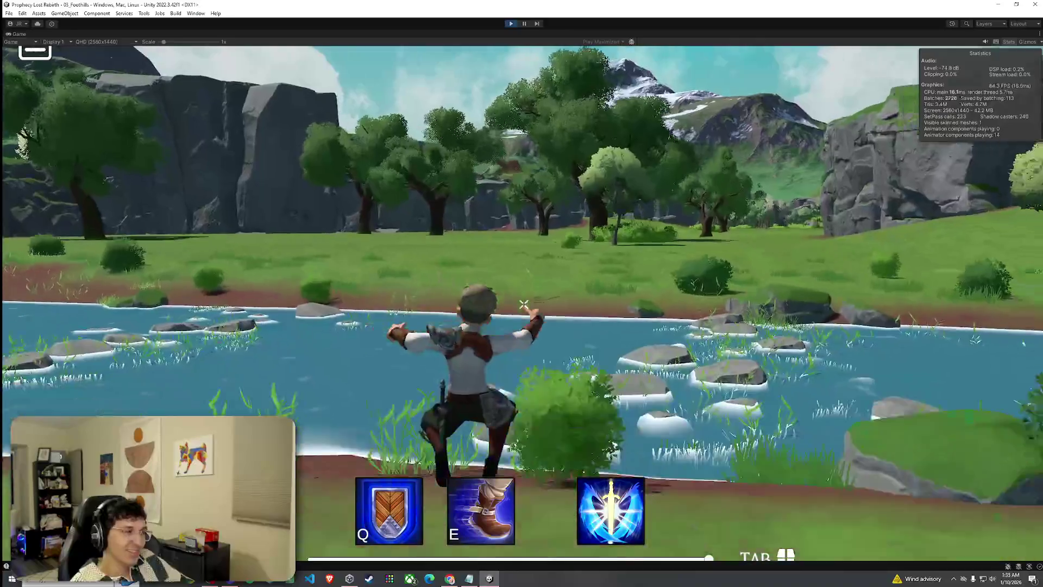
pyautogui.press('space')
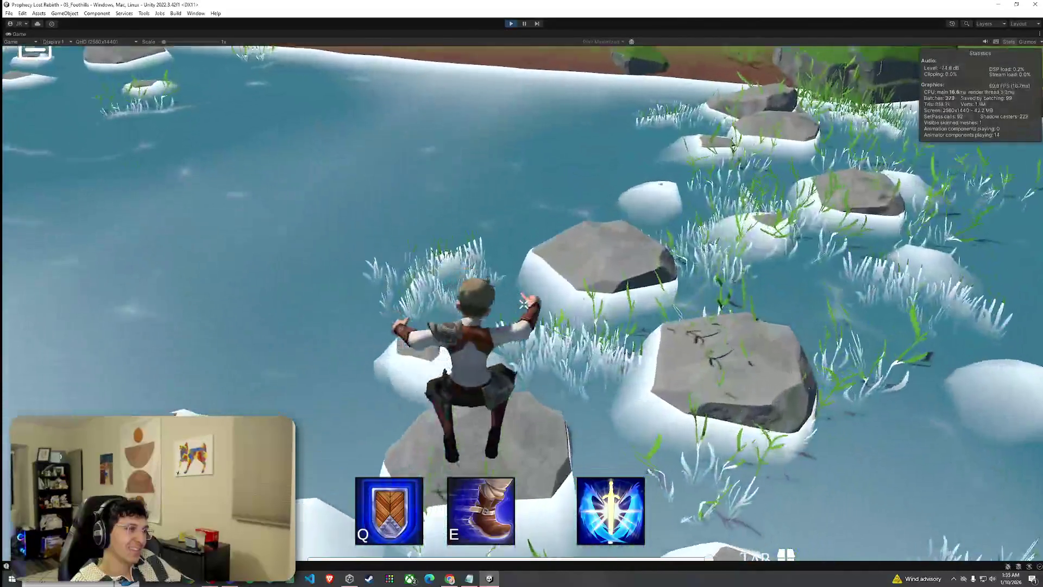
pyautogui.press('space')
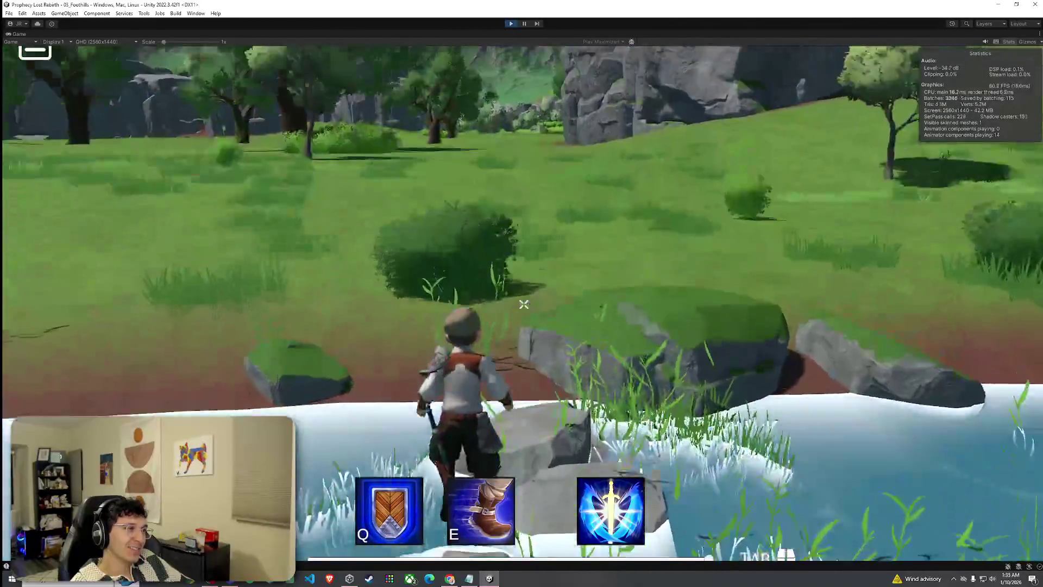
pyautogui.press('space')
pyautogui.press('space')
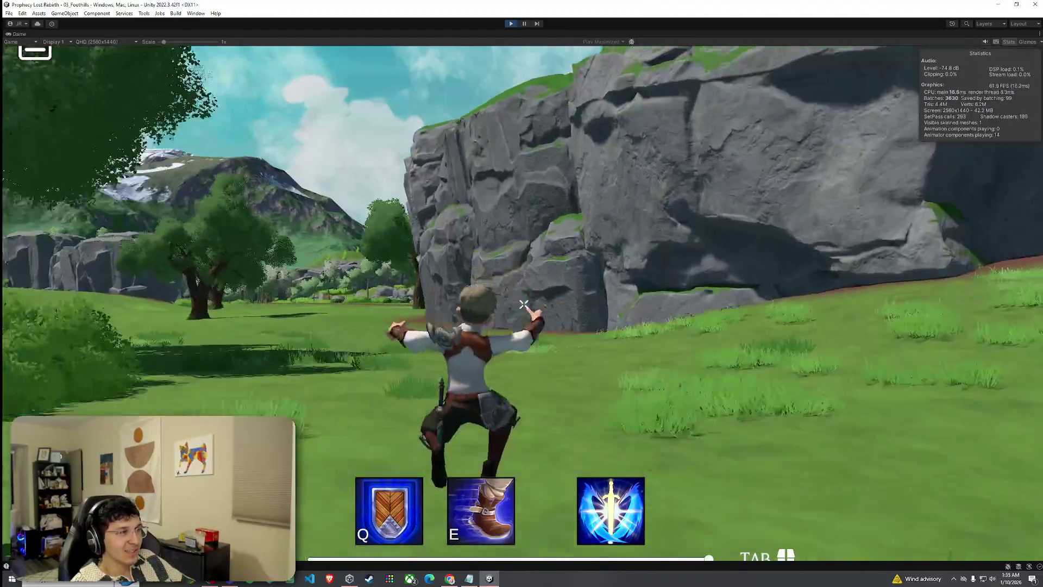
# - Run past the large tree across the grassy field to the cliffs, jumping on the way
pyautogui.press('w')
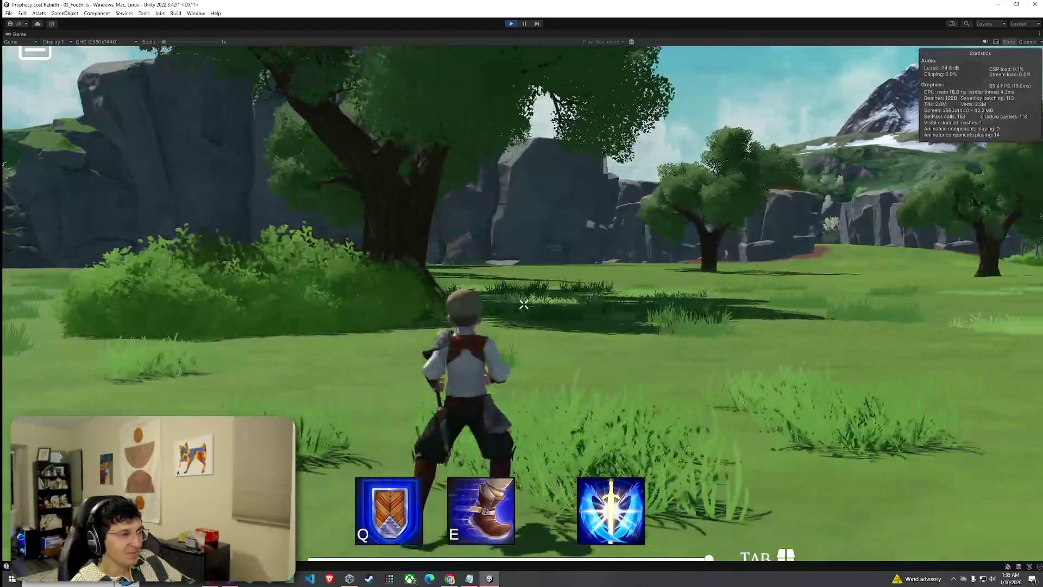
pyautogui.press('w')
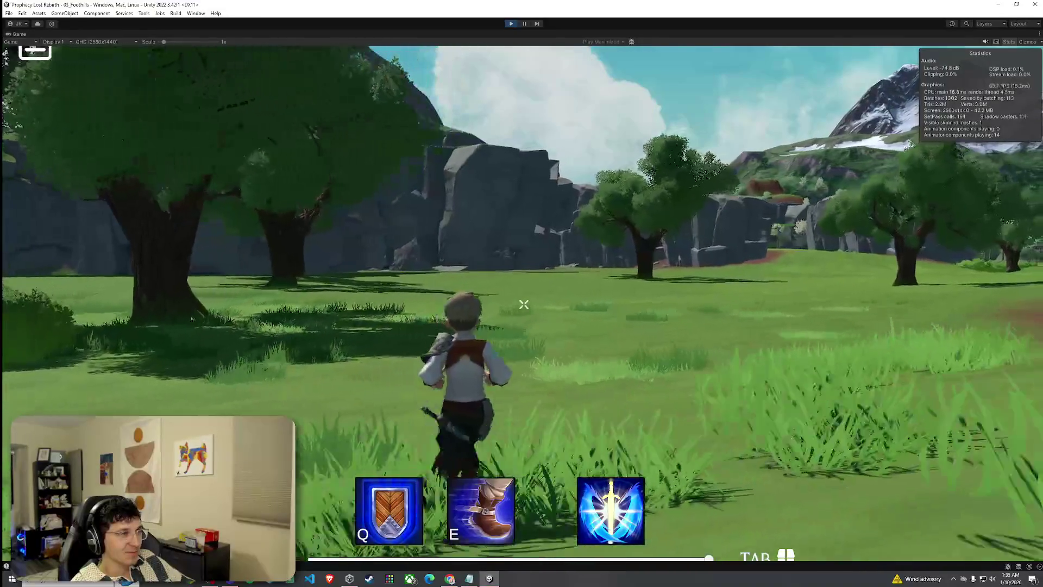
pyautogui.press('w')
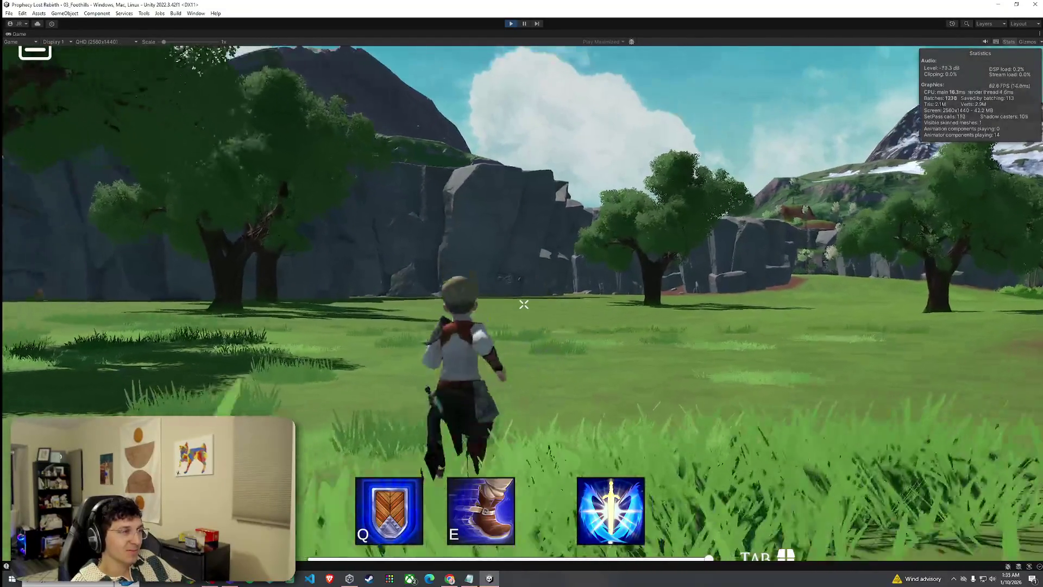
pyautogui.press('w')
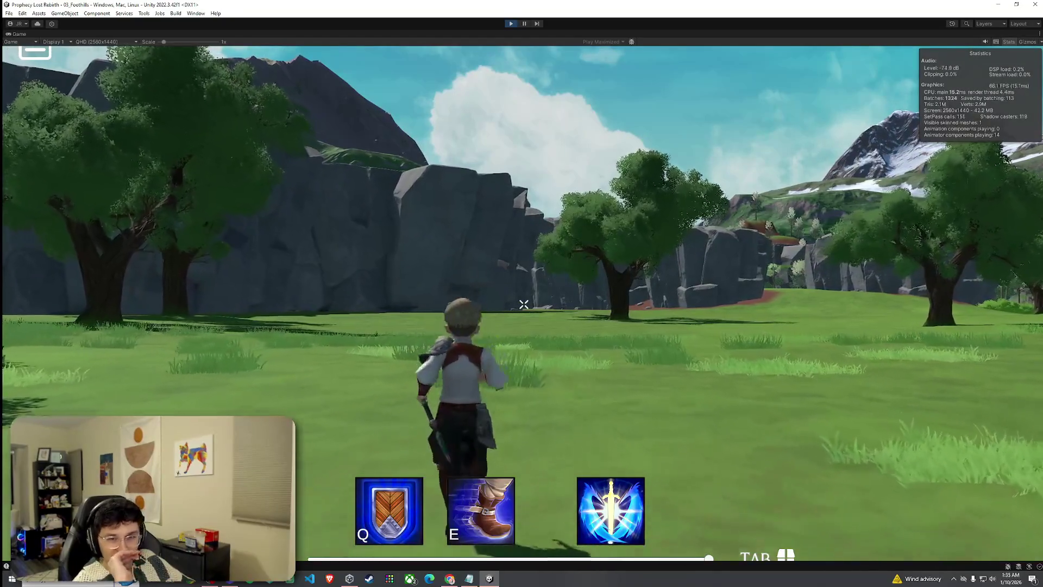
pyautogui.press('w')
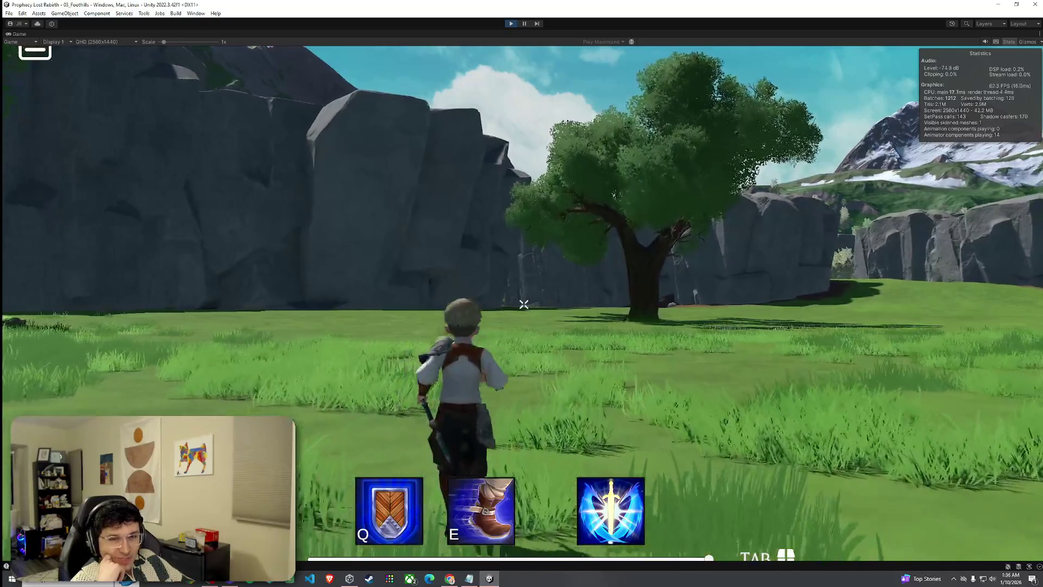
pyautogui.press('w')
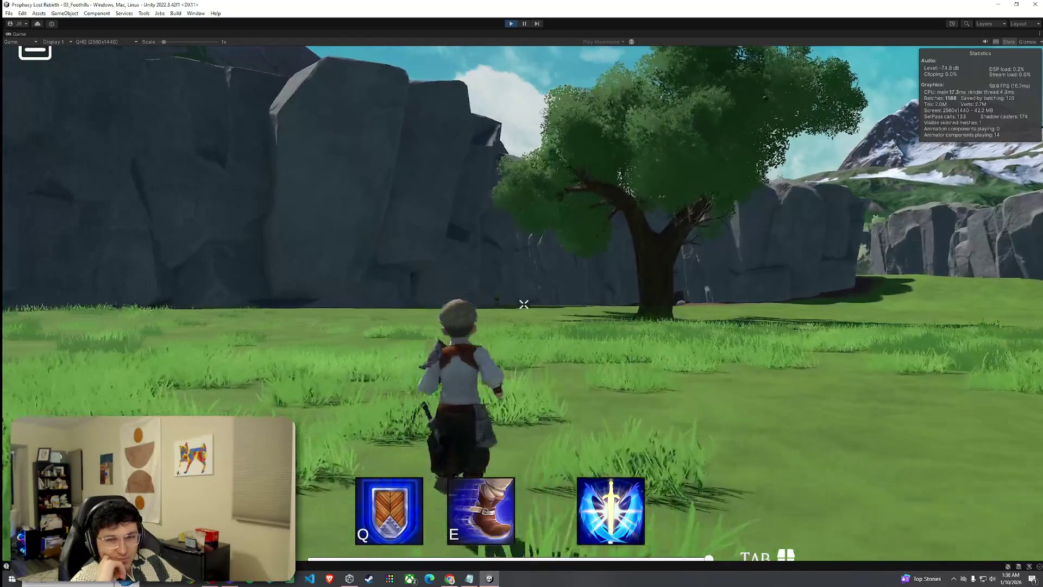
pyautogui.press('space')
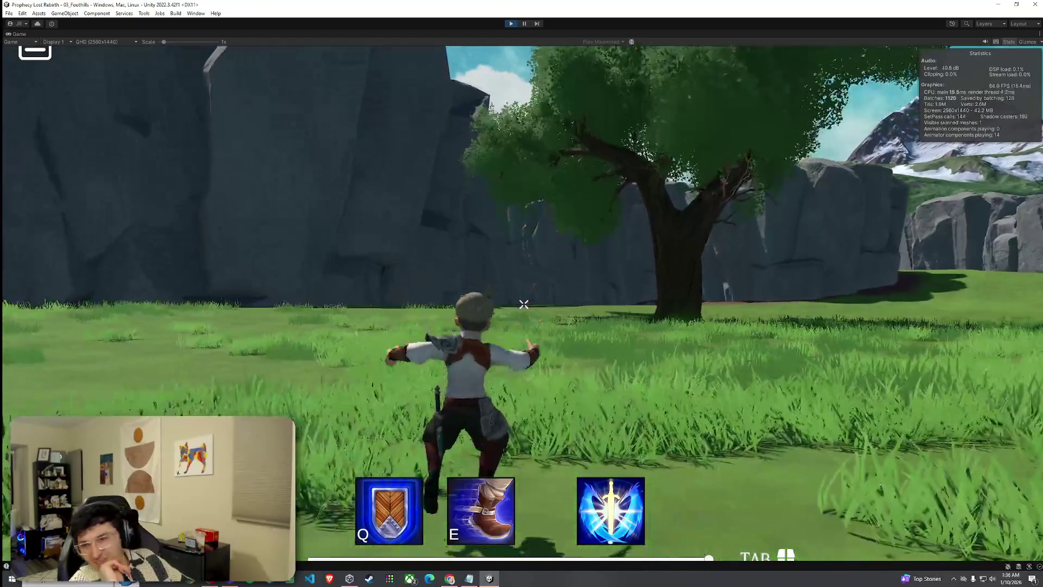
# - Run toward the big tree and steer left along the base of the cliff
pyautogui.press('w')
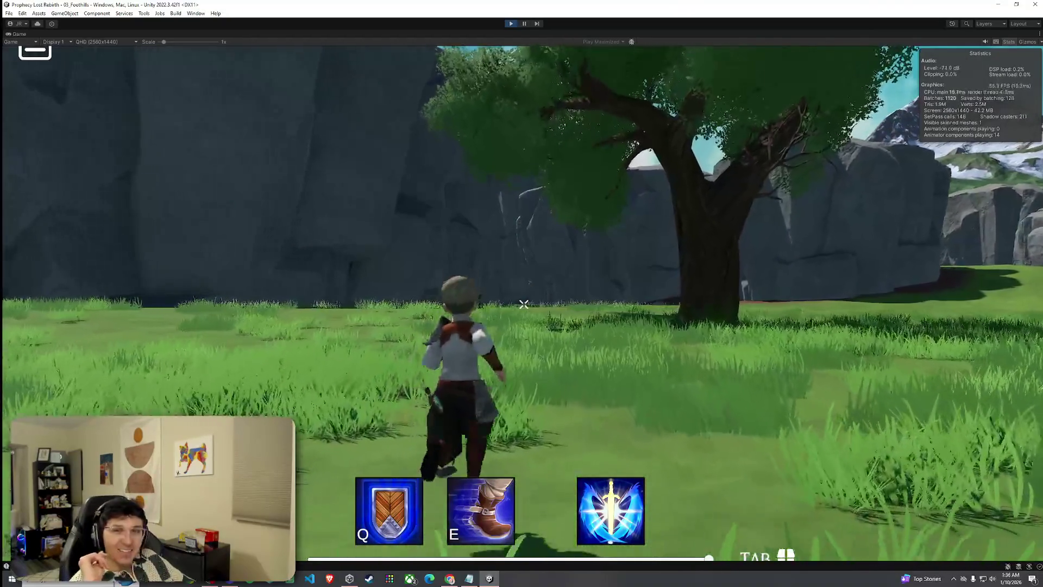
pyautogui.press('w')
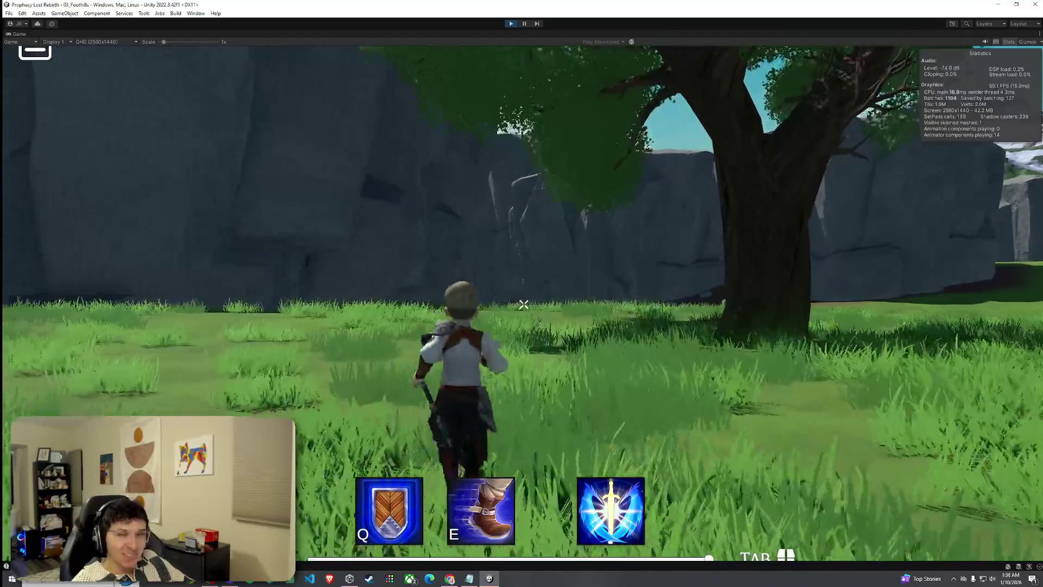
pyautogui.press('w')
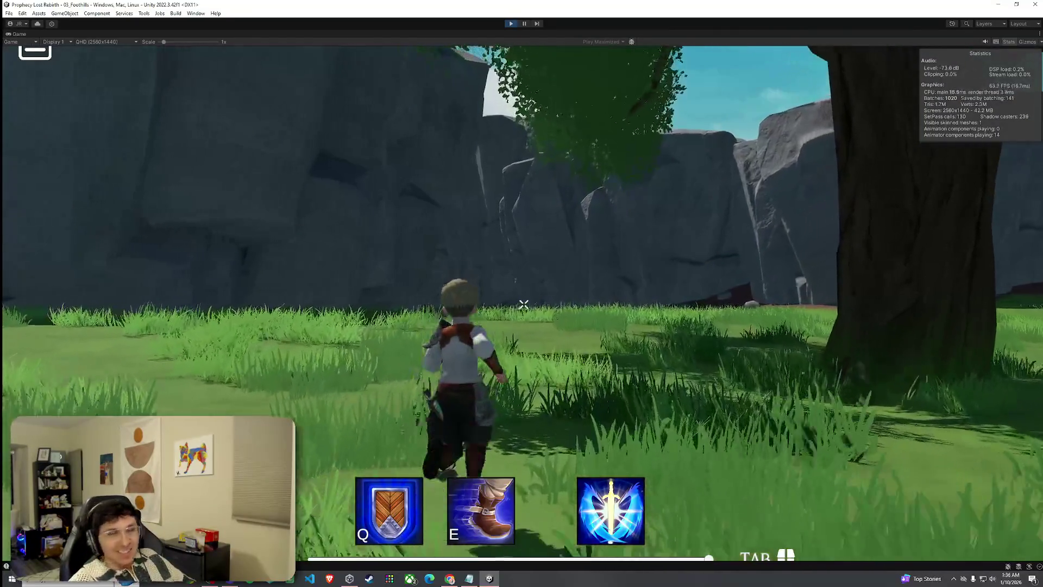
pyautogui.press('w')
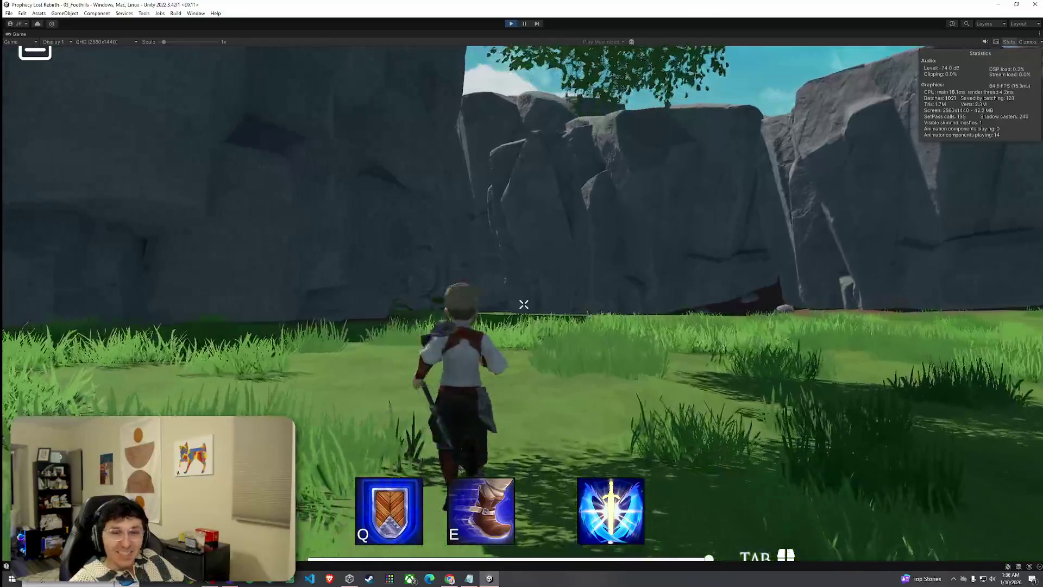
pyautogui.press('w')
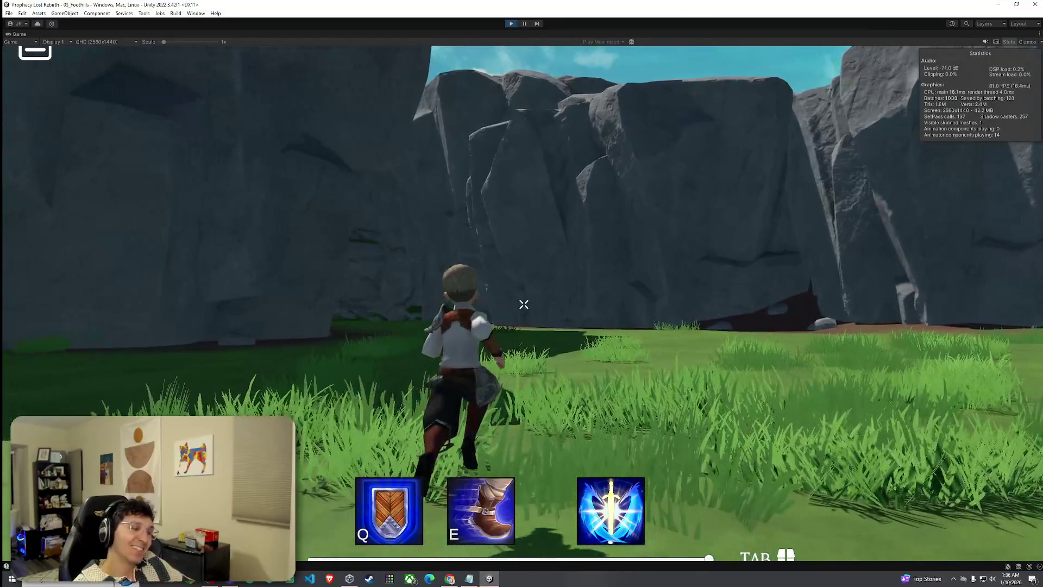
pyautogui.press('w')
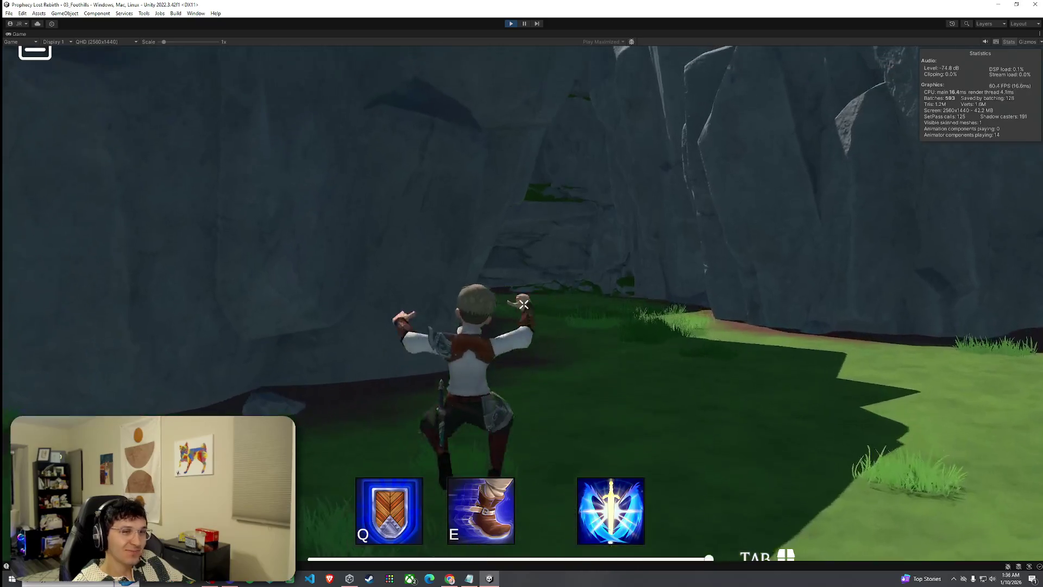
pyautogui.press('w')
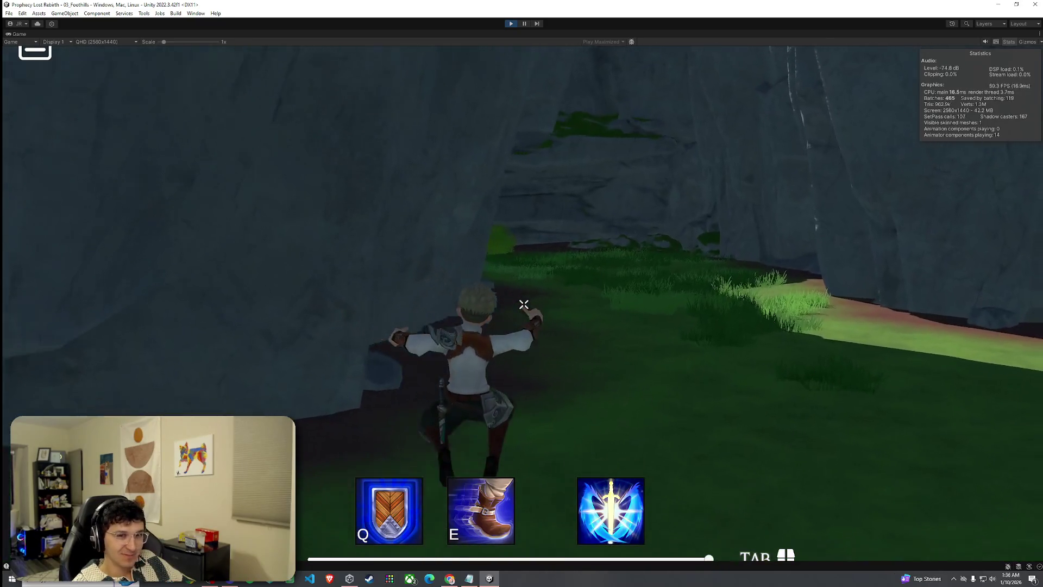
# - Run through the shaded grassy passage right up to the wooden door in the stone wall
pyautogui.press('w')
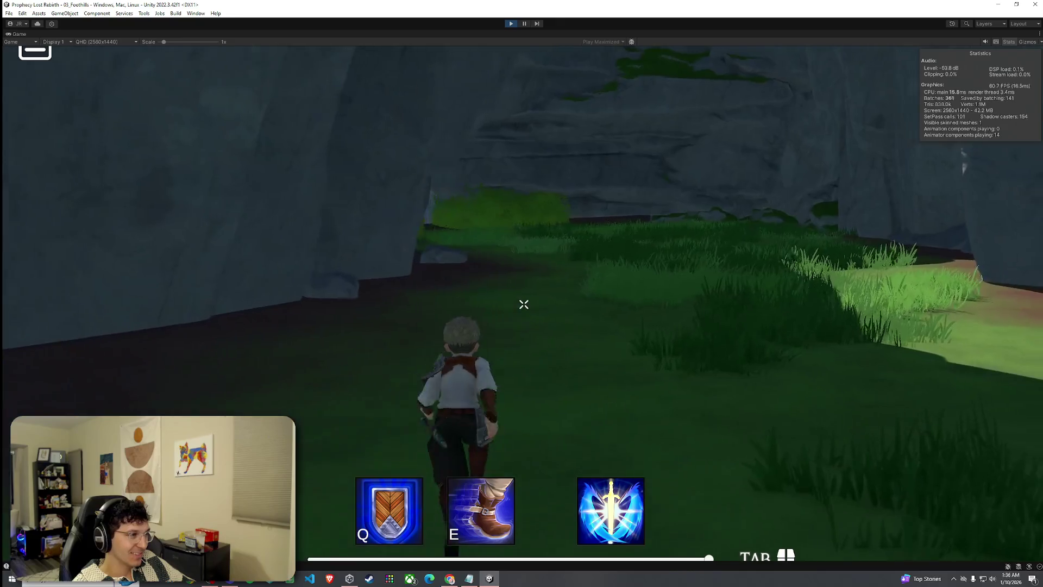
pyautogui.press('w')
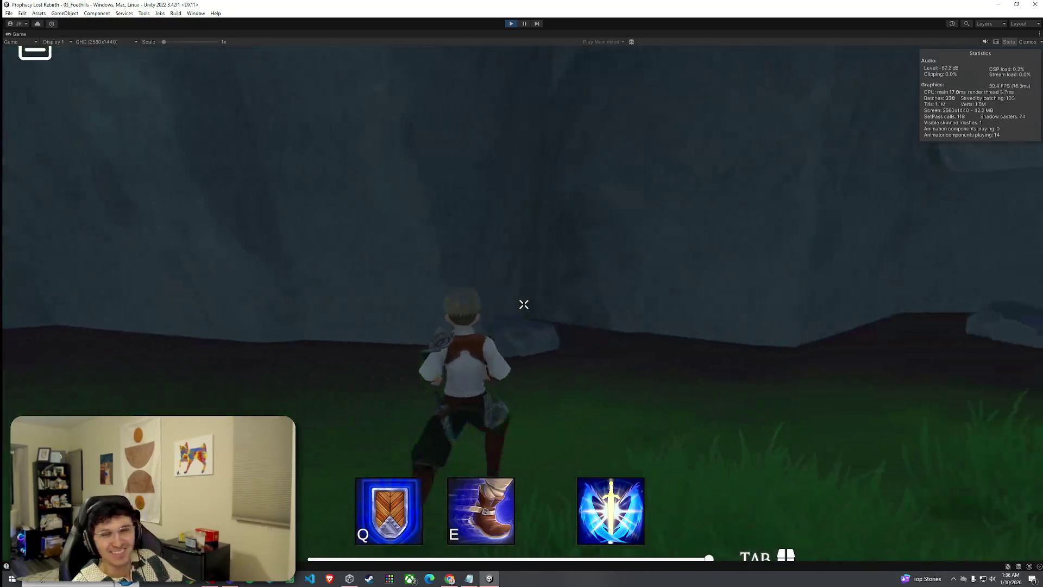
pyautogui.press('w')
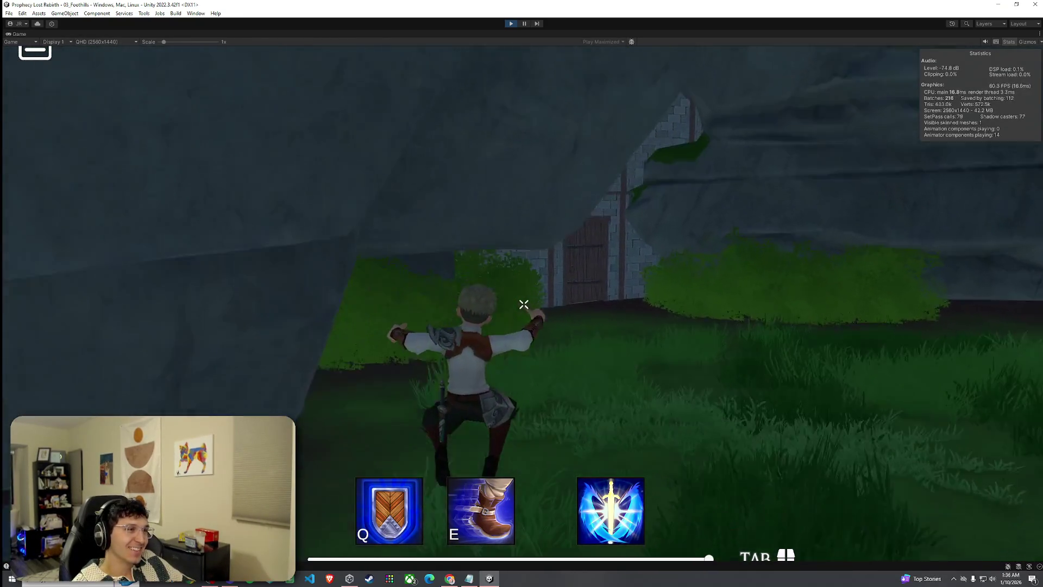
pyautogui.press('w')
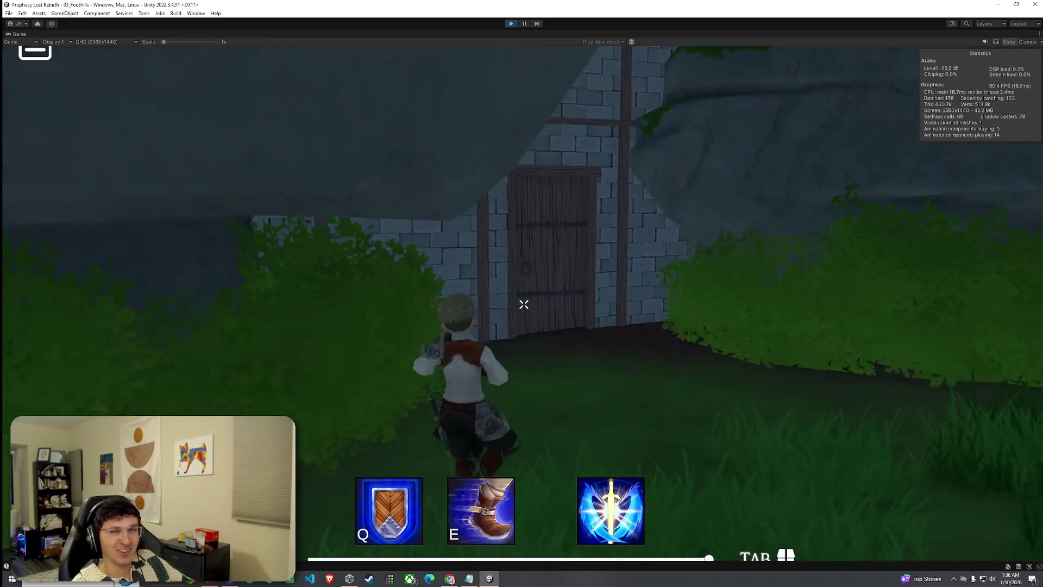
pyautogui.press('w')
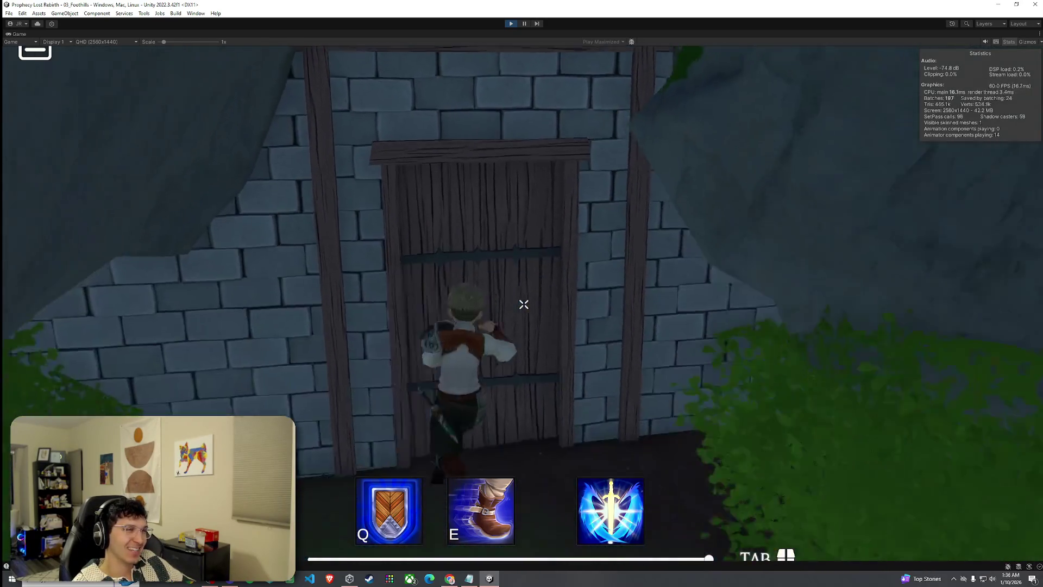
# - Turn from the door and follow the cliff face through the gap onto the grass
pyautogui.press('w')
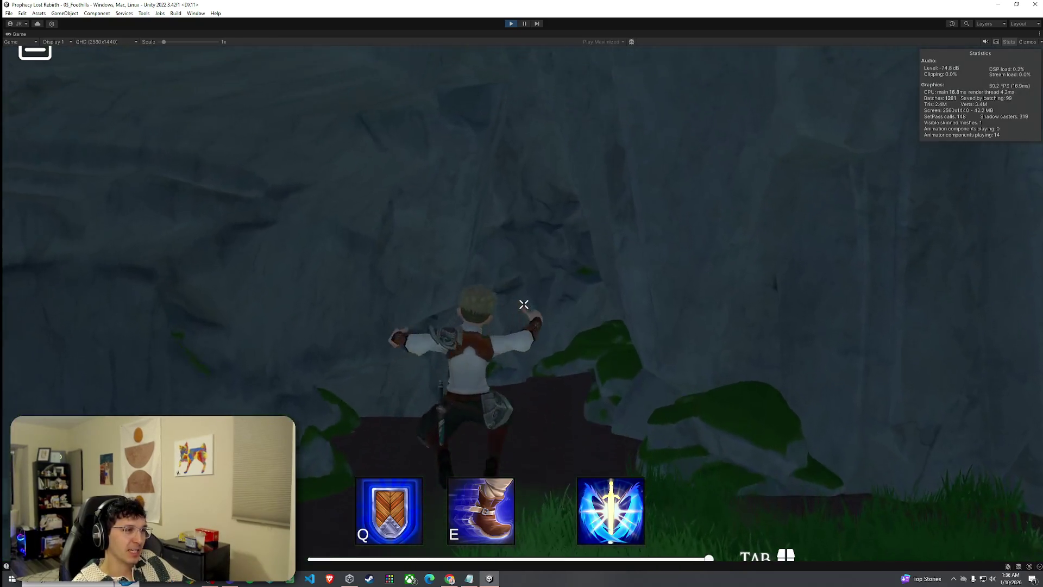
pyautogui.press('w')
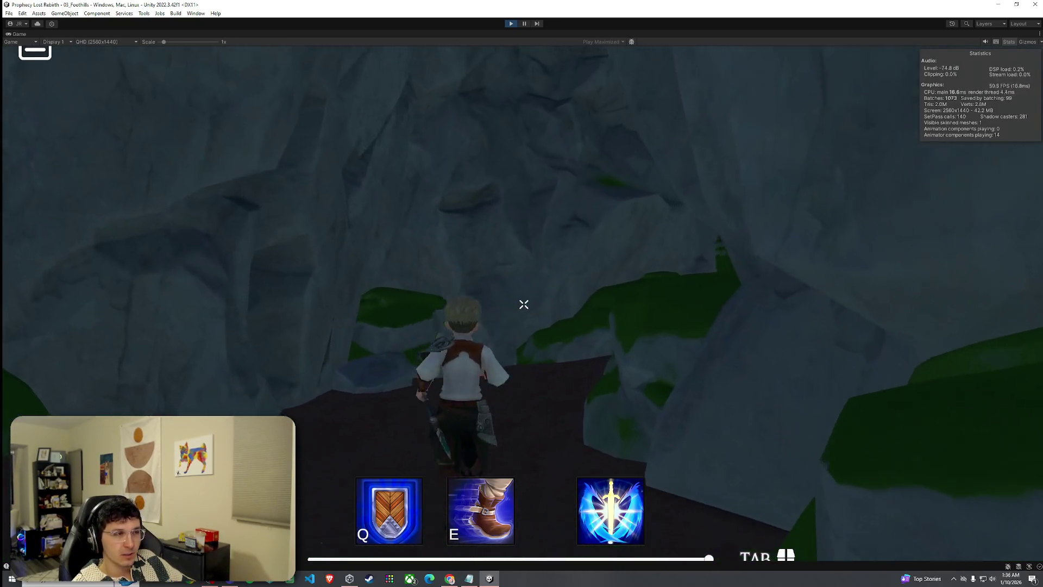
pyautogui.press('w')
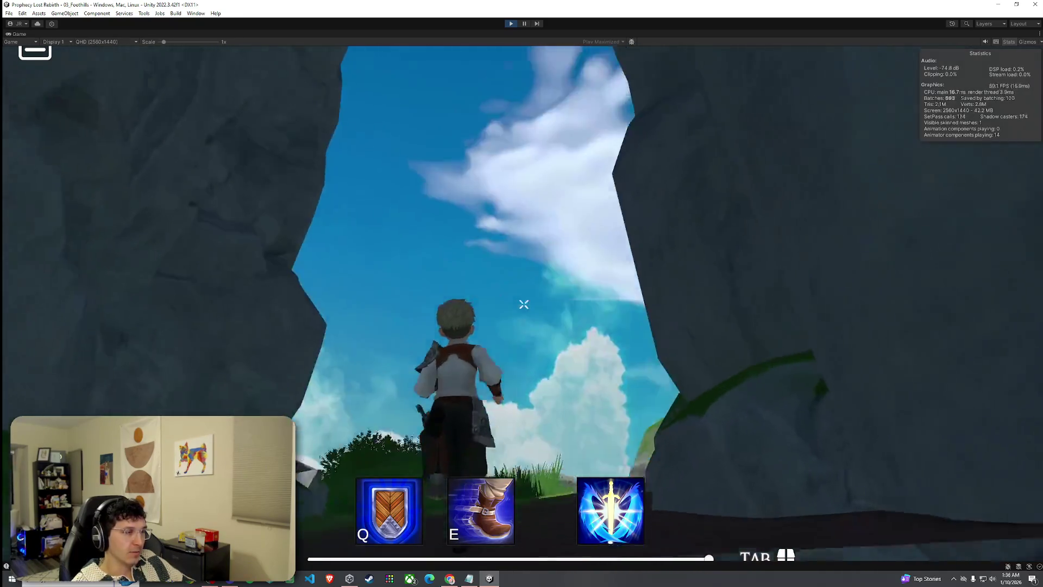
pyautogui.press('w')
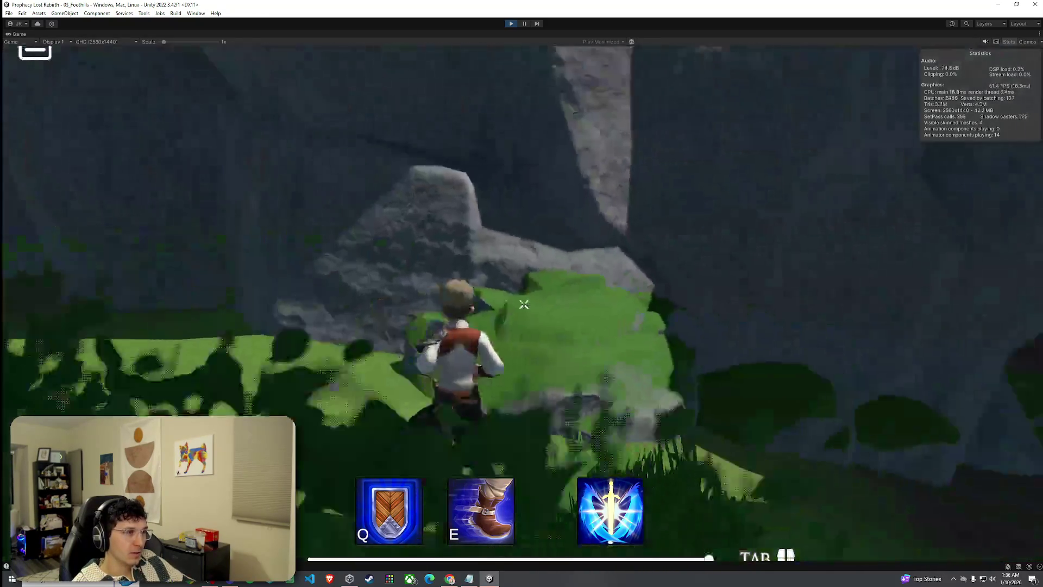
# - Run across the flowered meadow below the cliffs to the narrow rock crevice
pyautogui.press('w')
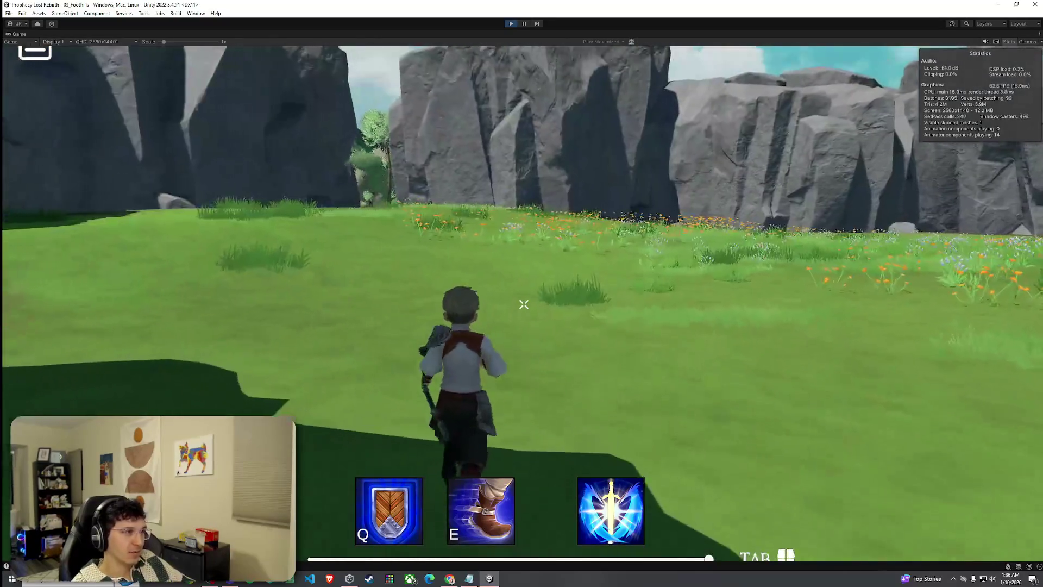
pyautogui.press('w')
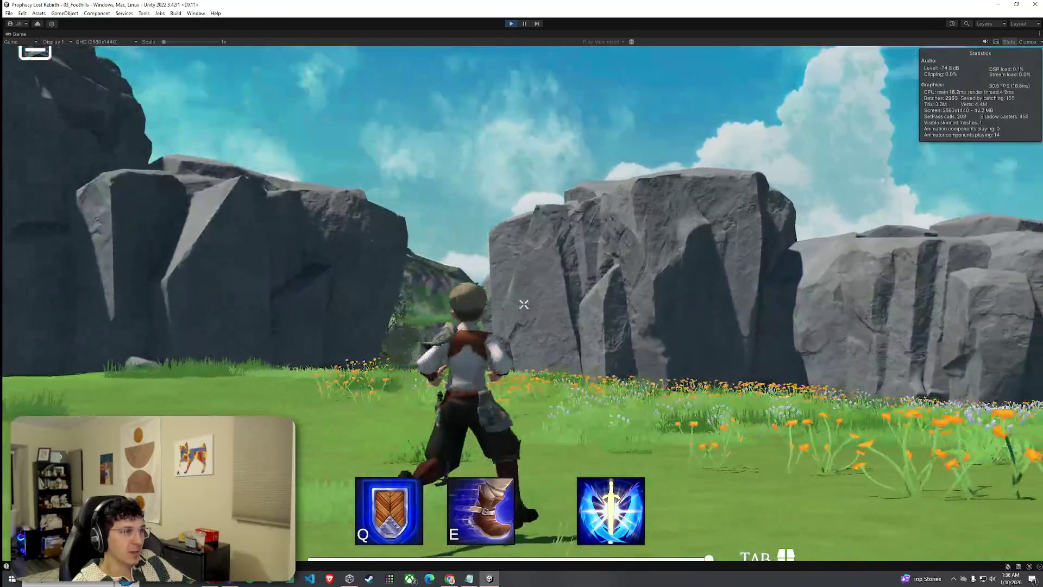
pyautogui.press('w')
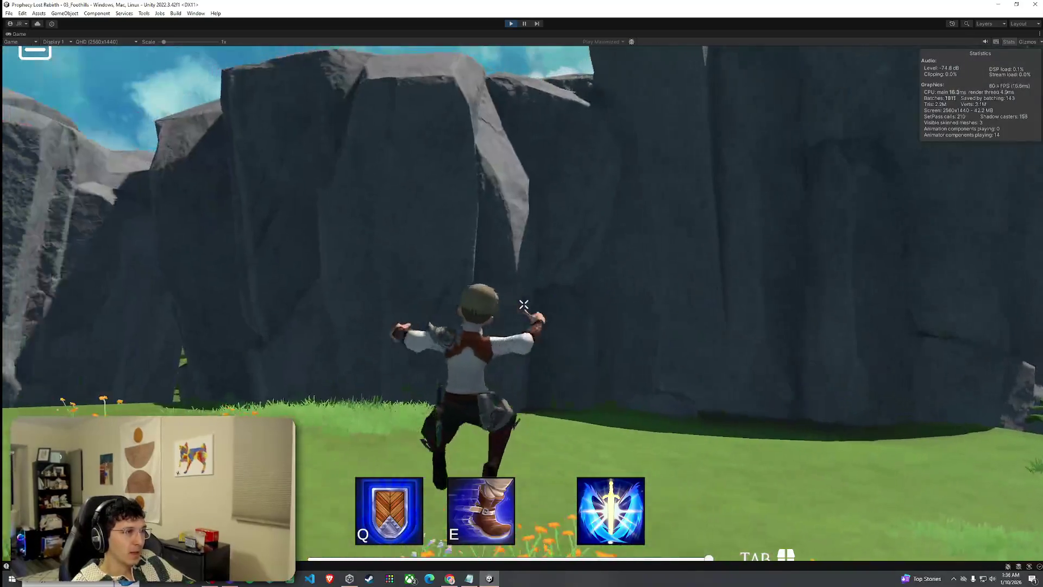
pyautogui.press('w')
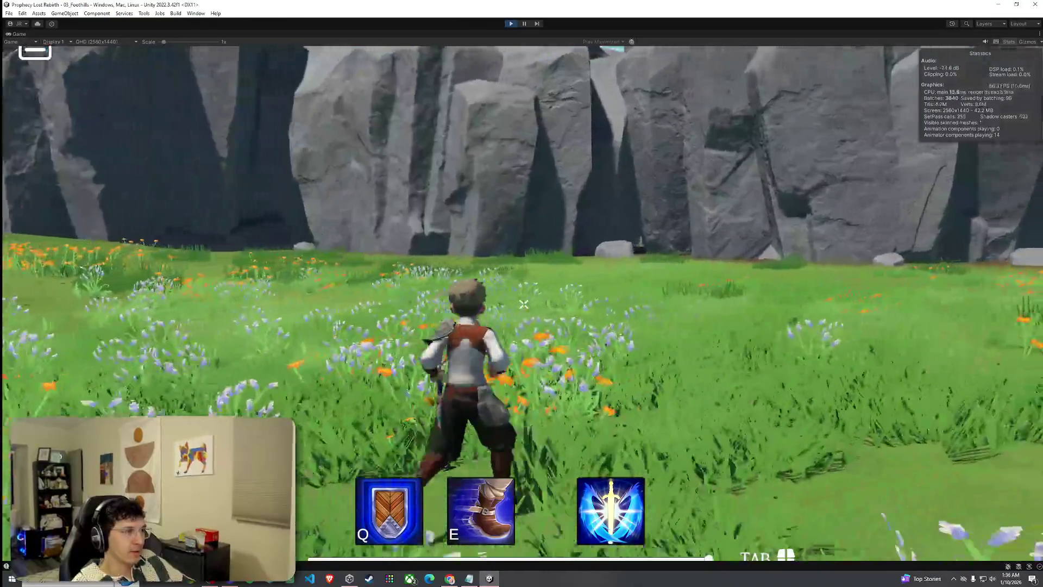
pyautogui.press('w')
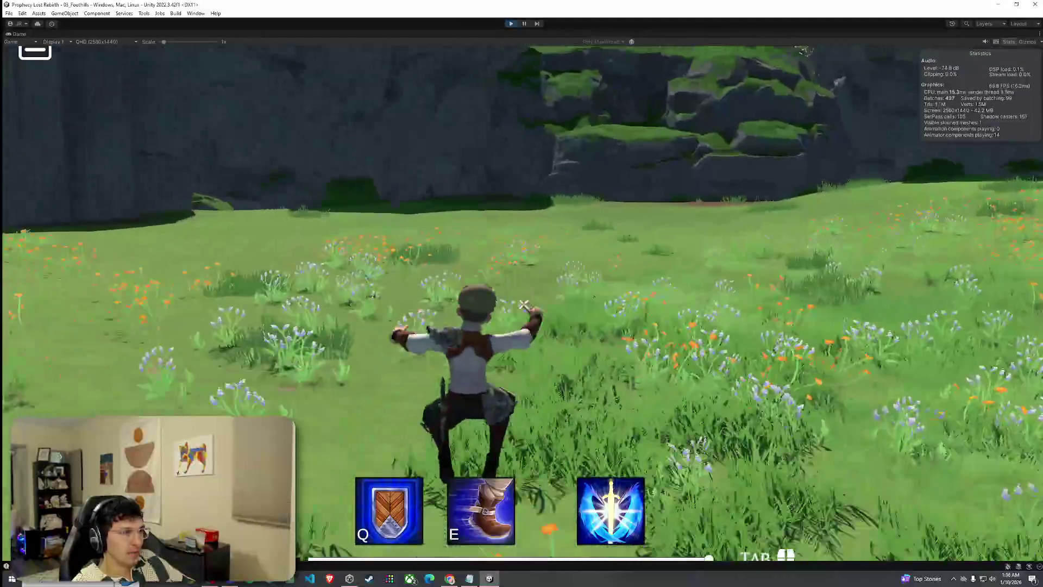
pyautogui.press('w')
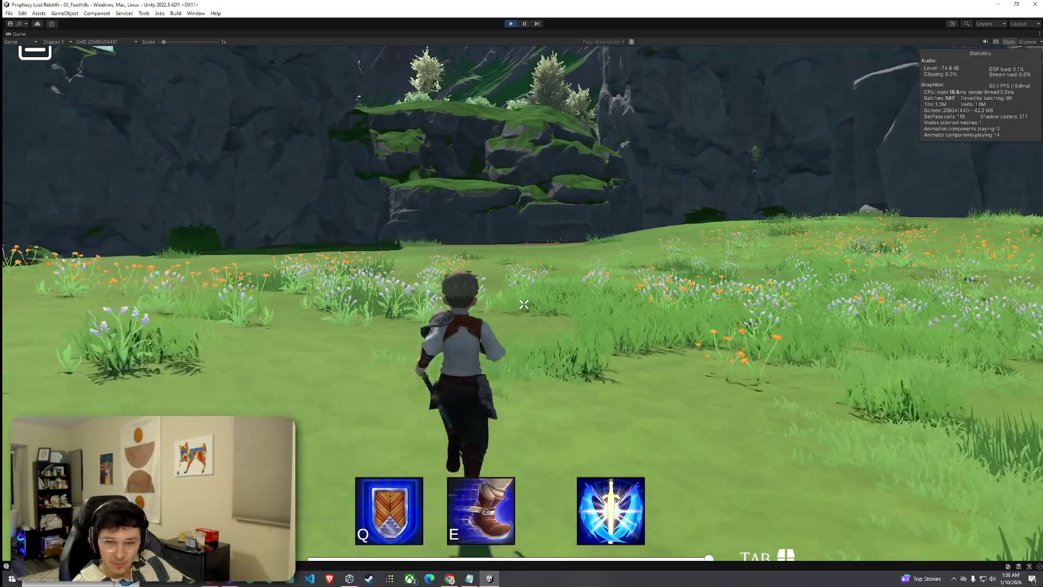
pyautogui.press('w')
pyautogui.press('w')
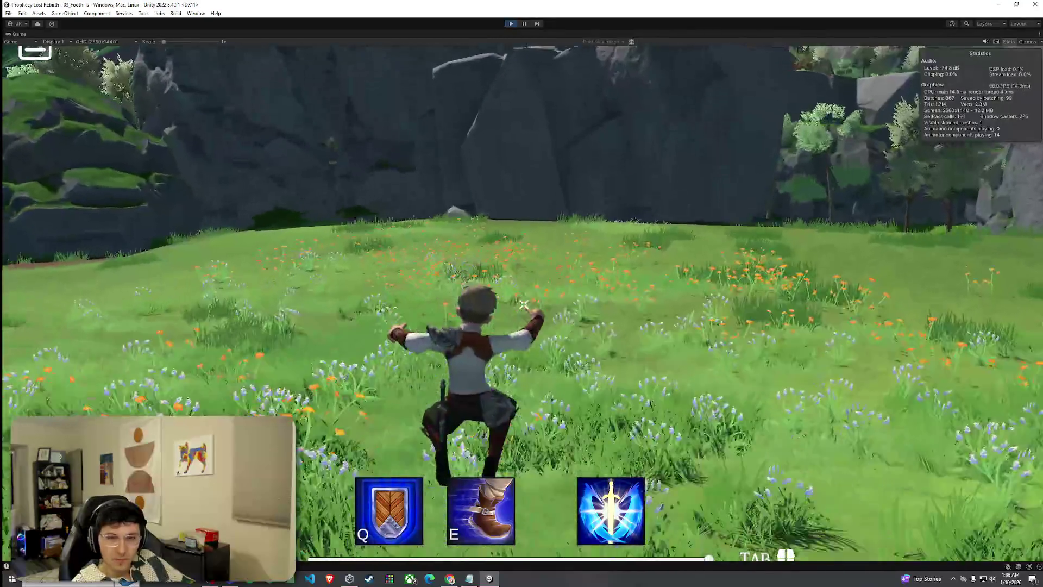
pyautogui.press('w')
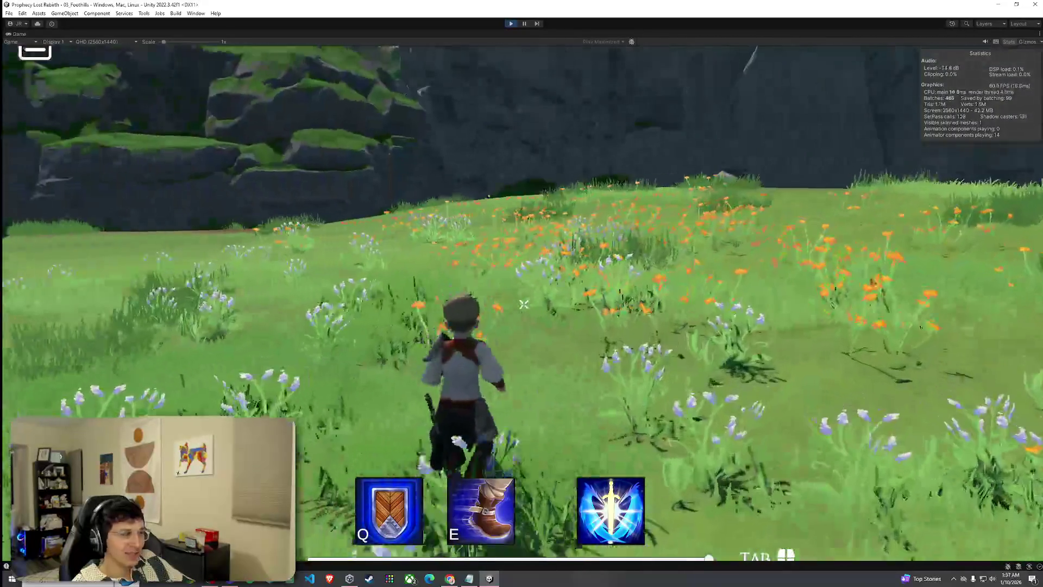
pyautogui.press('w')
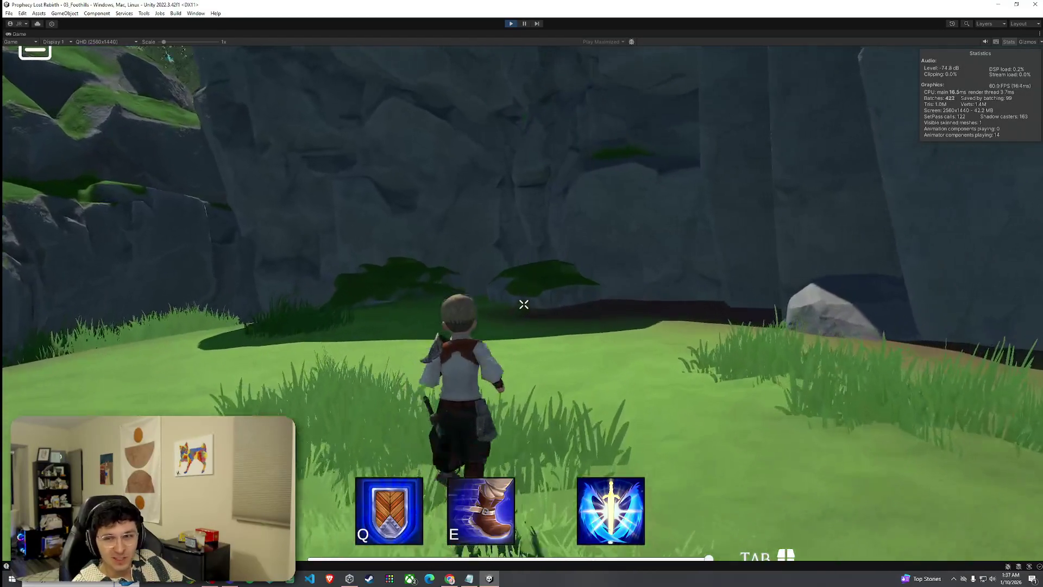
pyautogui.press('w')
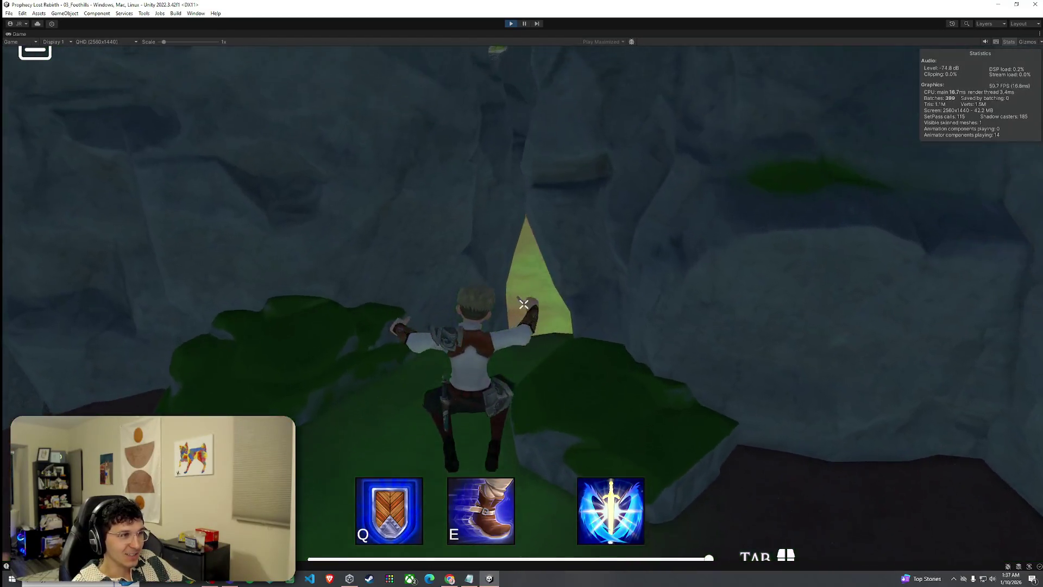
# - Exit the crevice and run past the trees and rock wall onto the red dirt path
pyautogui.press('w')
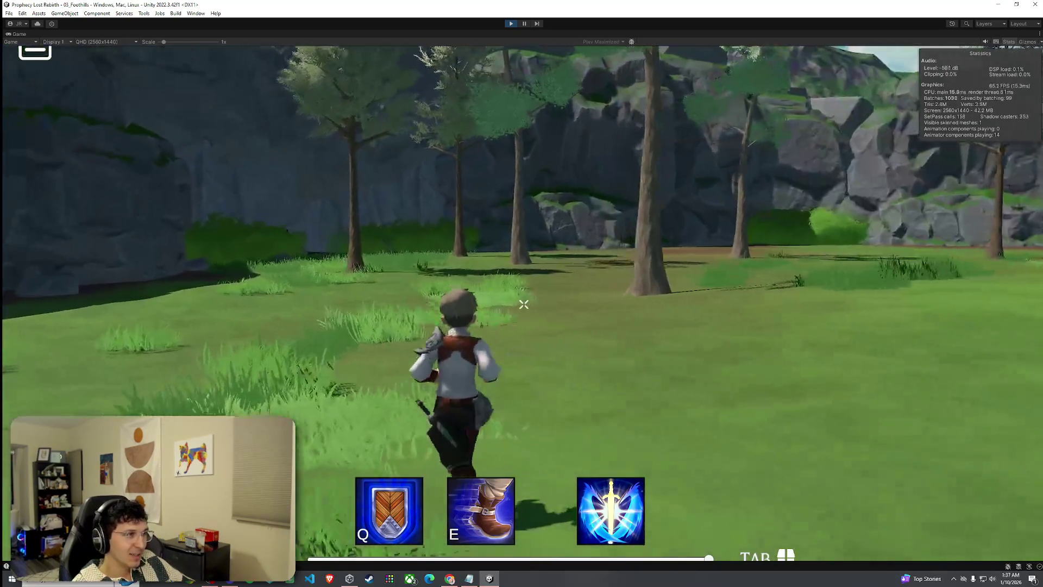
pyautogui.press('space')
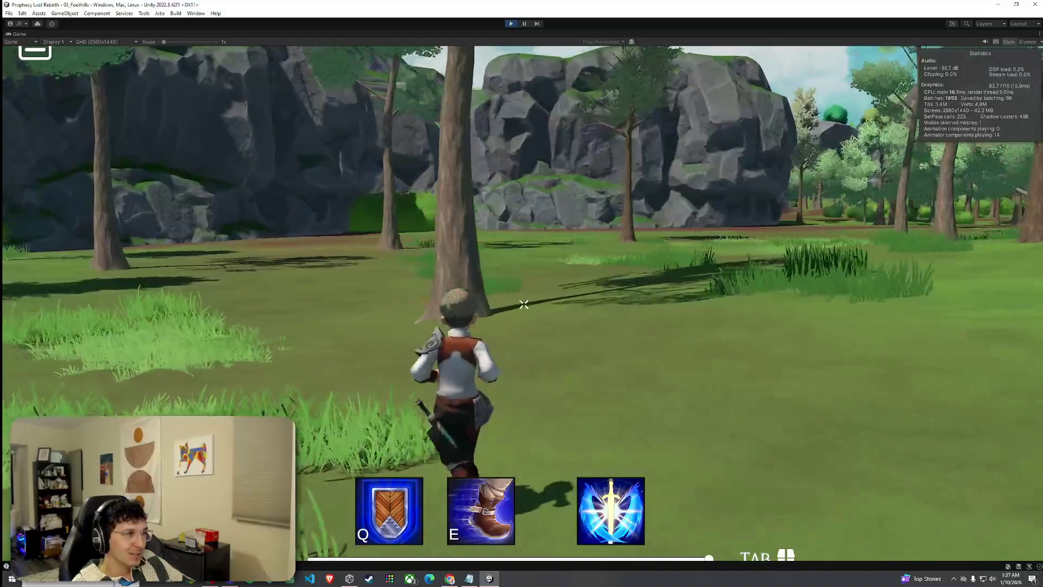
pyautogui.press('w')
pyautogui.press('w')
pyautogui.press('w')
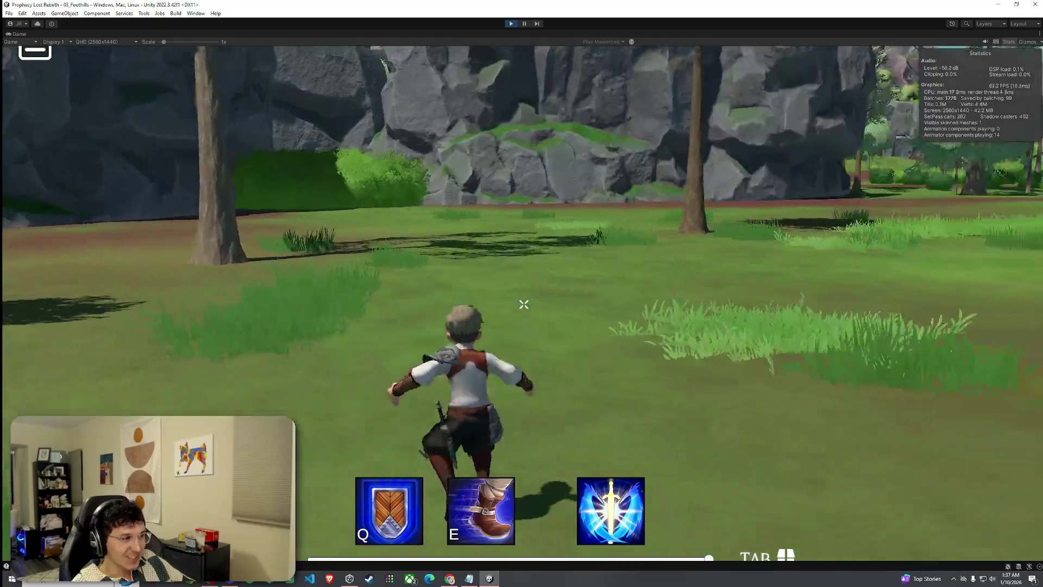
pyautogui.press('w')
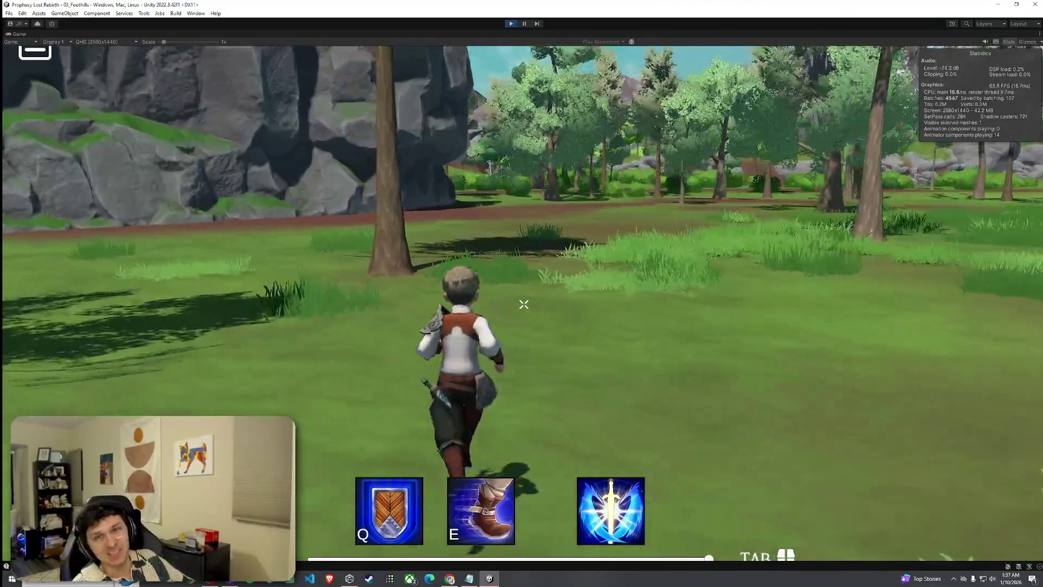
pyautogui.press('w')
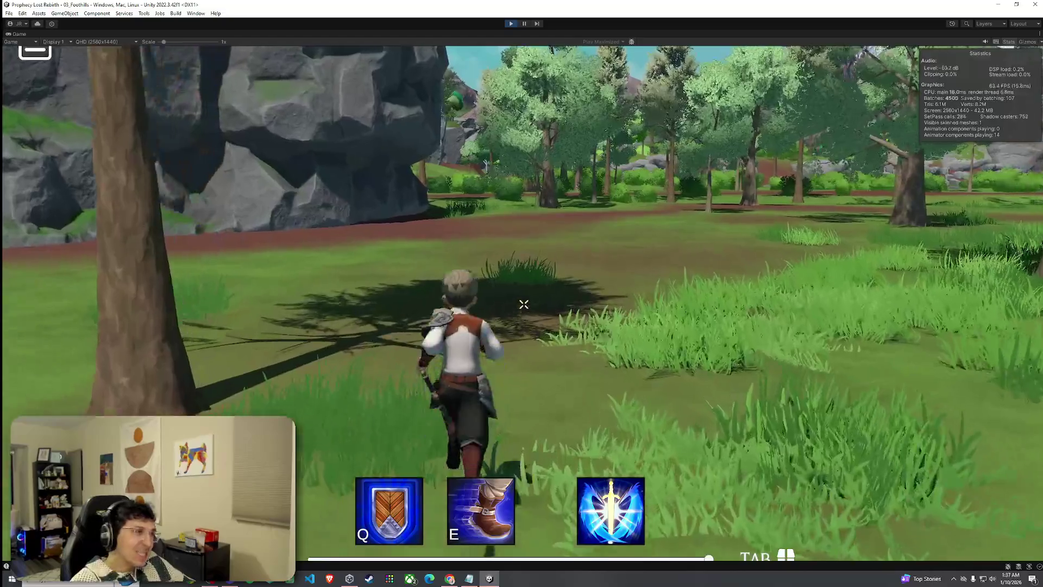
pyautogui.press('w')
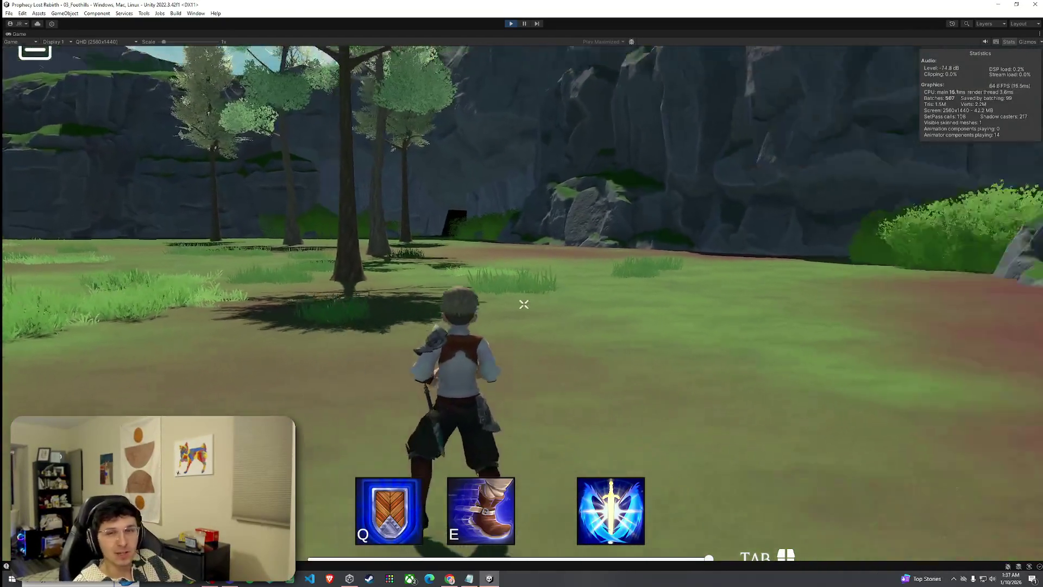
pyautogui.press('w')
pyautogui.press('w')
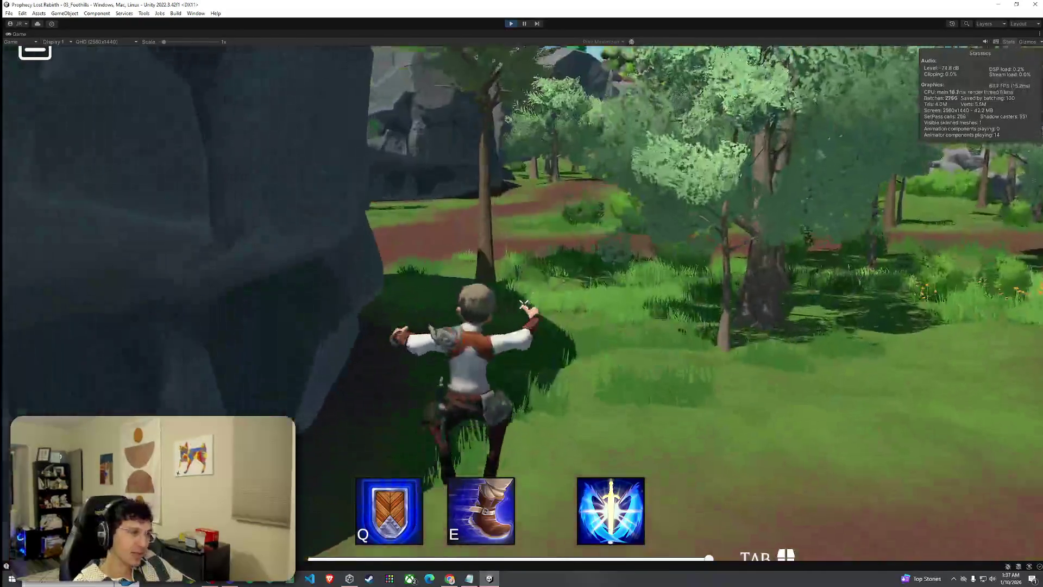
pyautogui.press('w')
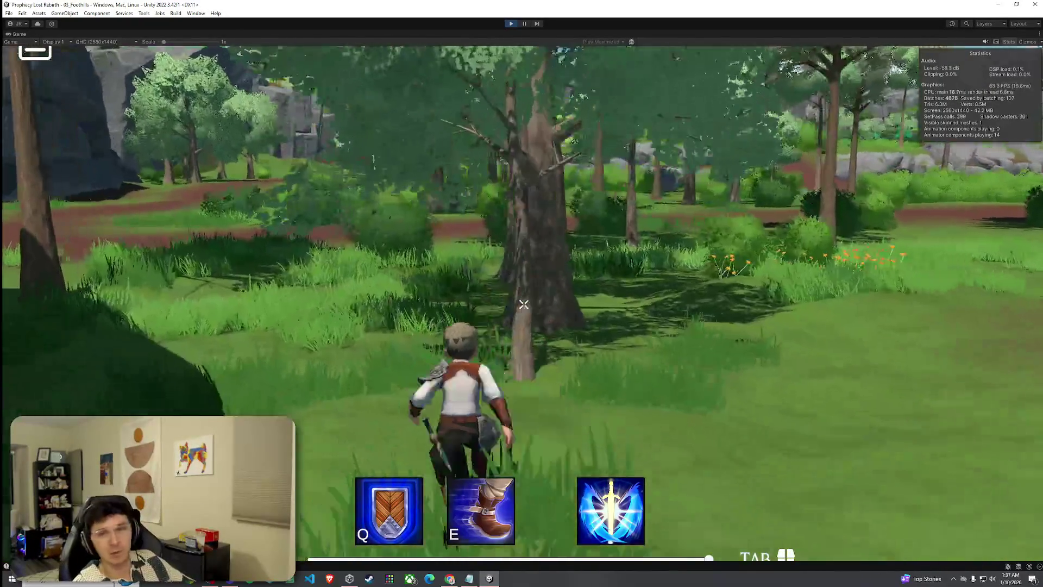
pyautogui.press('w')
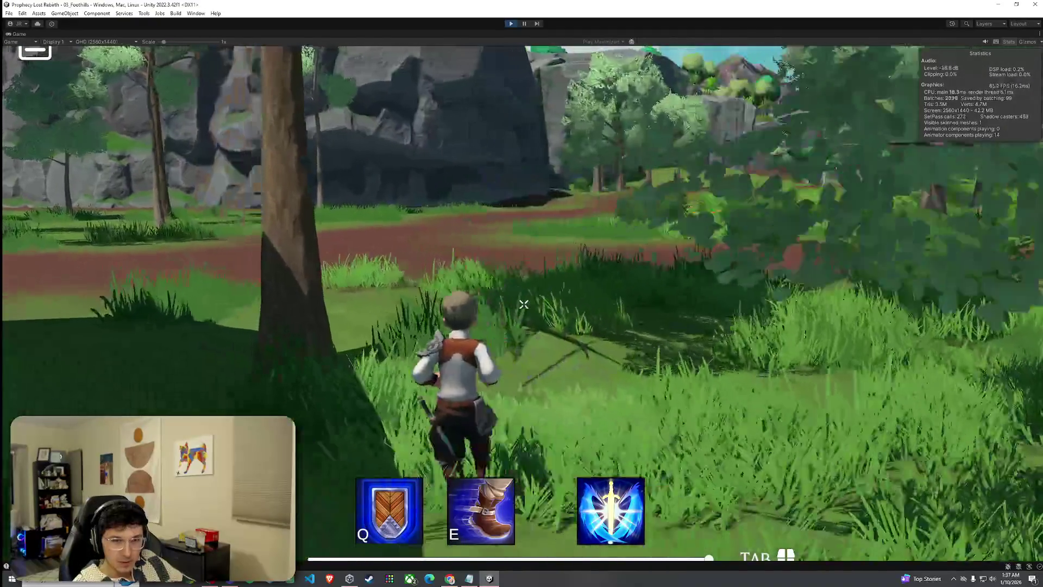
pyautogui.press('w')
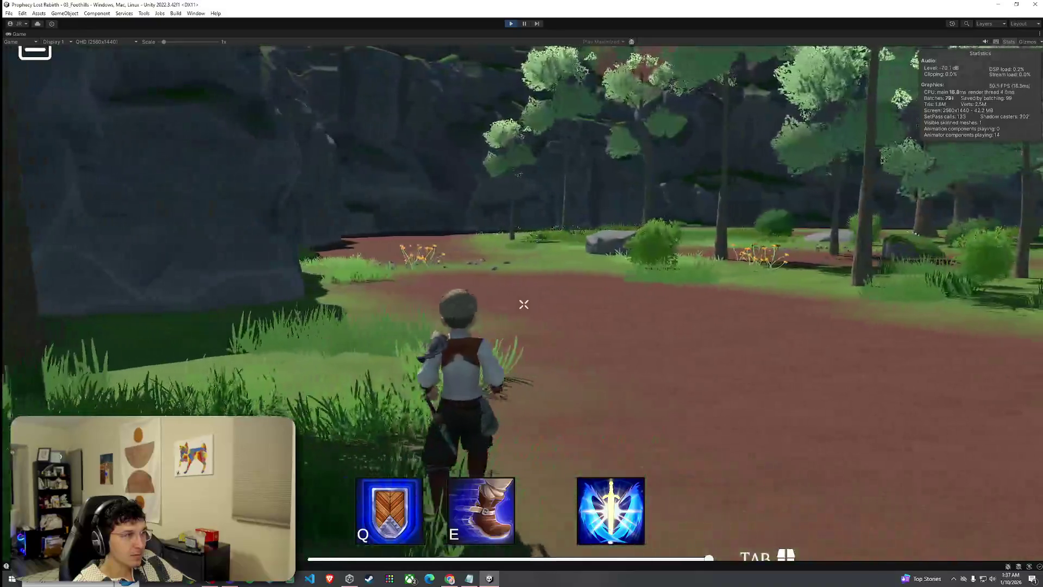
pyautogui.press('w')
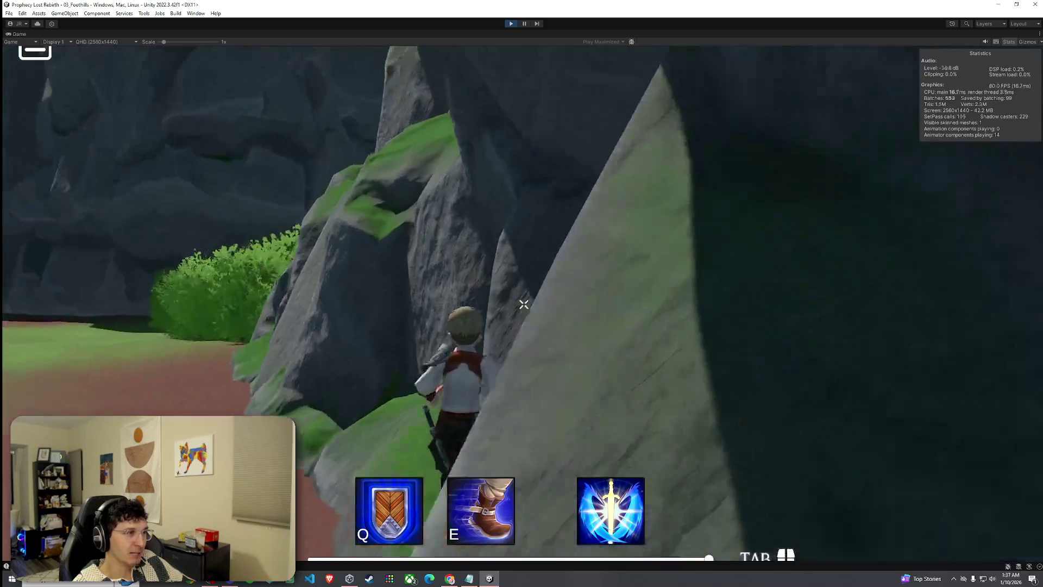
# - Climb over the rock face, then walk the path beside the cliff to the cave opening
pyautogui.press('w')
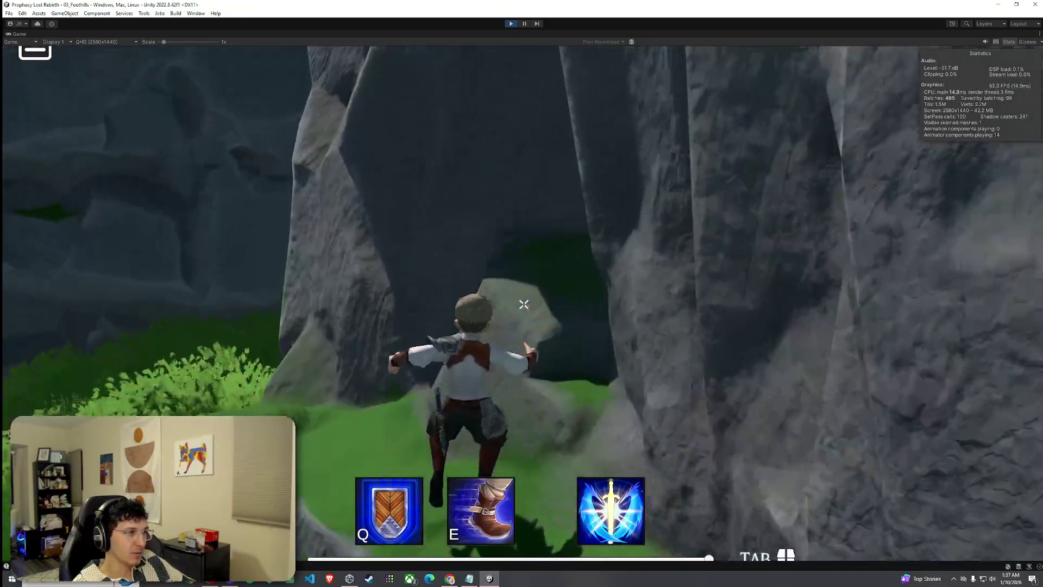
pyautogui.press('w')
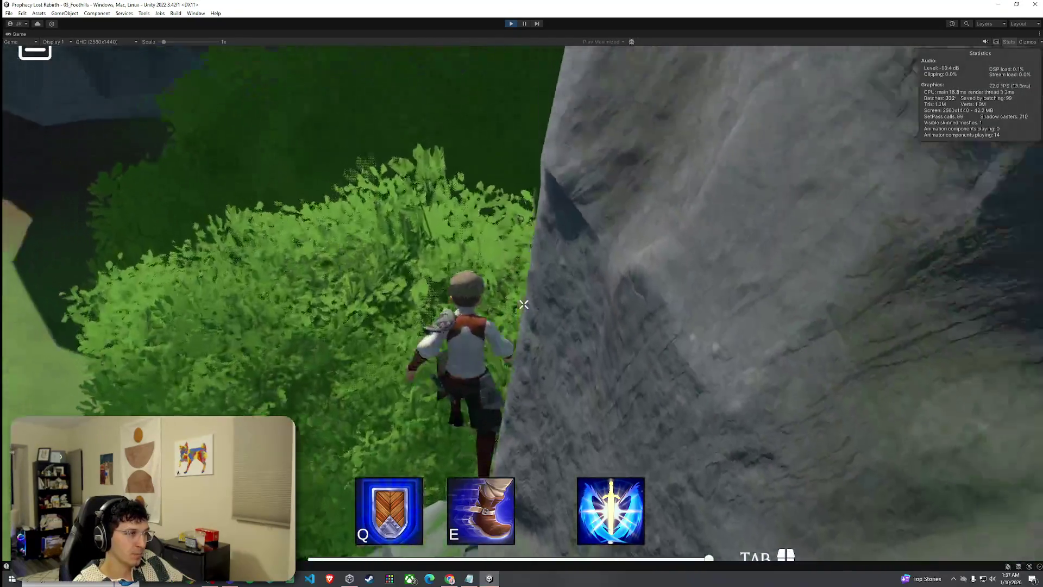
pyautogui.press('w')
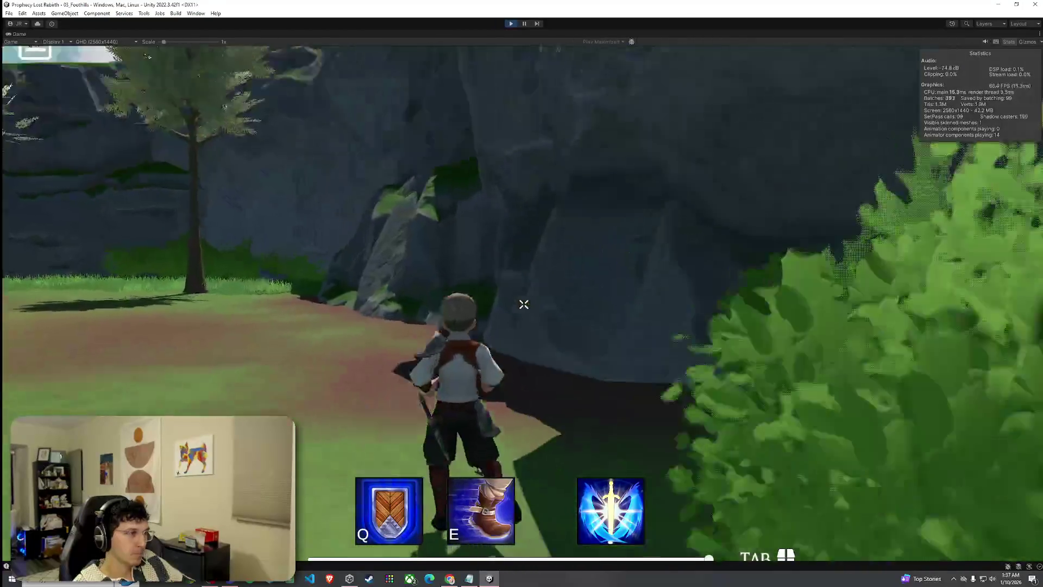
pyautogui.press('w')
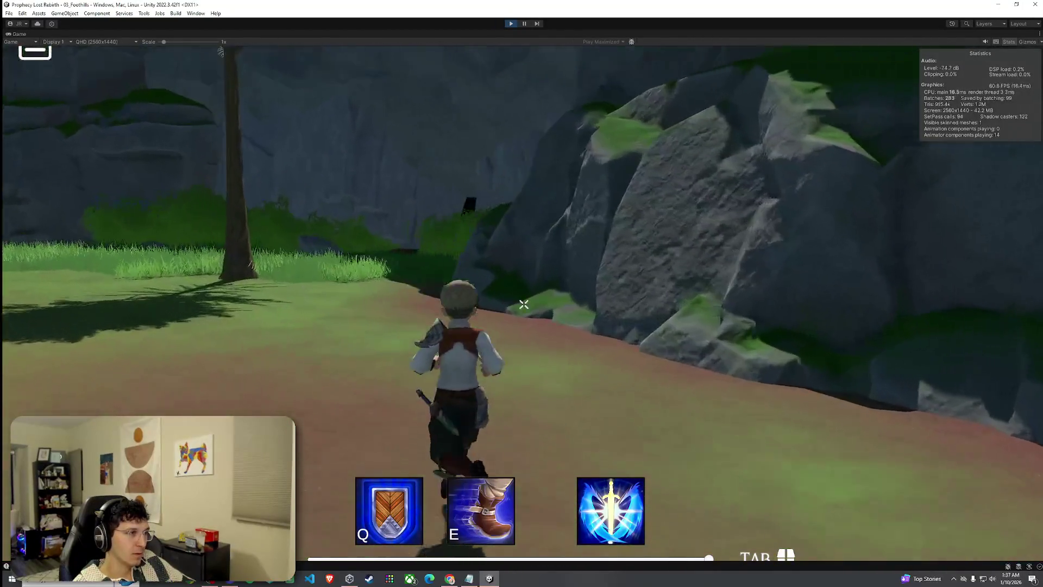
pyautogui.press('w')
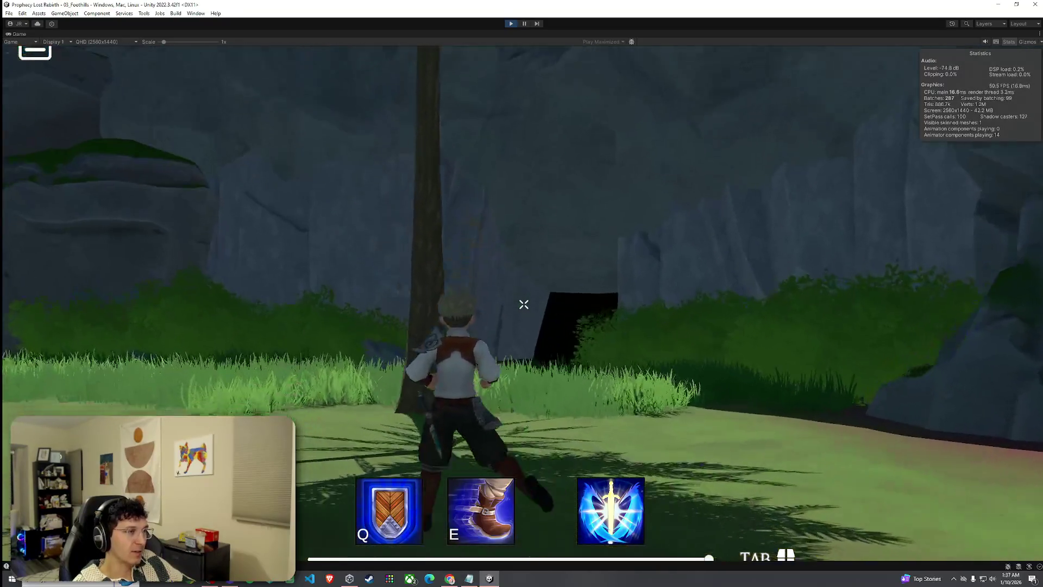
pyautogui.press('w')
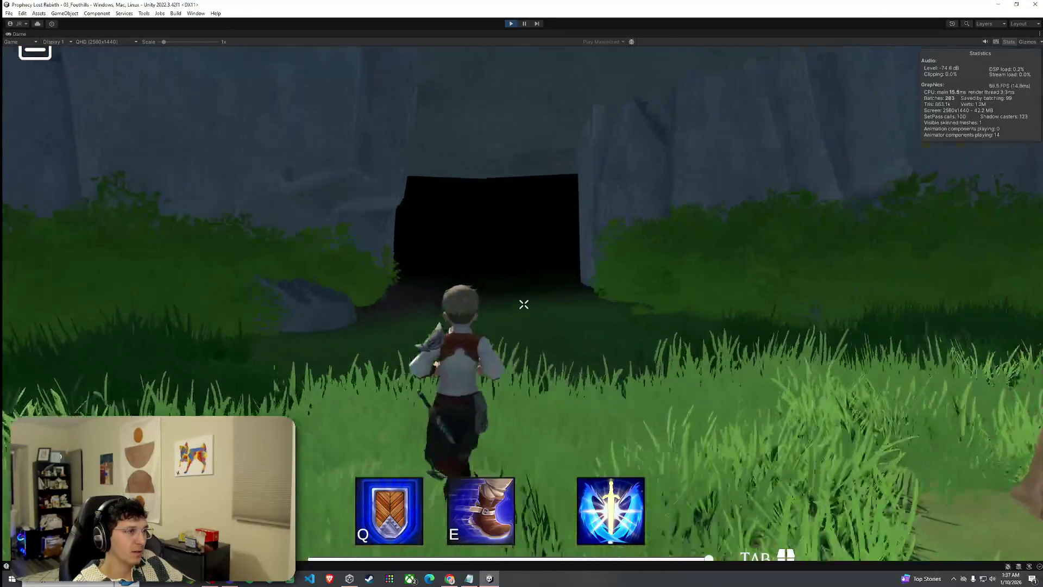
pyautogui.press('w')
pyautogui.press('w')
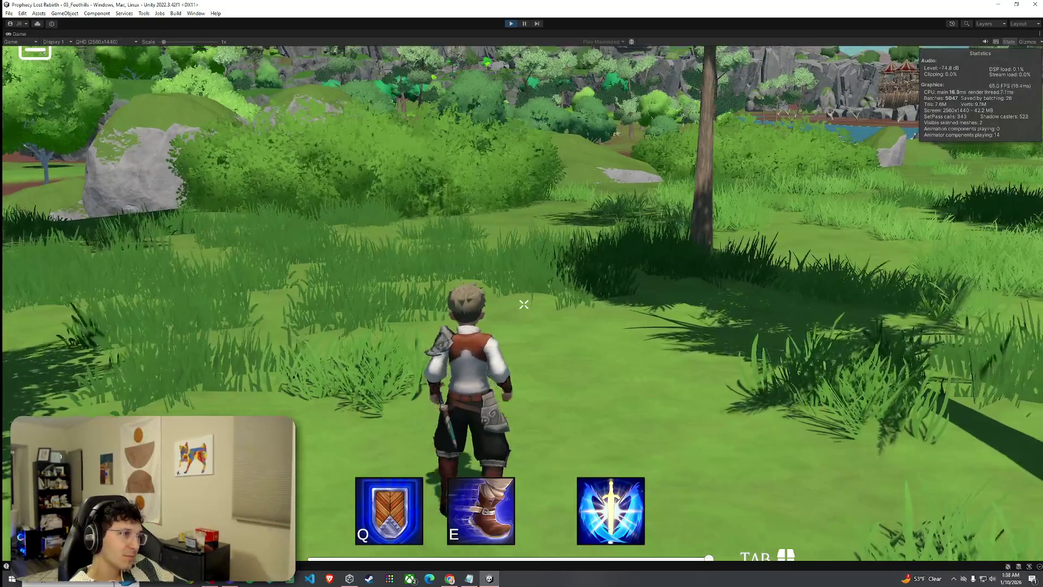
# - Run past the trees toward the lake and open the inventory showing 0 gold
pyautogui.press('w')
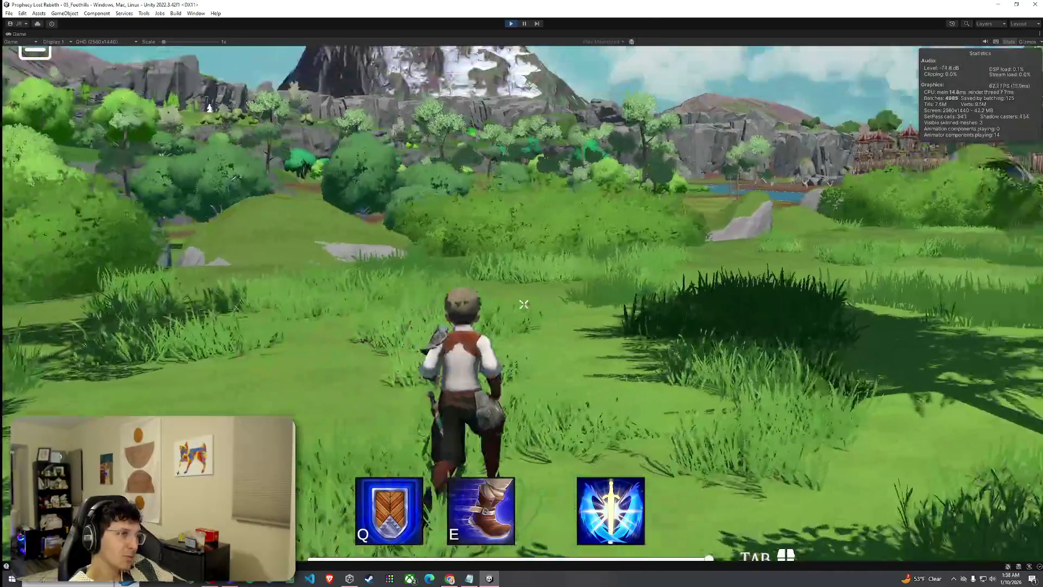
pyautogui.press('w')
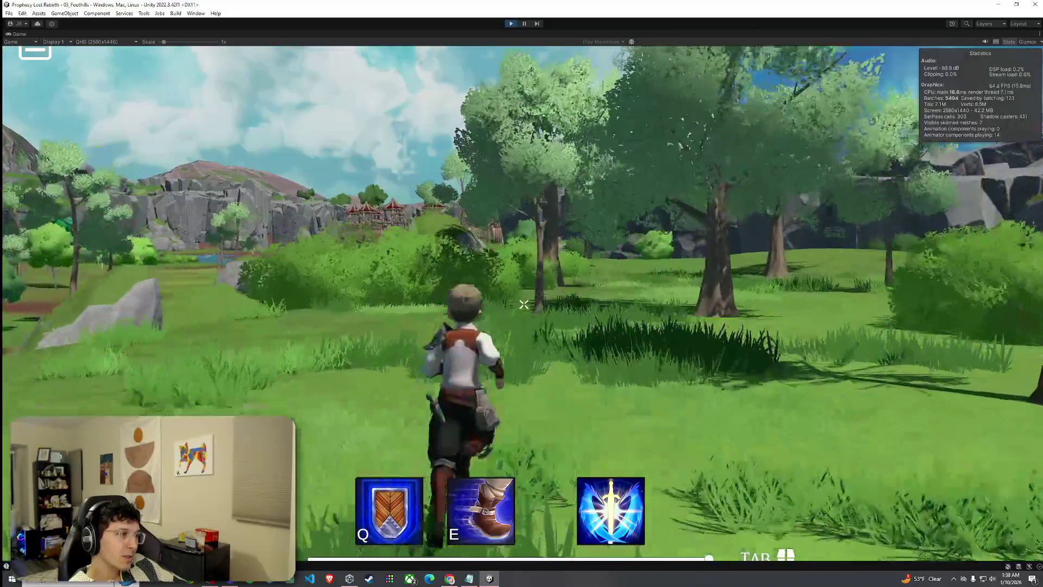
pyautogui.press('w')
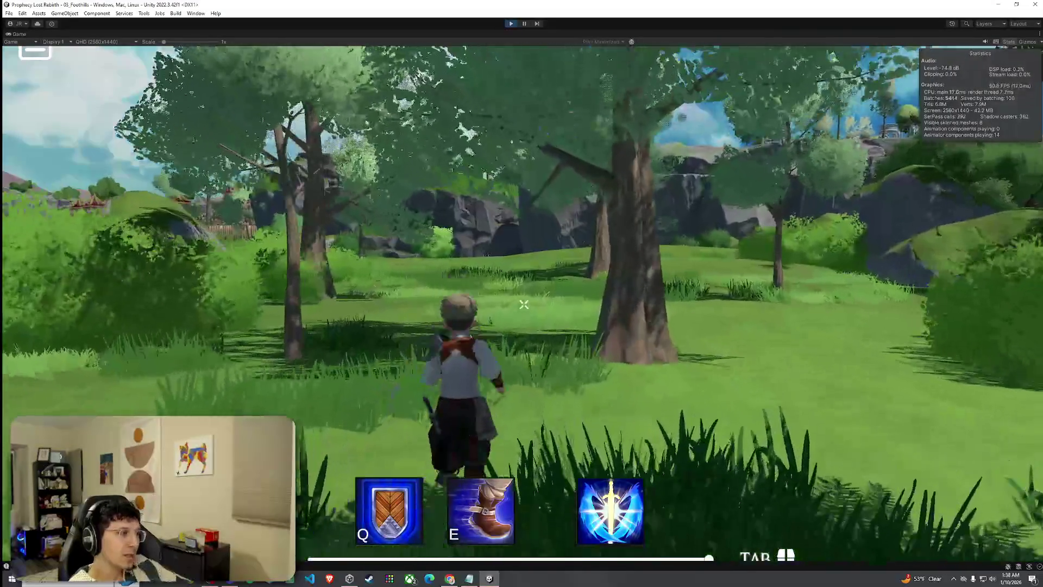
pyautogui.press('w')
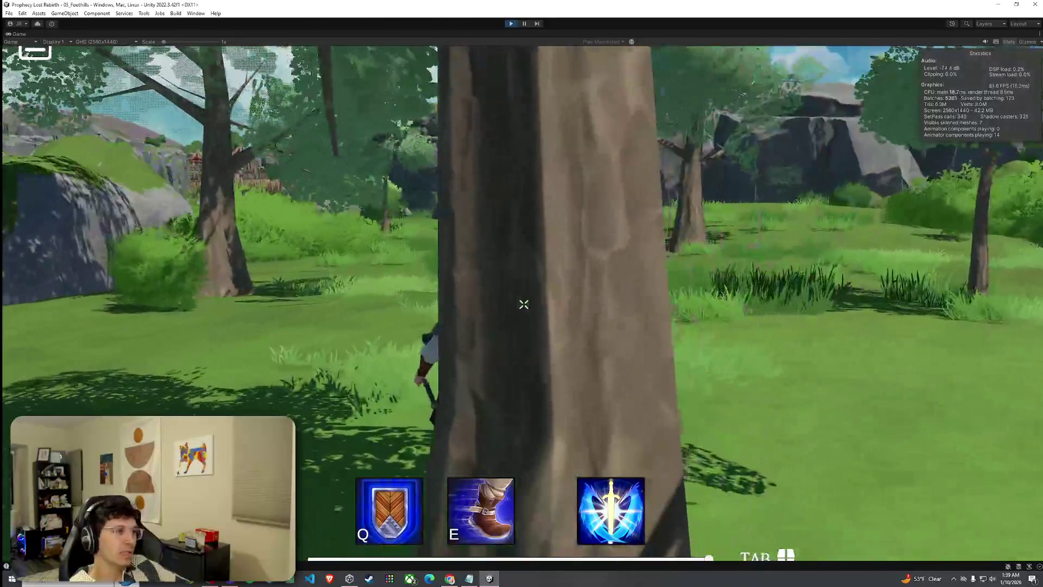
pyautogui.press('w')
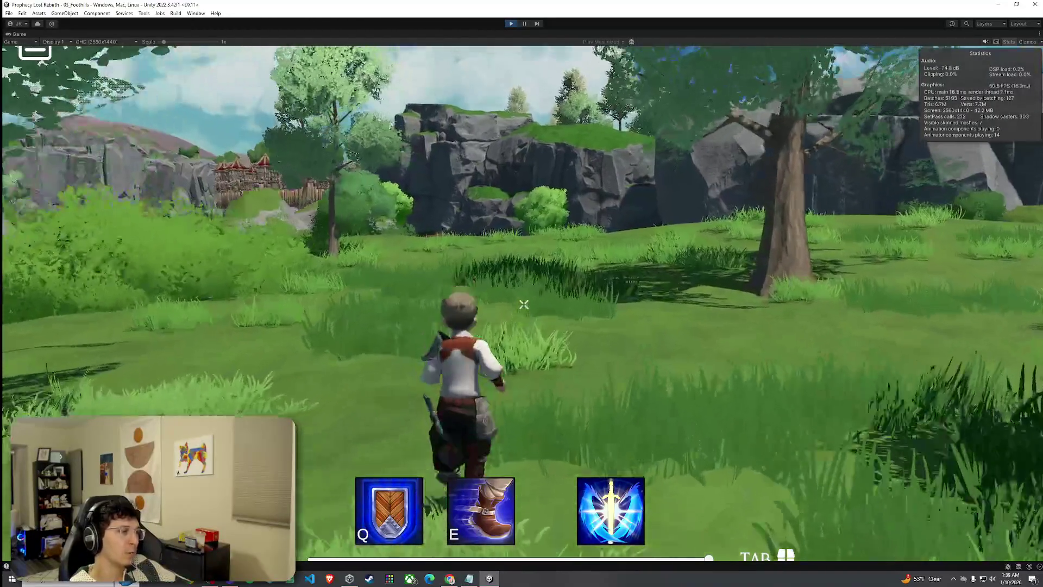
pyautogui.press('w')
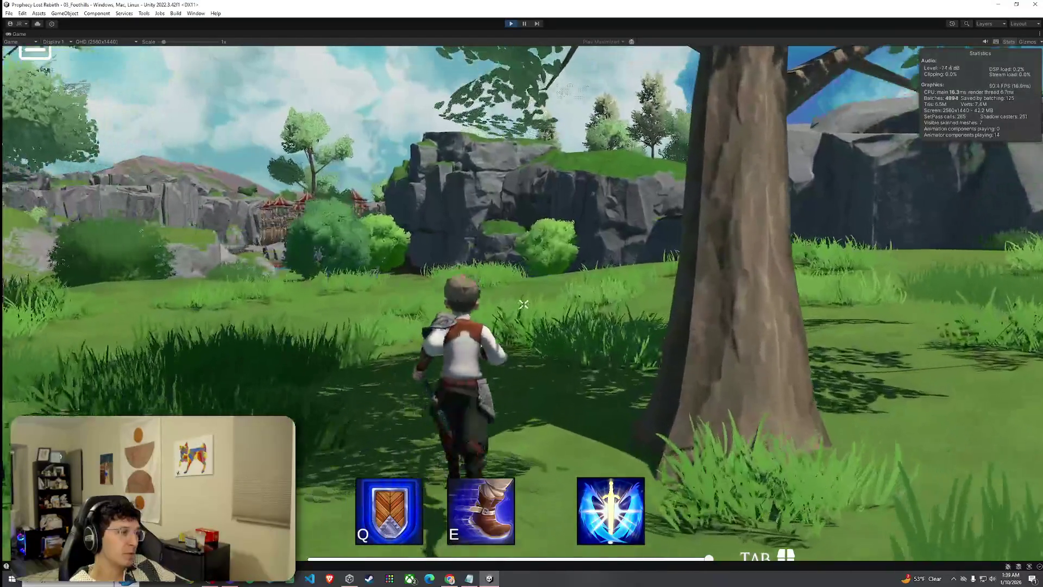
pyautogui.press('w')
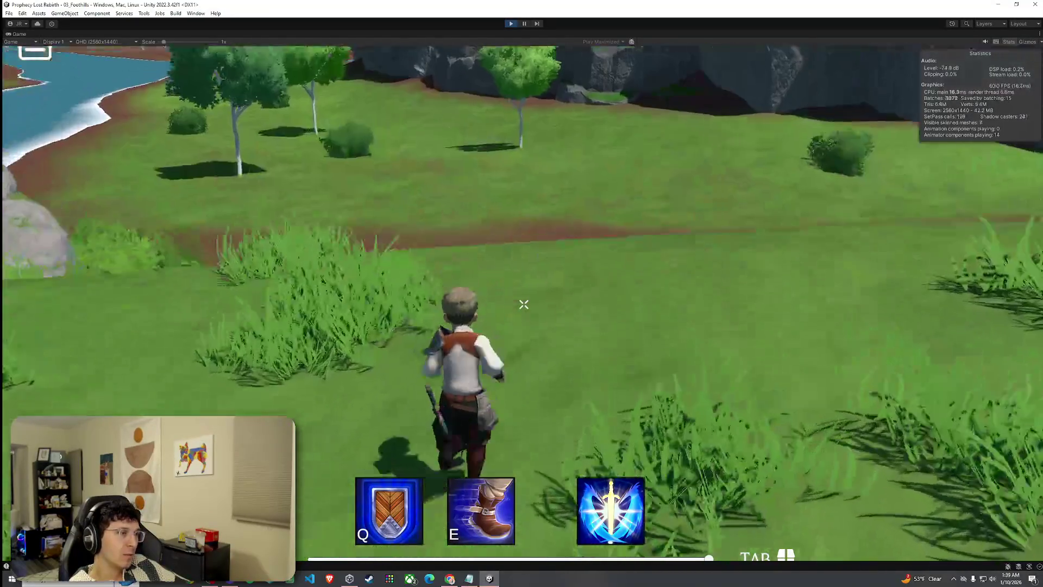
pyautogui.press('Tab')
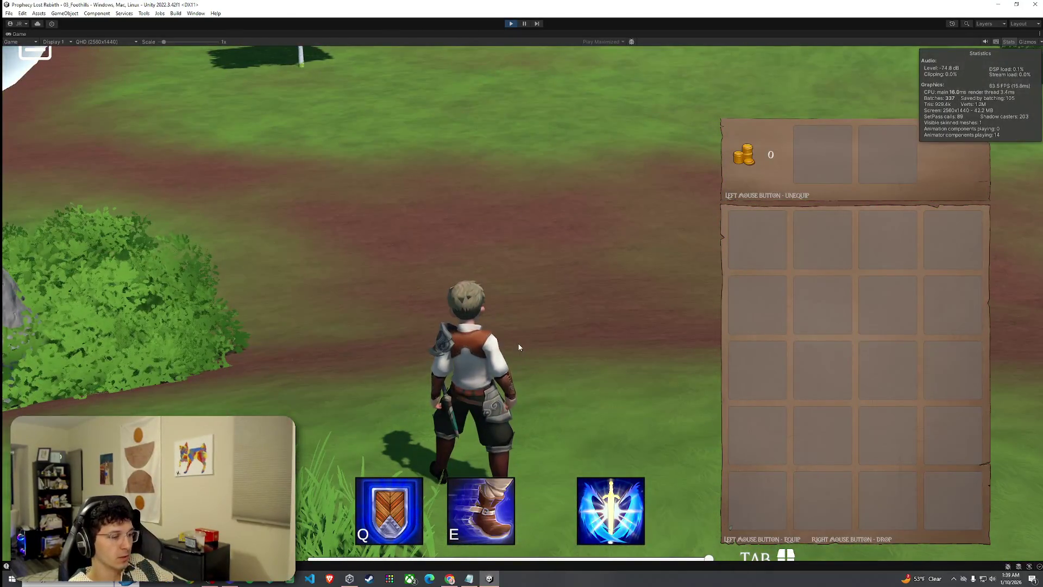
# - Run along the path and riverbank, then close the inventory panel with Tab
pyautogui.press('w')
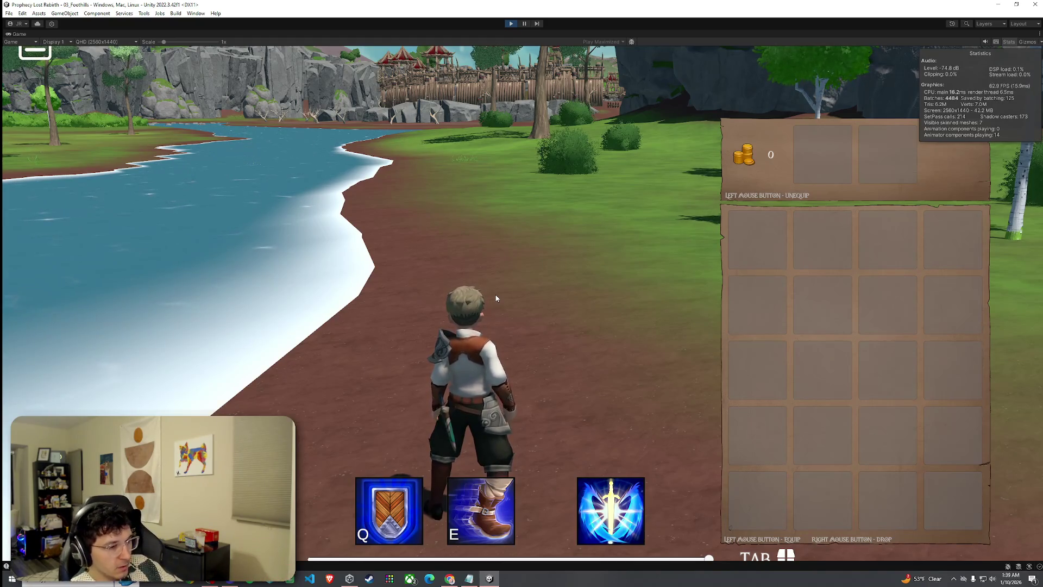
pyautogui.press('w')
pyautogui.press('Tab')
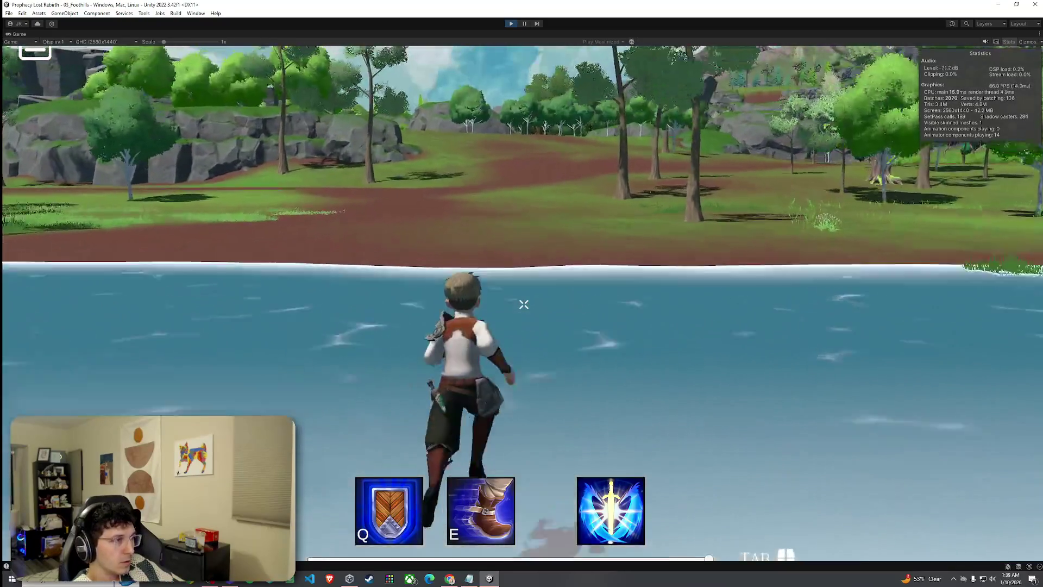
# - Jump the character out of the river onto the grassy bank and run across the meadow to the lone tree
pyautogui.press('space')
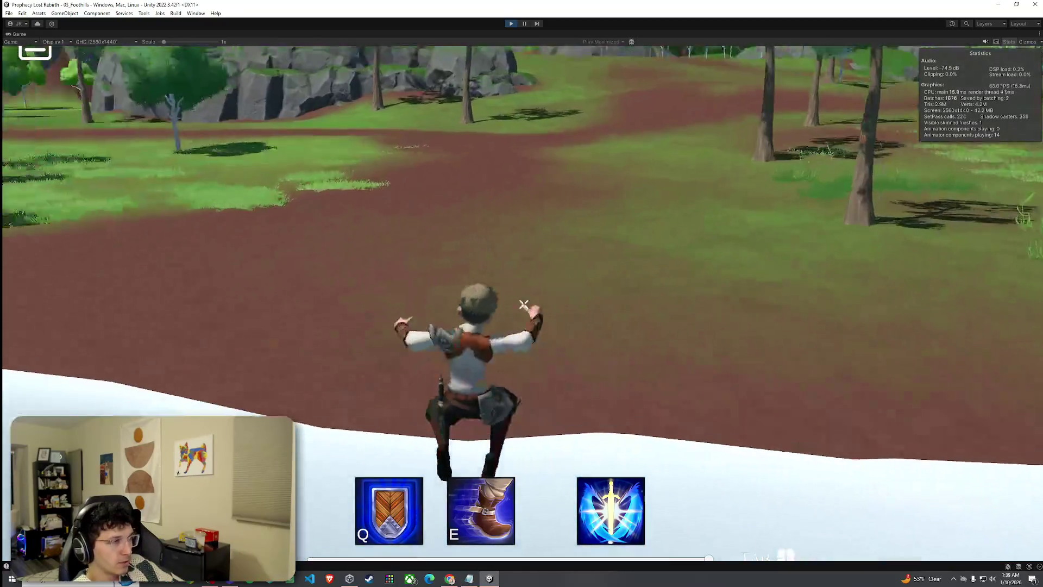
pyautogui.press('space')
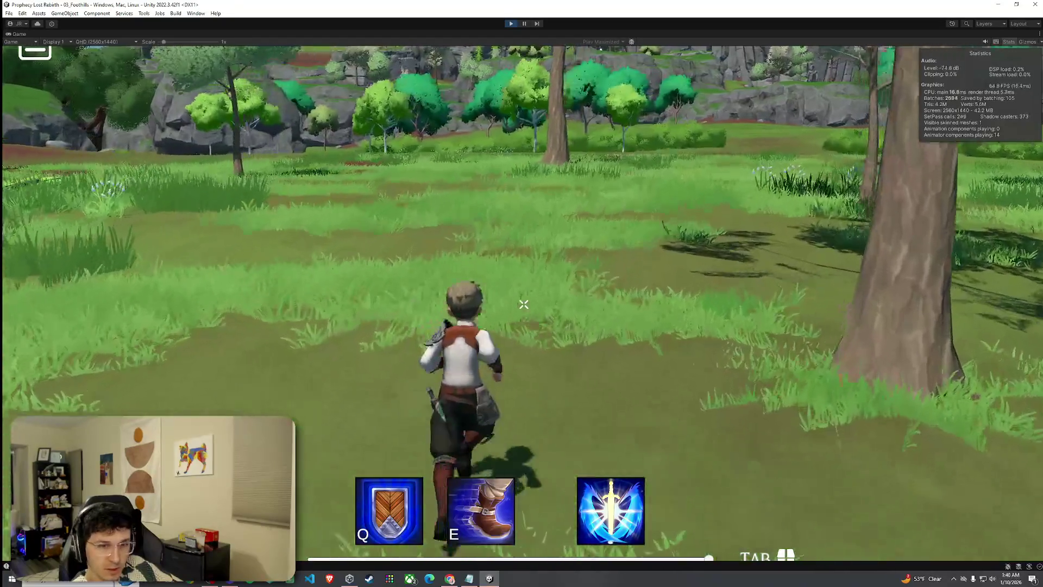
pyautogui.press('w')
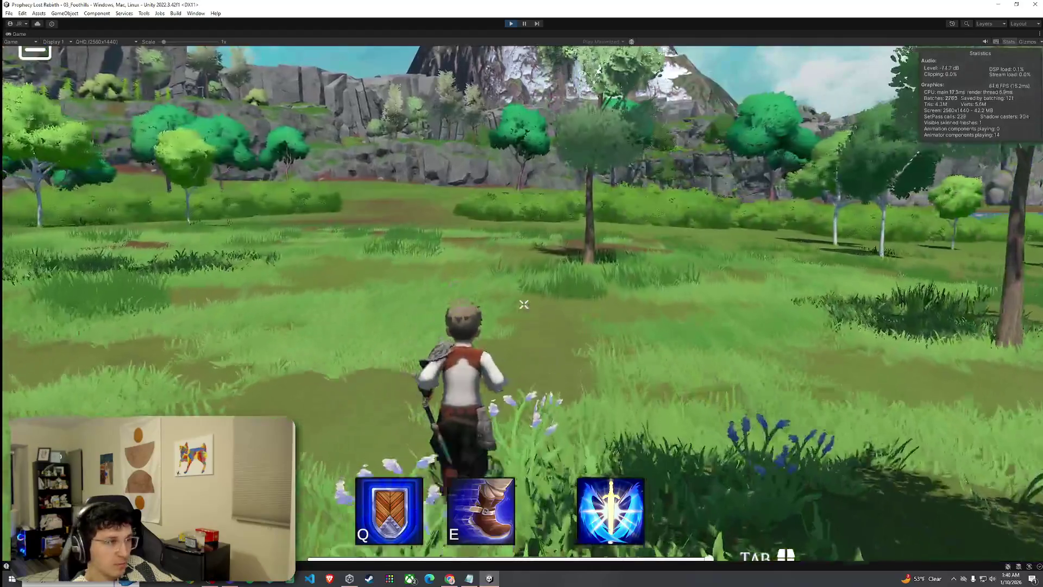
pyautogui.press('w')
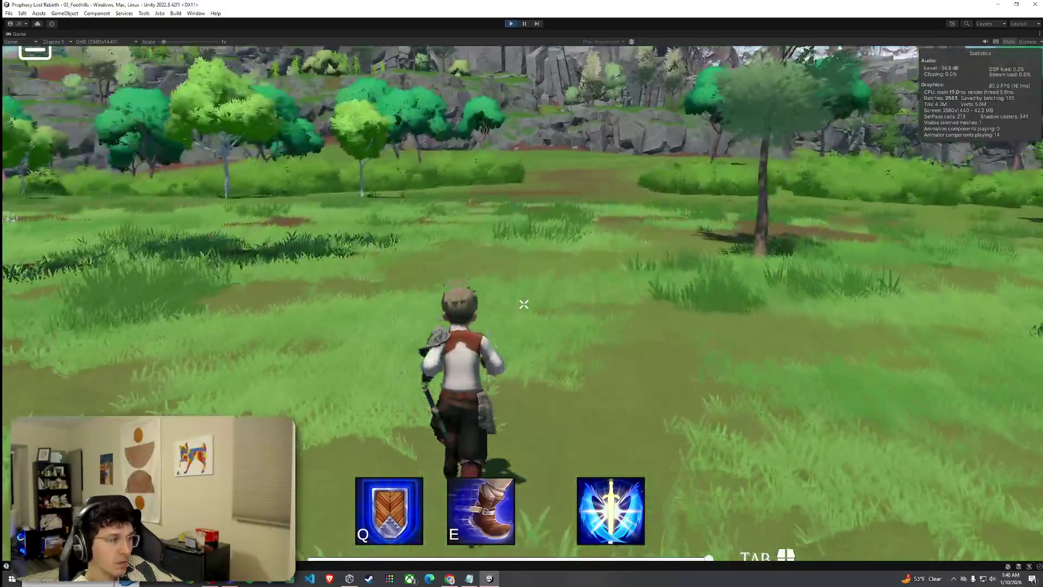
pyautogui.press('w')
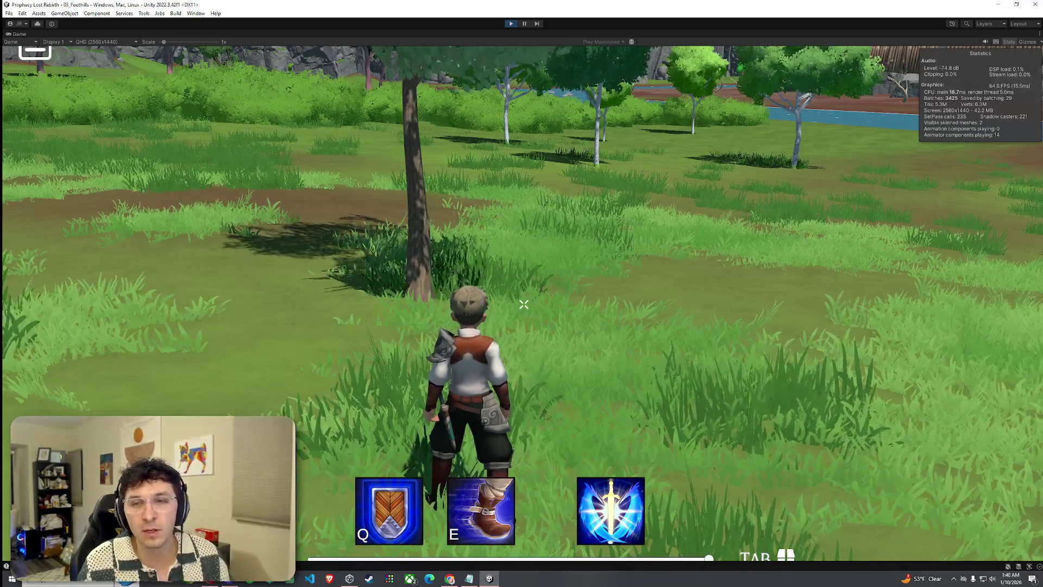
# - Keep running and dash past the white-barked birch to the grassy bank facing the river
pyautogui.press('w')
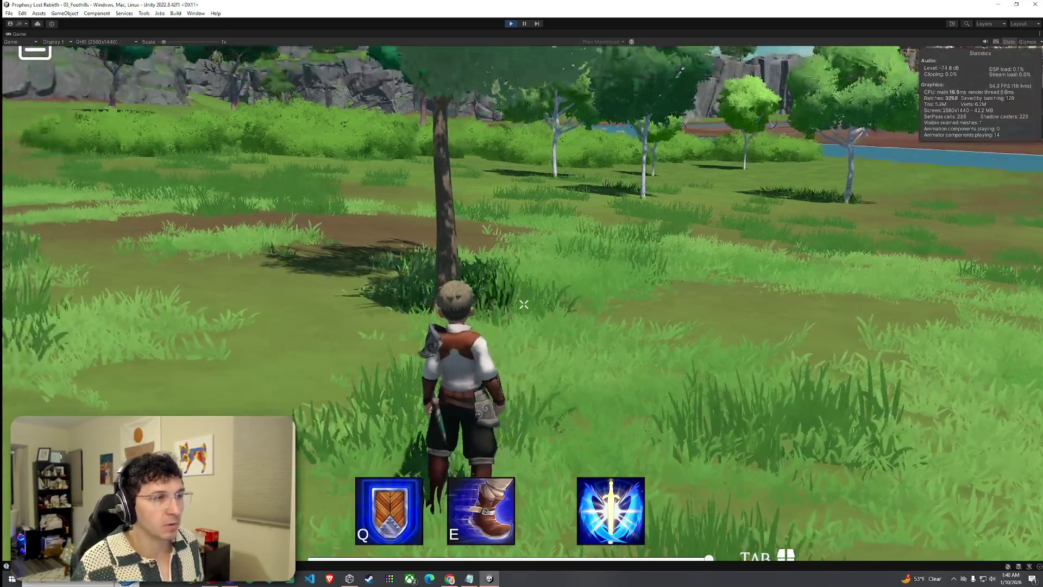
pyautogui.press('Tab')
pyautogui.press('Tab')
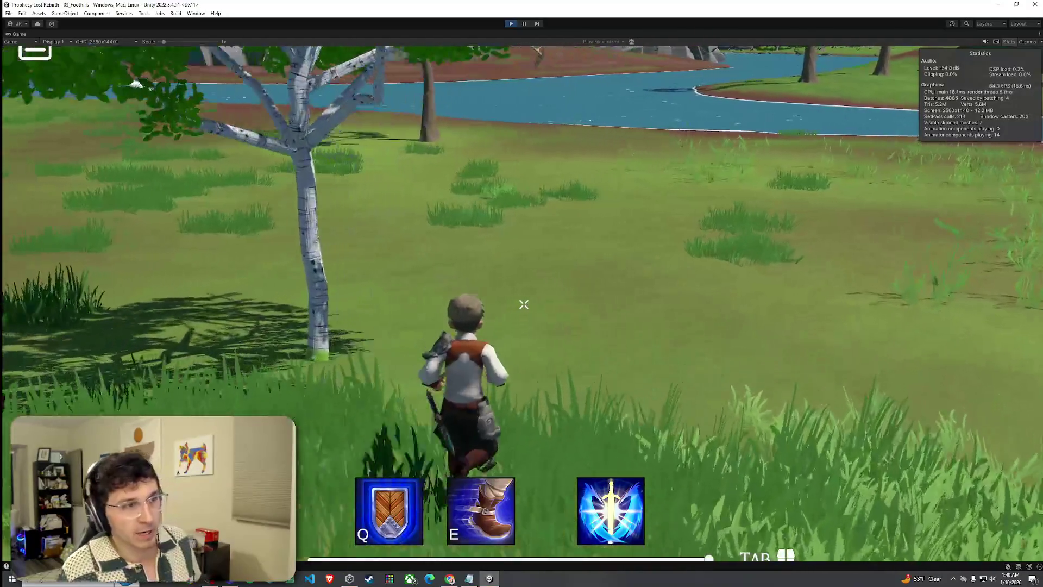
pyautogui.press('e')
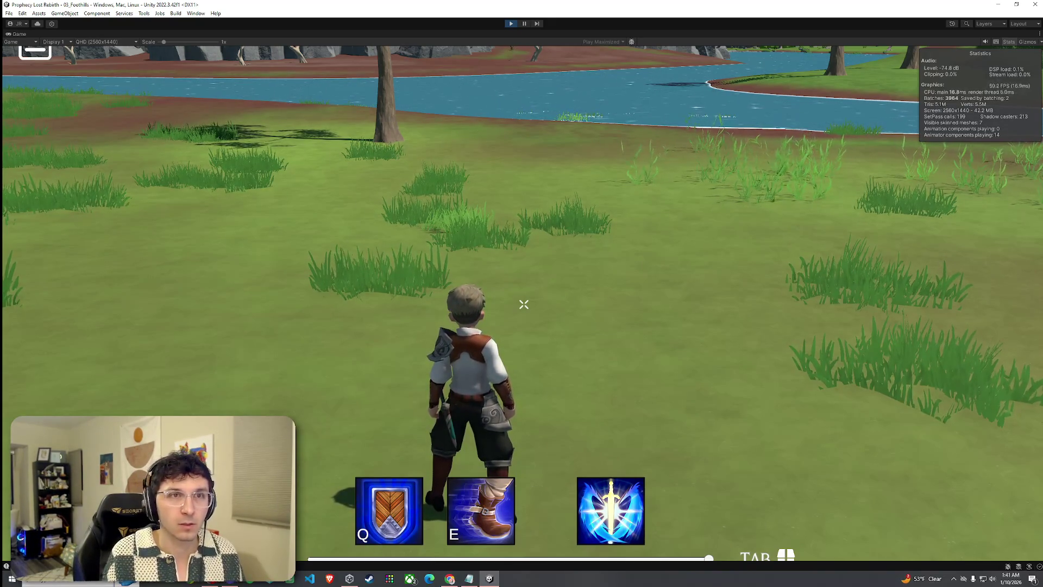
# - Run the character across the grass to the river bank, jumping near the edge
pyautogui.press('w')
pyautogui.press('space')
pyautogui.press('space')
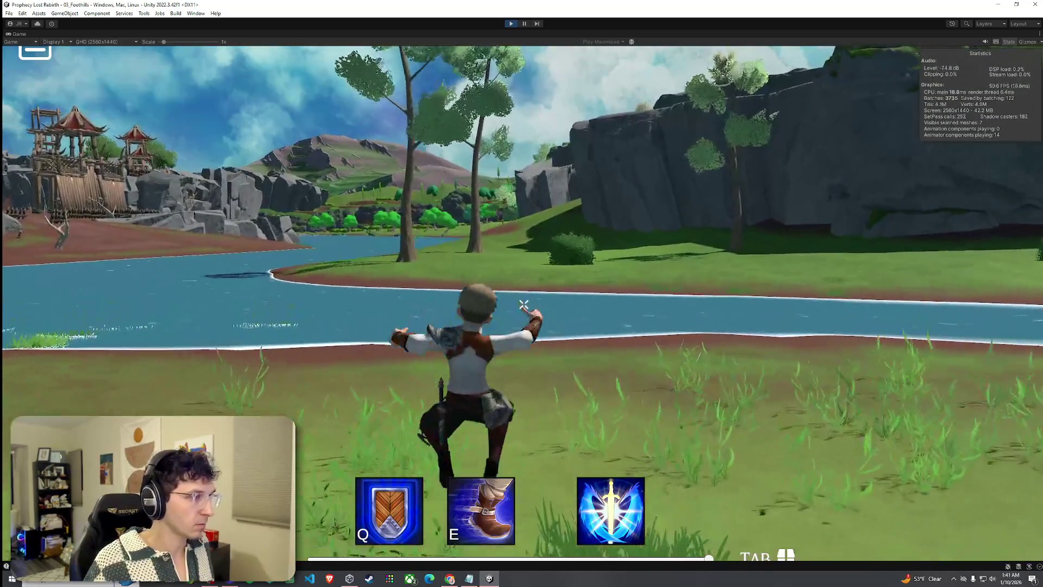
pyautogui.press('w')
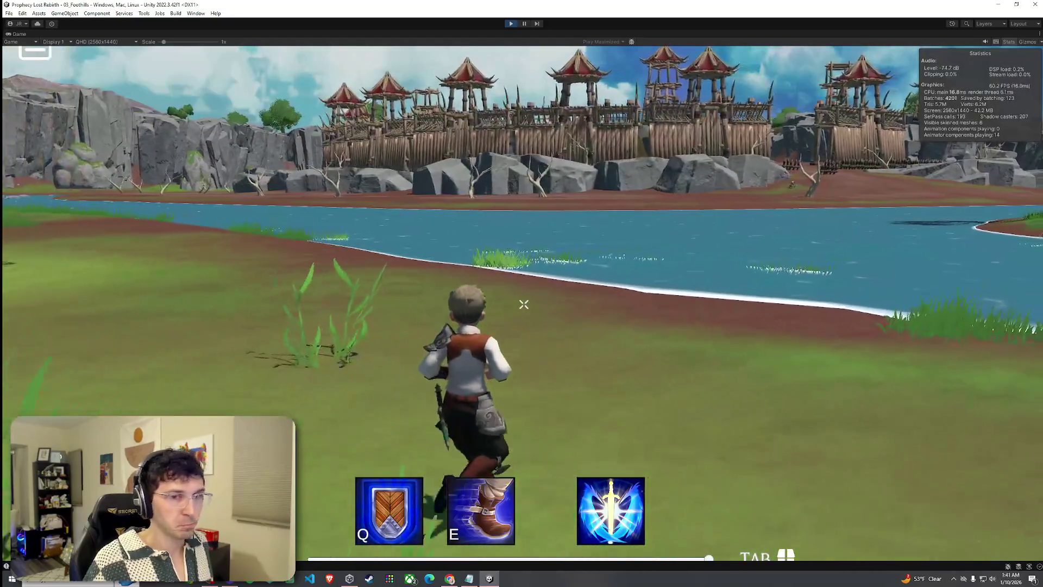
pyautogui.press('w')
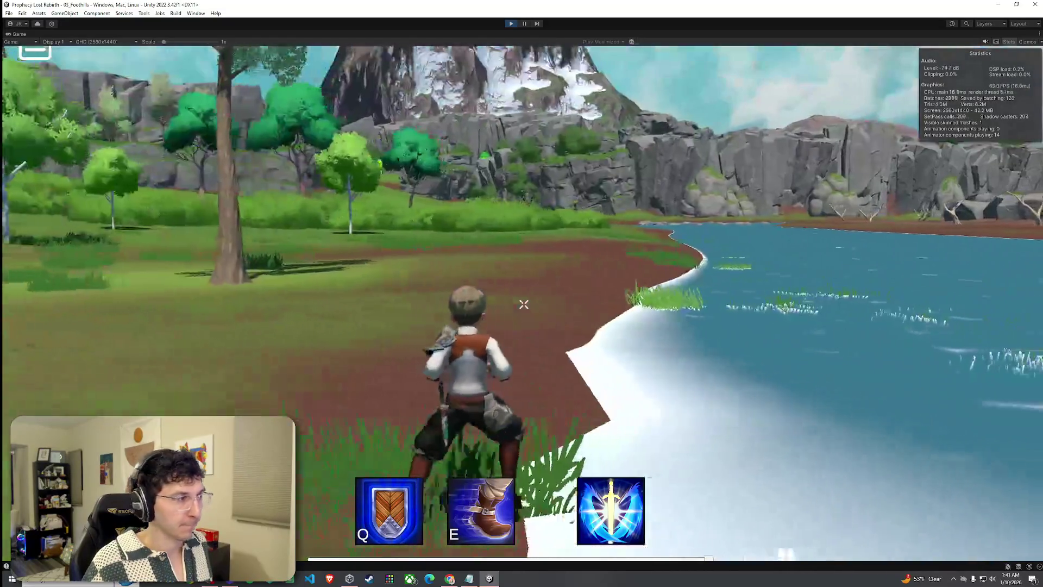
pyautogui.press('w')
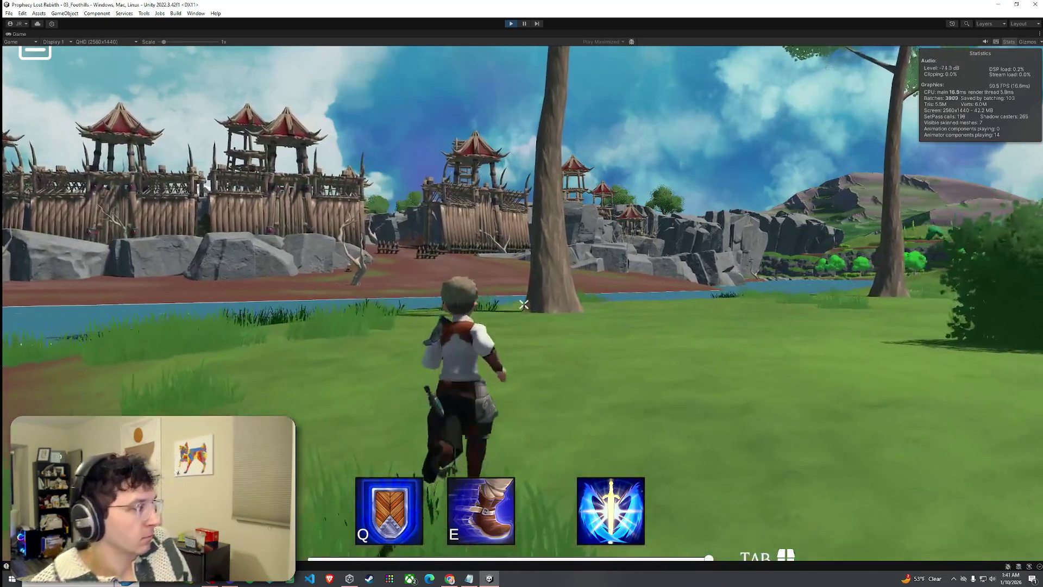
# - Swim the river toward the fortress and climb out onto the far bank
pyautogui.press('w')
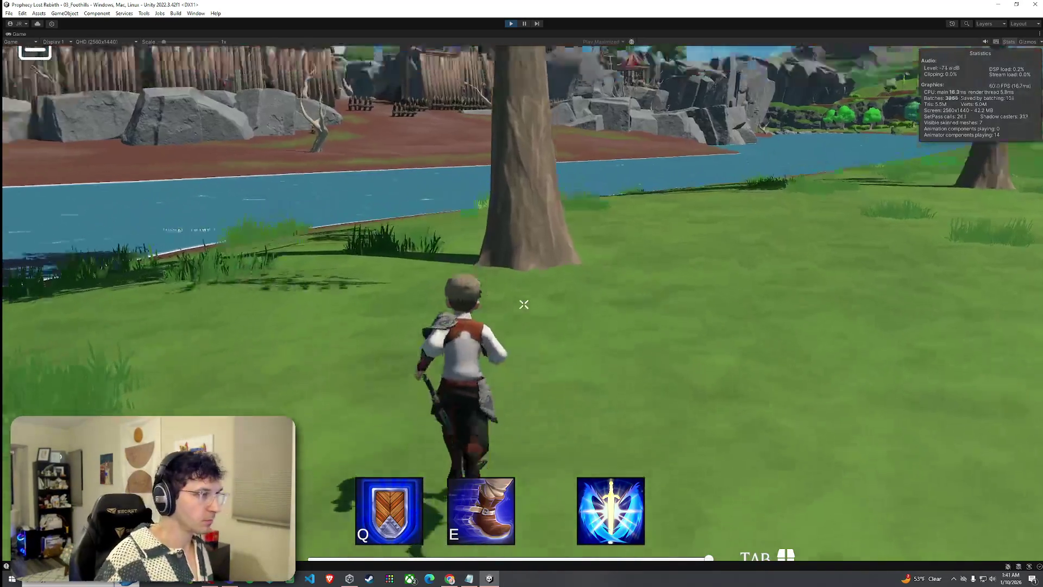
pyautogui.press('w')
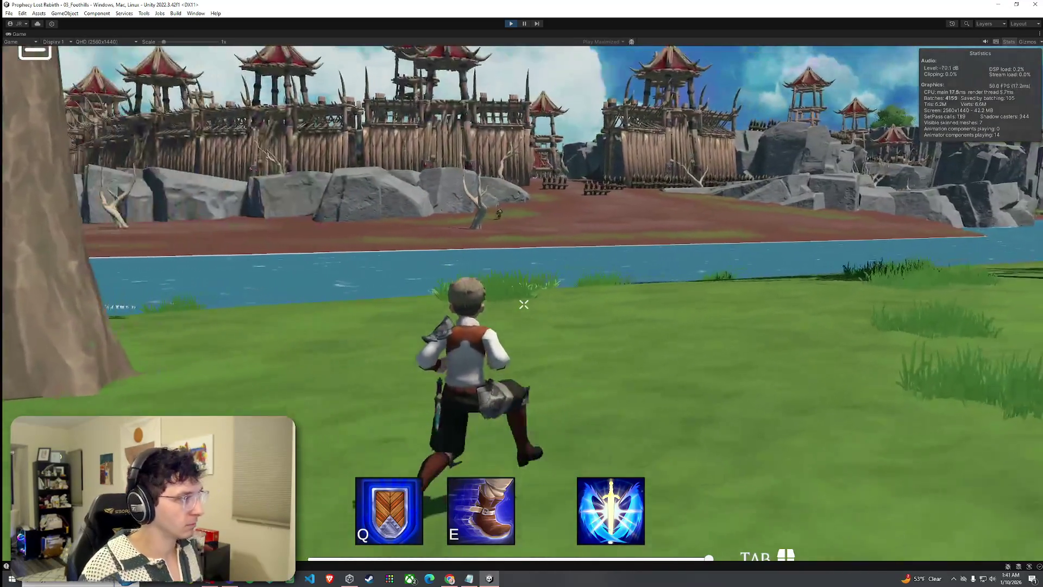
pyautogui.press('w')
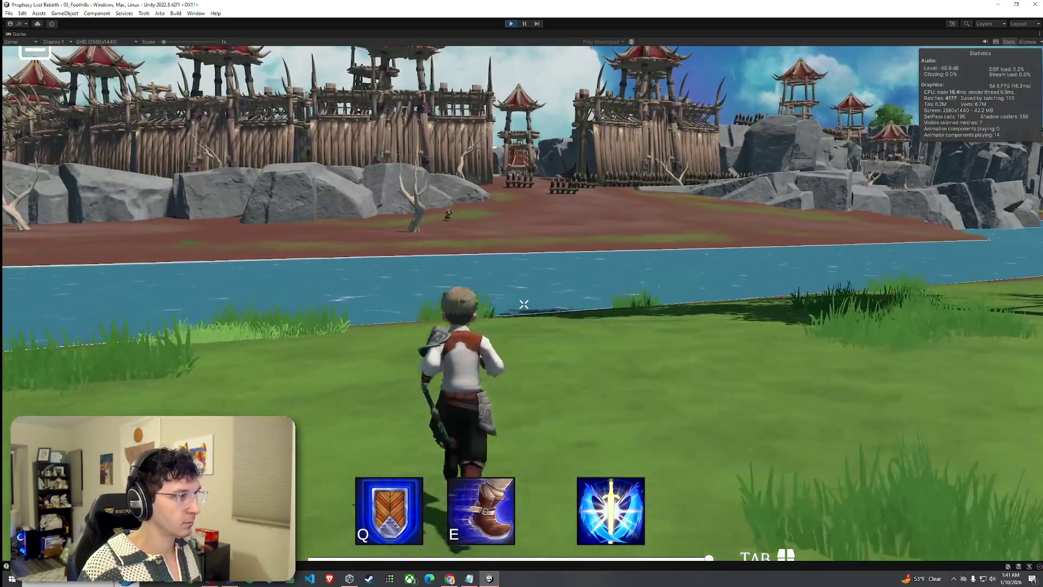
pyautogui.press('w')
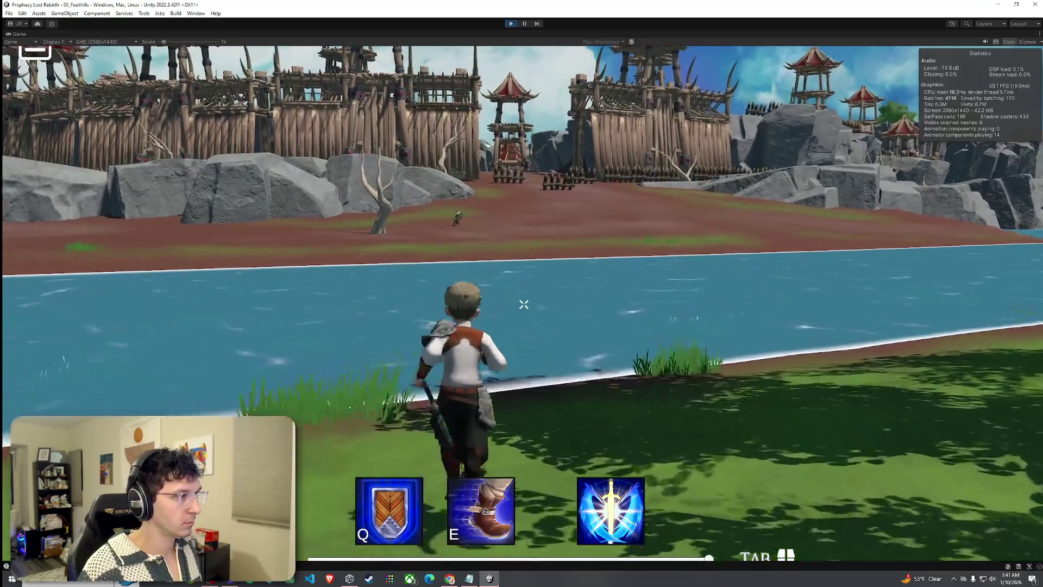
pyautogui.press('w')
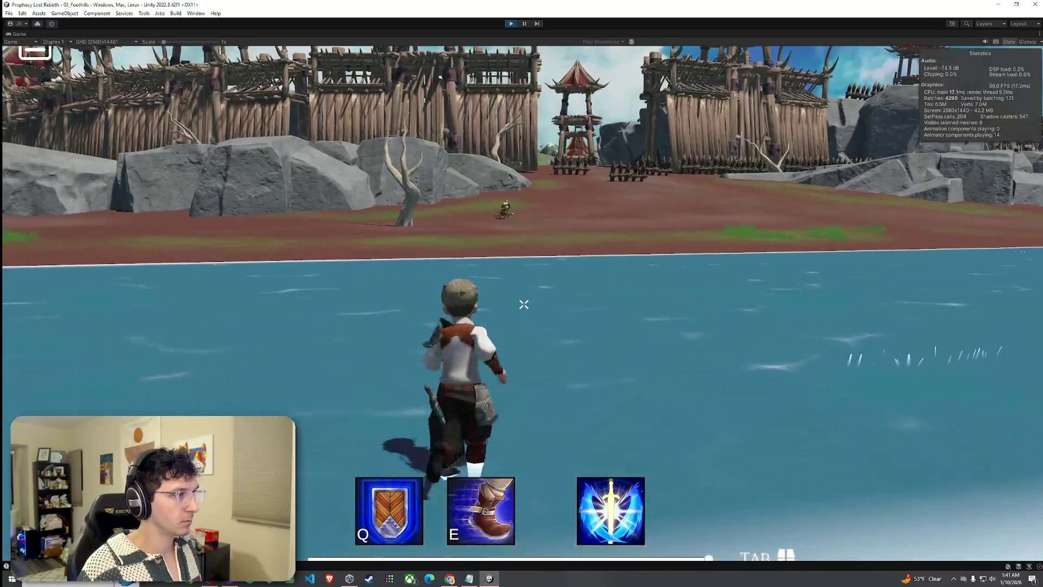
pyautogui.press('w')
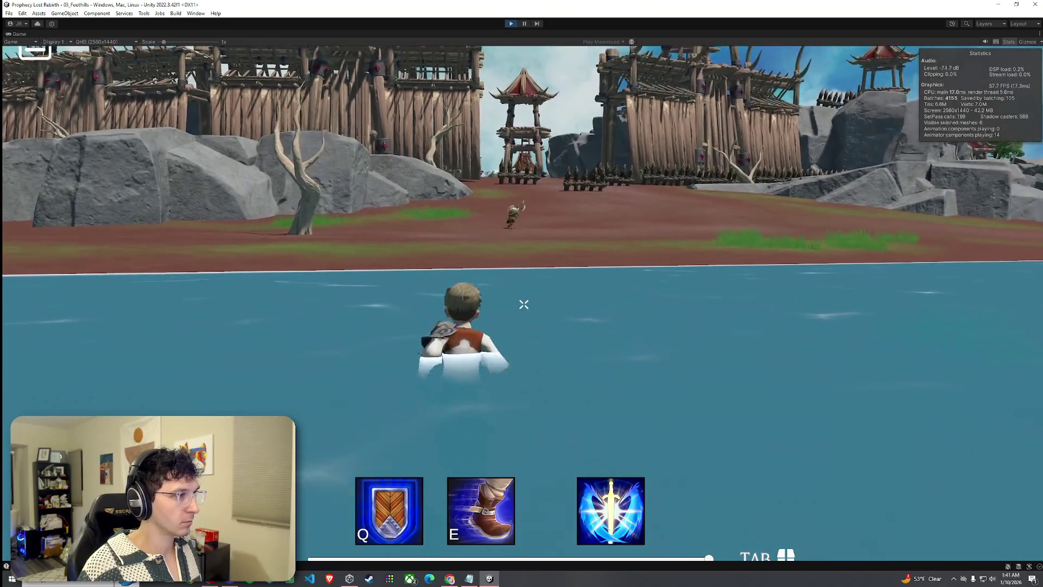
pyautogui.press('w')
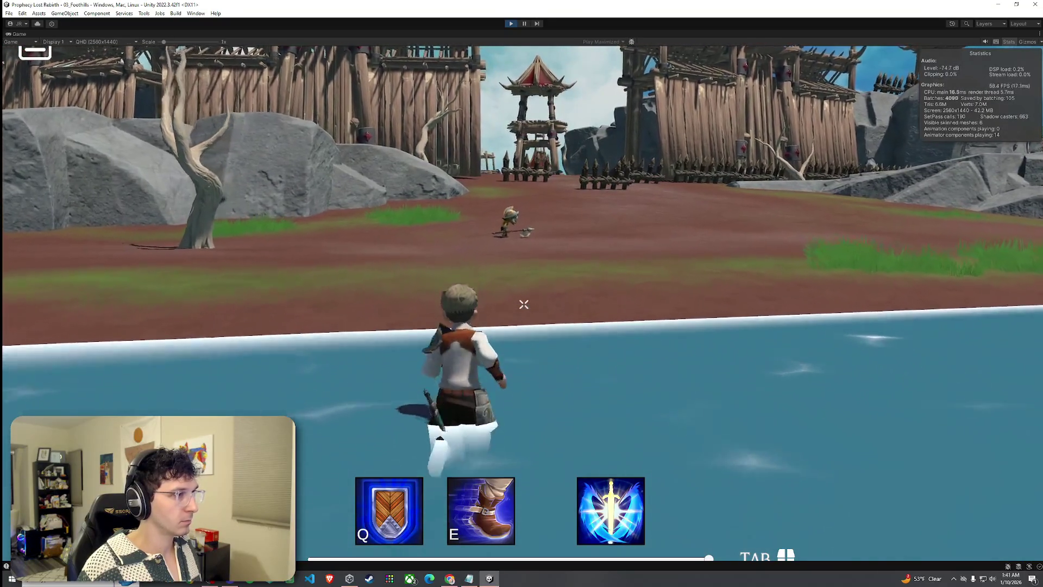
pyautogui.press('w')
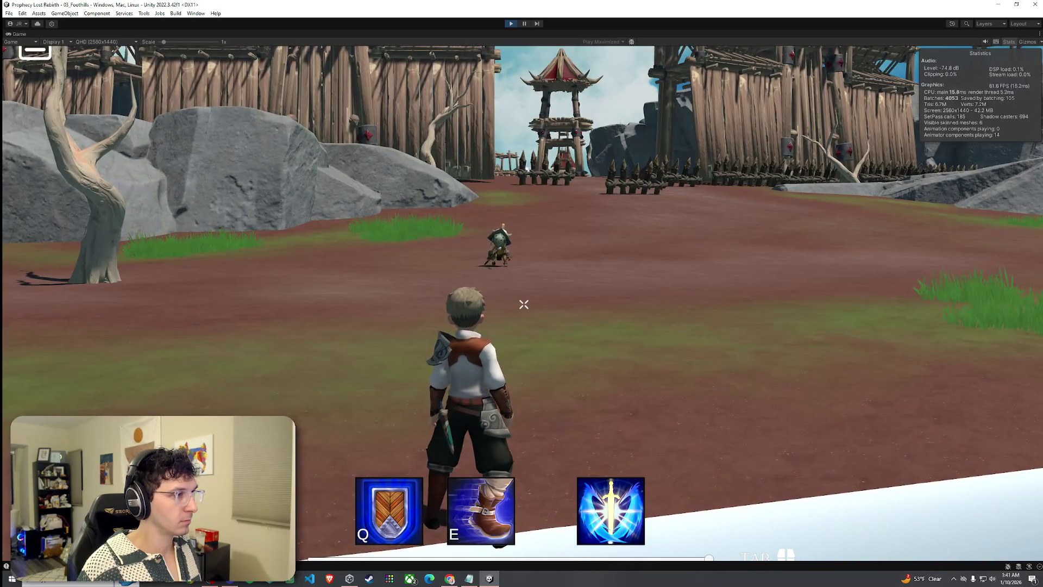
# - Attack the goblin at the gate, run through the fortified village, then release the cursor and stop Play
pyautogui.press('w')
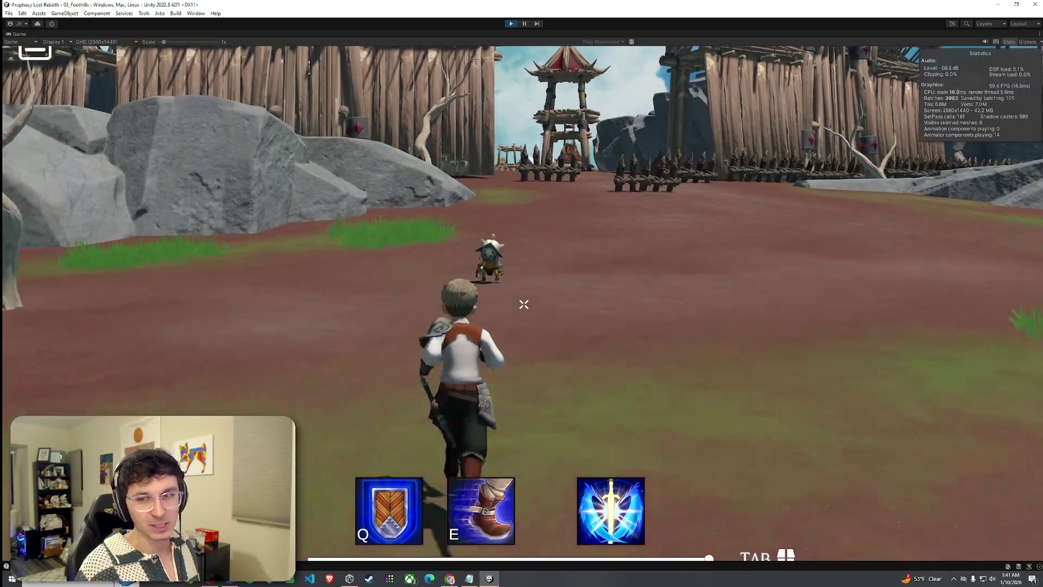
pyautogui.press('w')
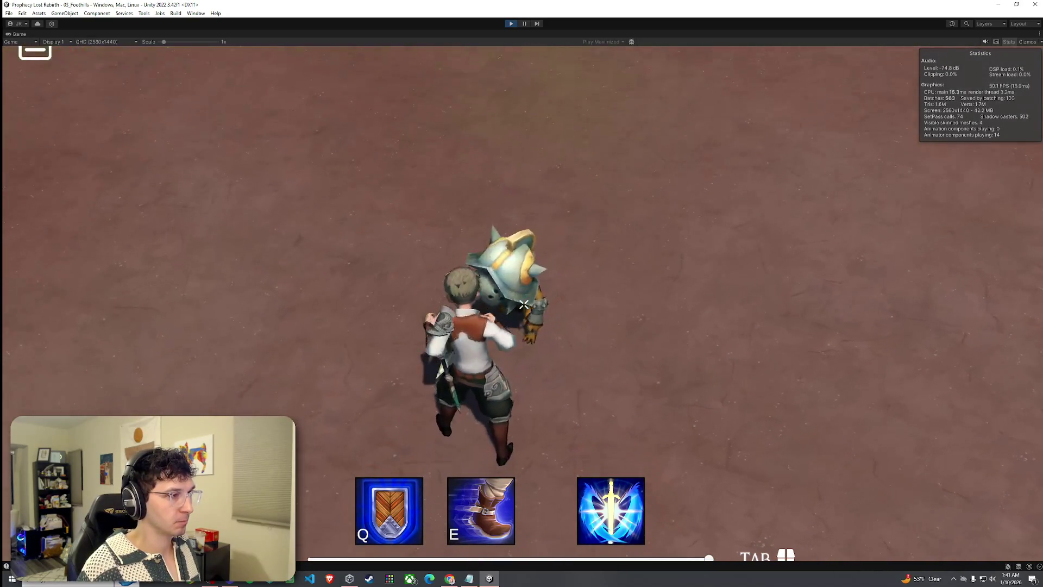
pyautogui.click(524, 304)
pyautogui.press('w')
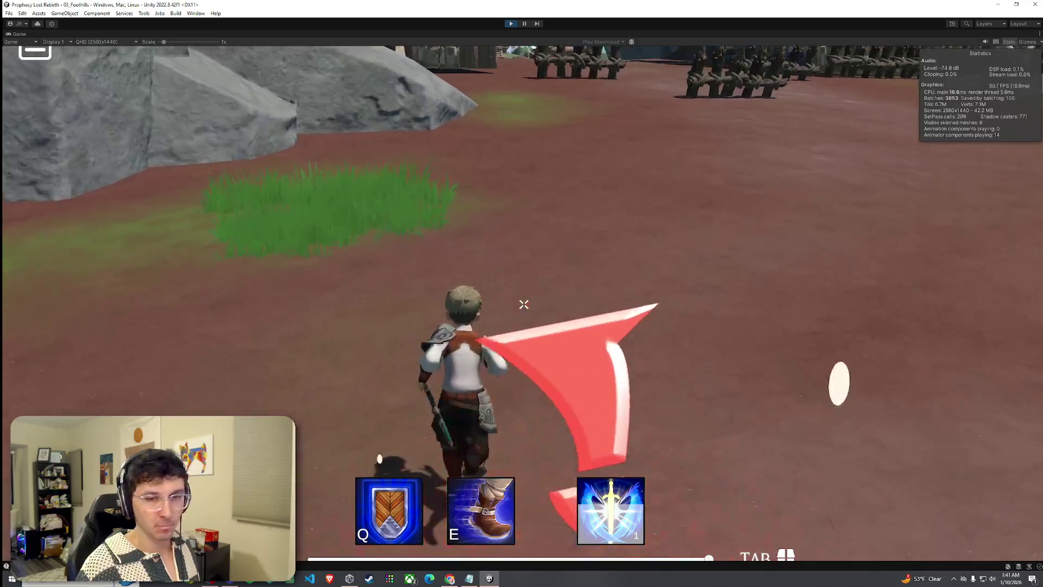
pyautogui.press('w')
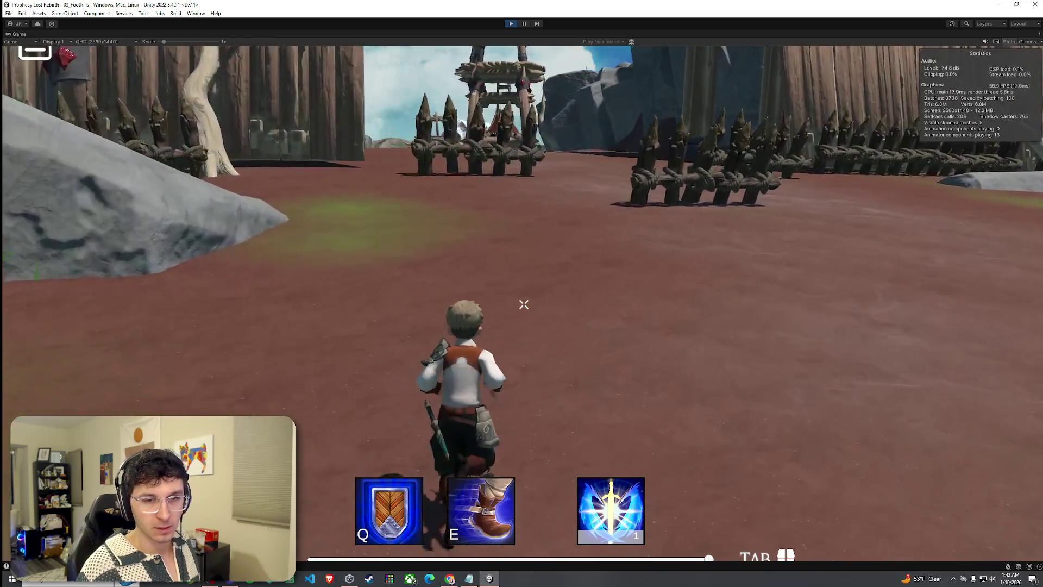
pyautogui.press('w')
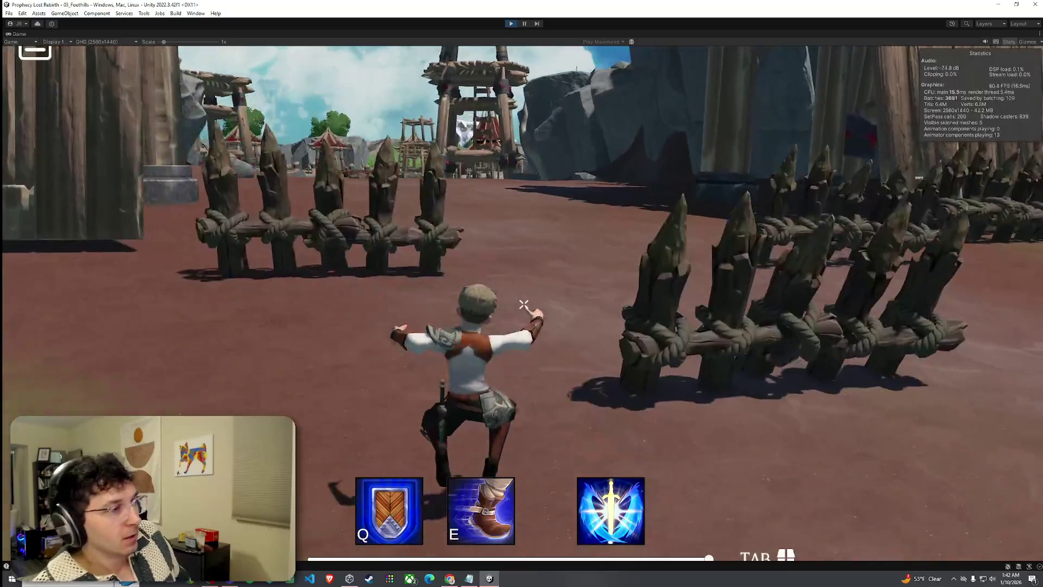
pyautogui.press('w')
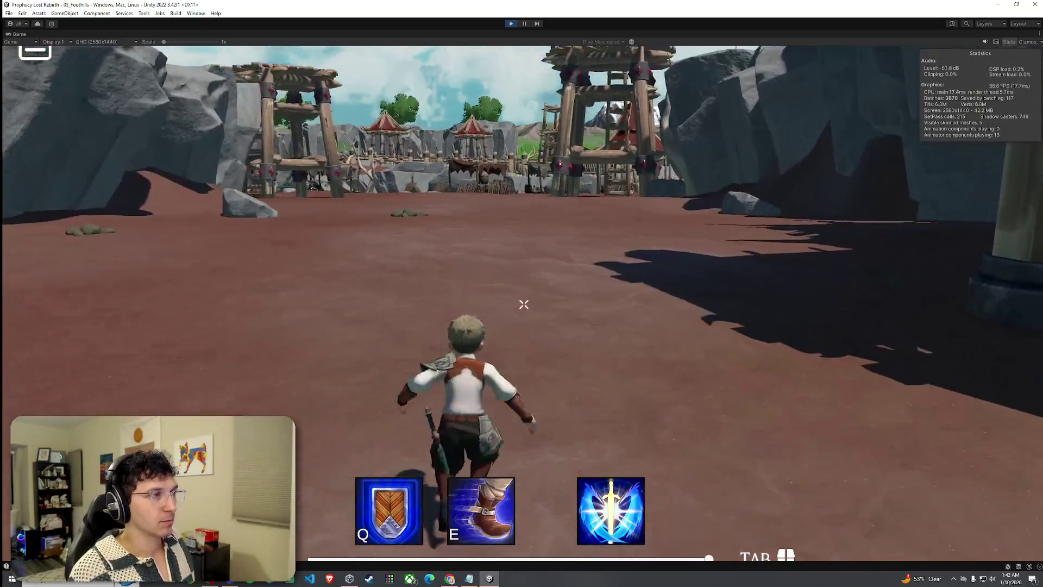
pyautogui.press('super')
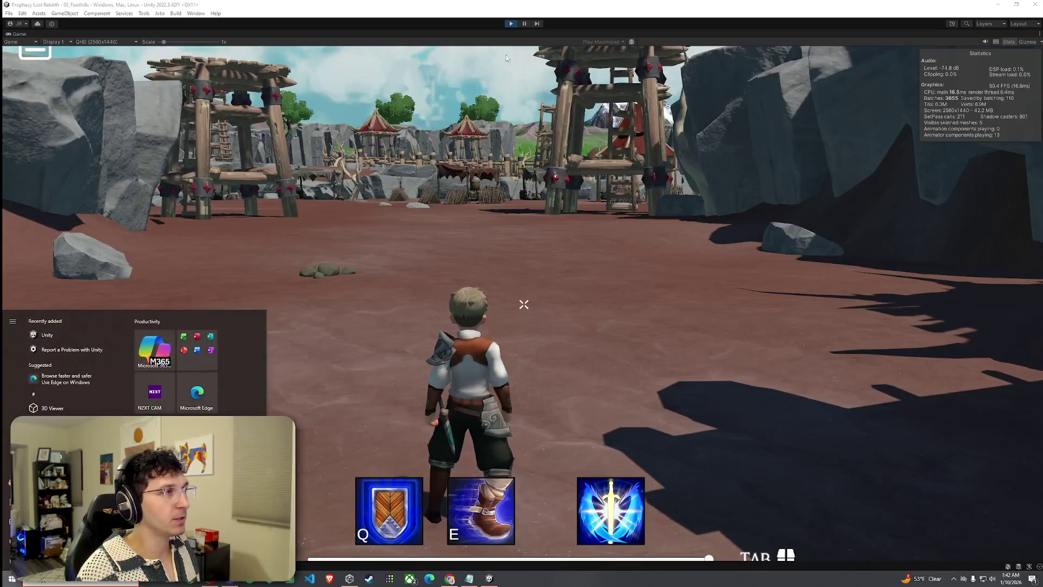
pyautogui.click(511, 24)
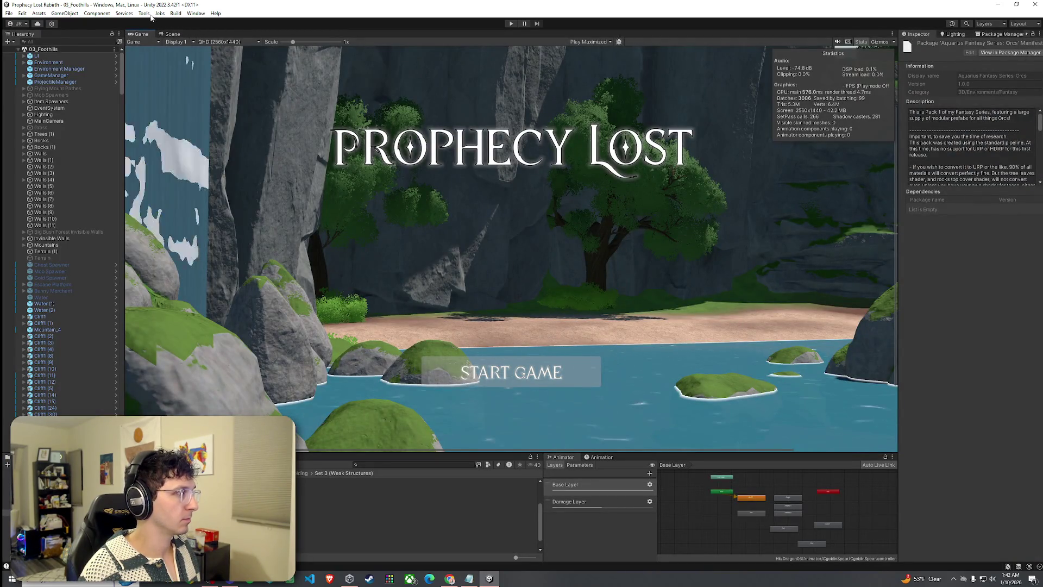
# - Enable Tools > Always Play From Scene 0
pyautogui.click(172, 33)
pyautogui.click(144, 13)
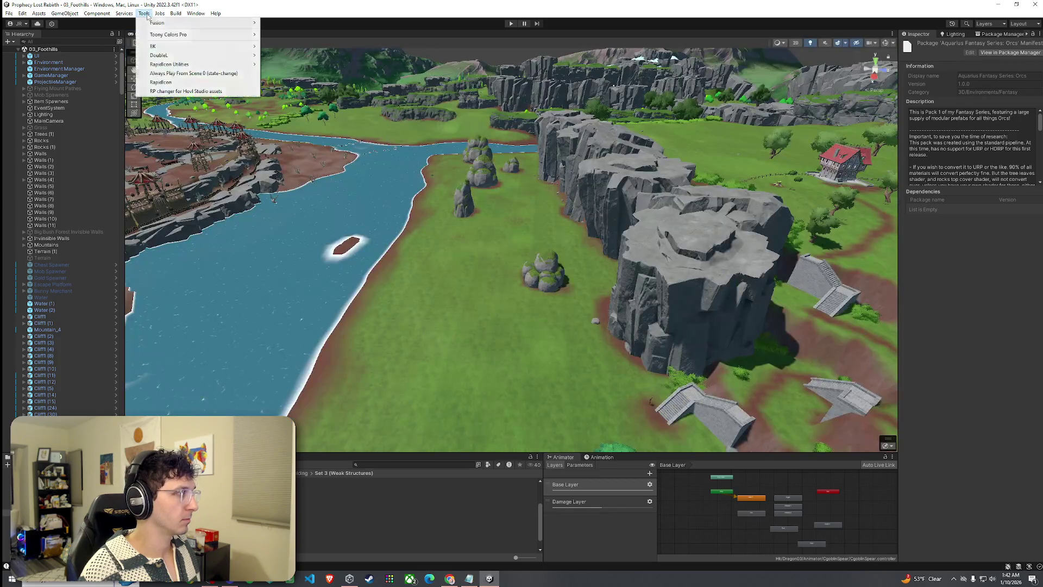
pyautogui.click(172, 76)
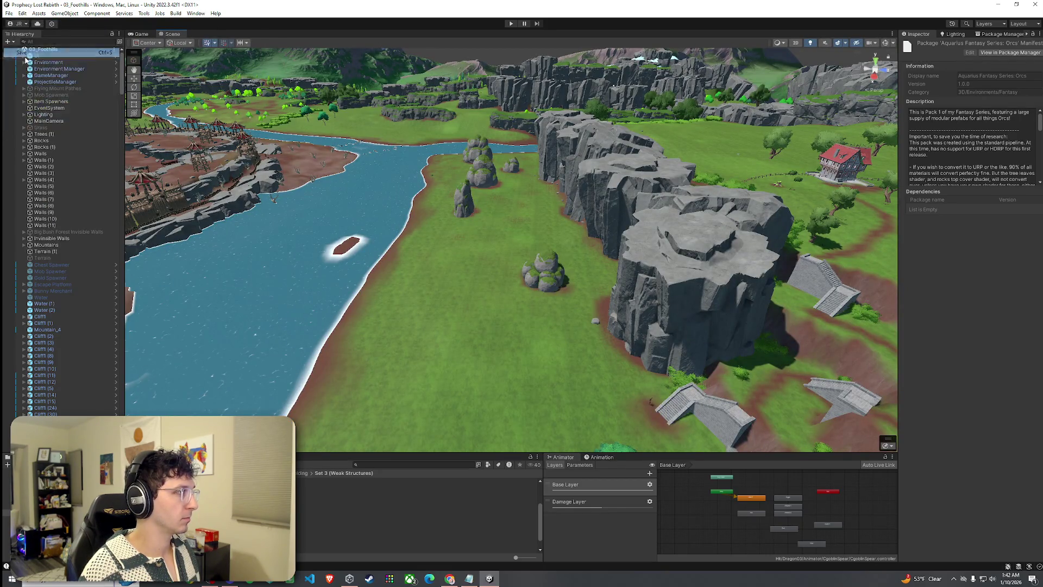
pyautogui.click(140, 34)
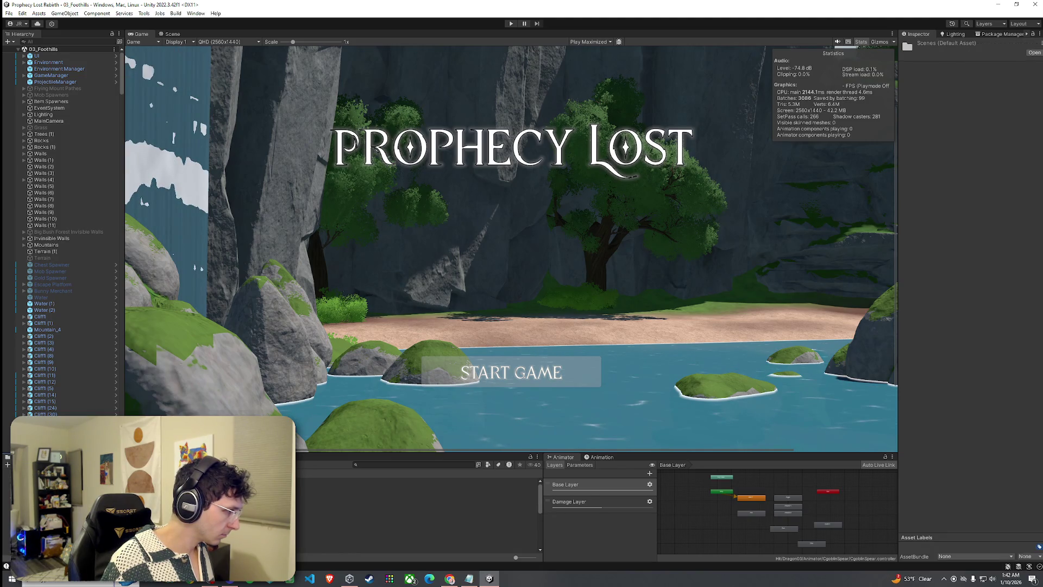
# - Open 02_Test Scene and deactivate its Mobs group in the Inspector
pyautogui.click(326, 526)
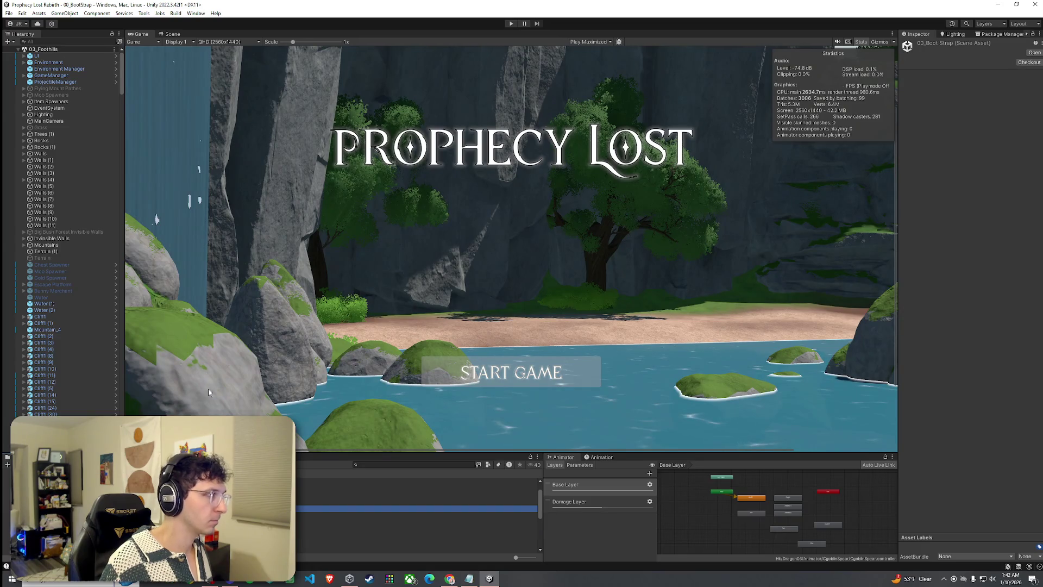
pyautogui.scroll(-3, 317, 61)
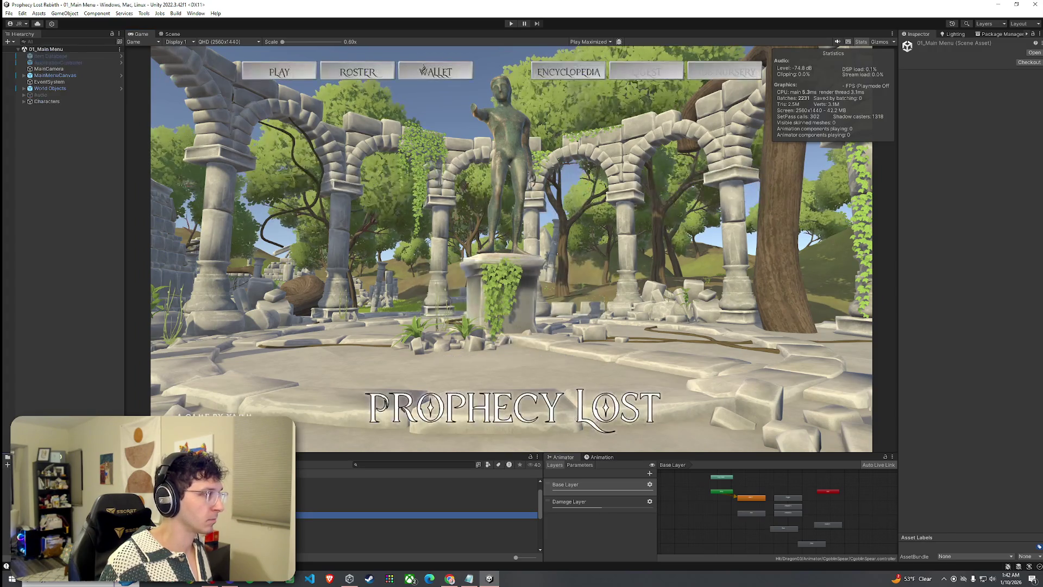
pyautogui.press('Down')
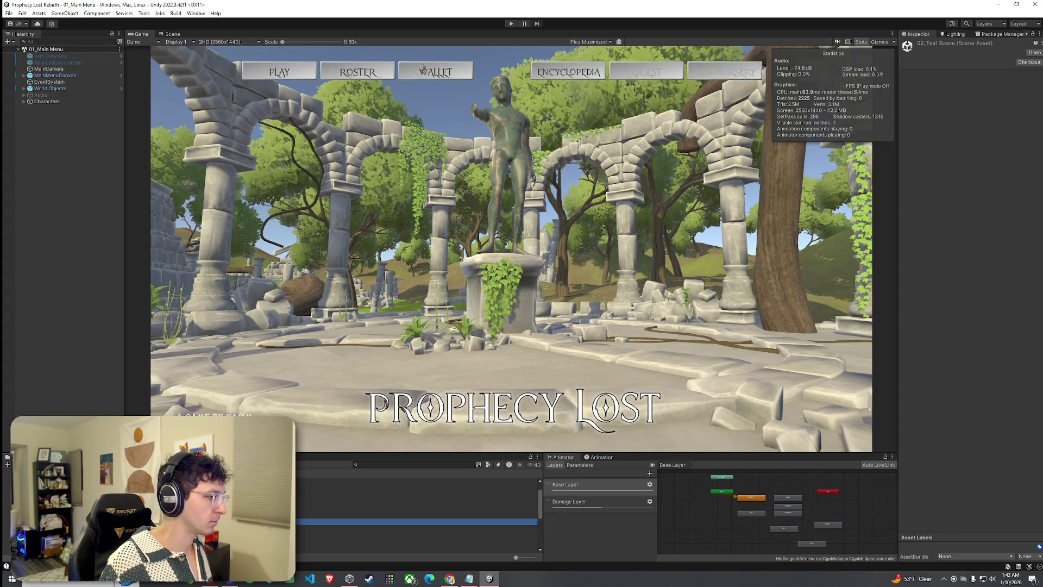
pyautogui.press('Return')
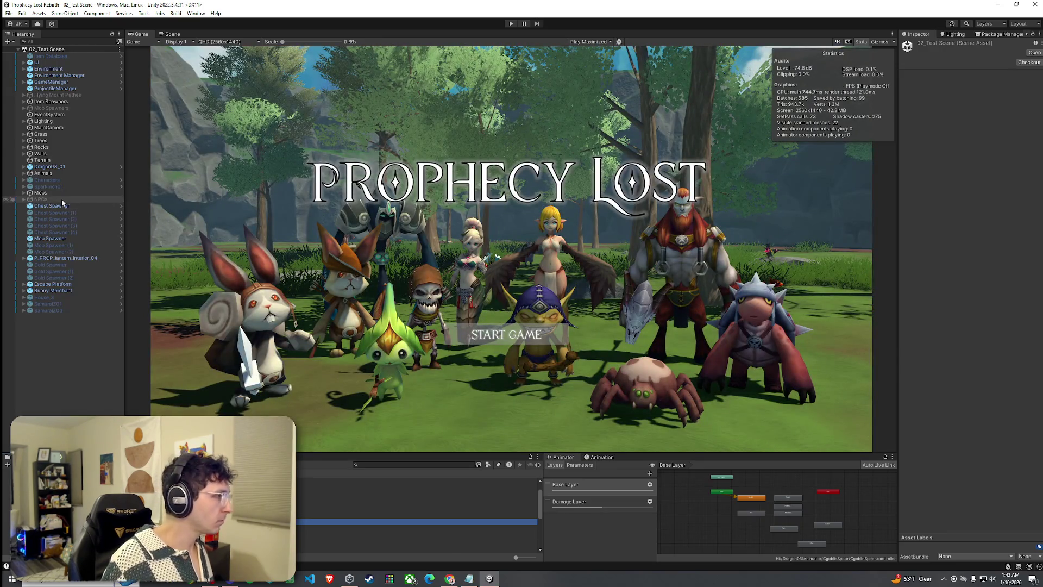
pyautogui.click(41, 193)
pyautogui.click(920, 45)
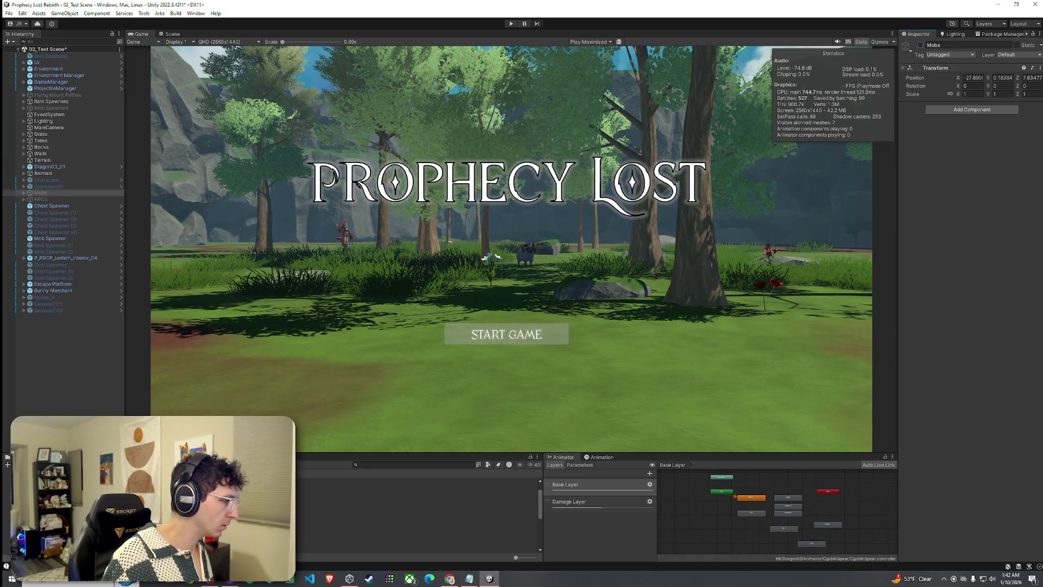
# - Open the 00_BootStrap scene, saving the modified 02_Test Scene first
pyautogui.doubleClick(337, 508)
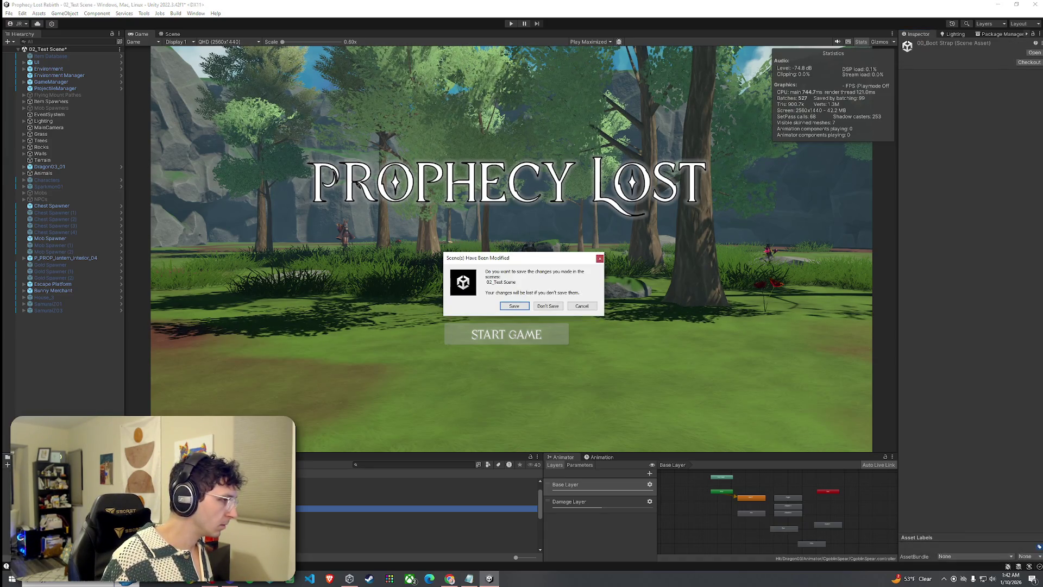
pyautogui.click(508, 308)
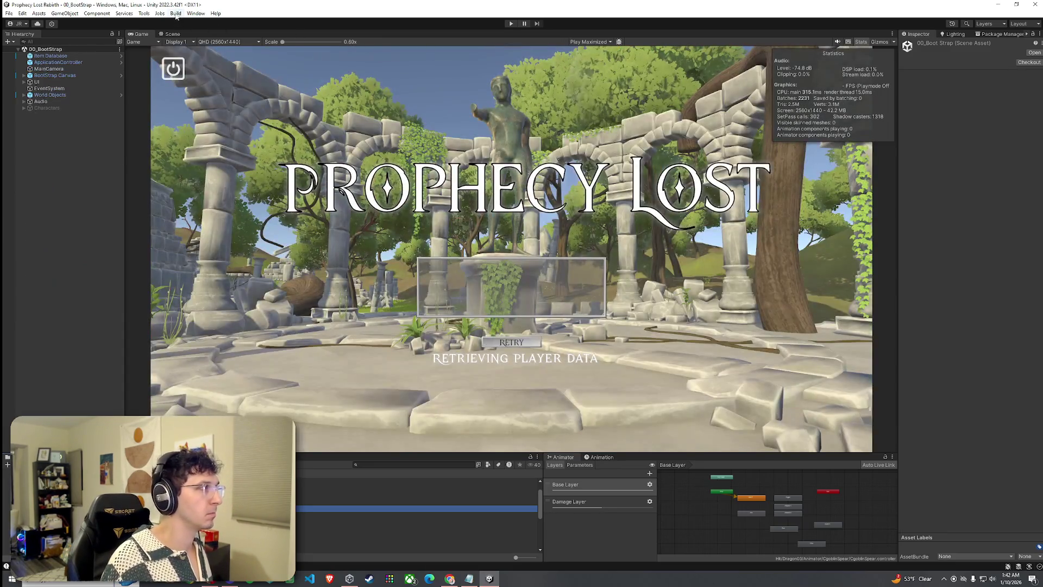
pyautogui.click(176, 13)
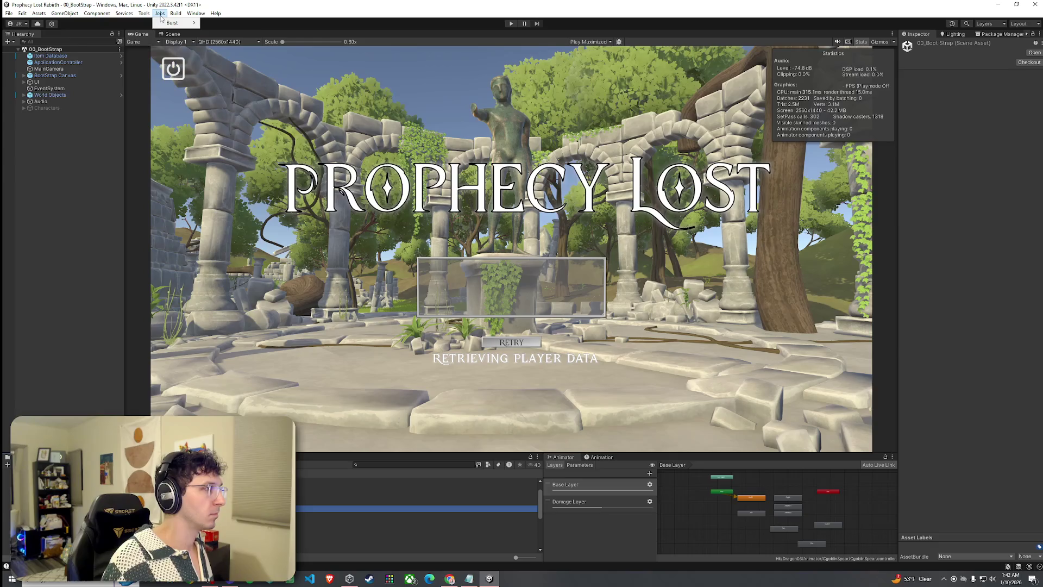
pyautogui.click(511, 23)
pyautogui.click(511, 24)
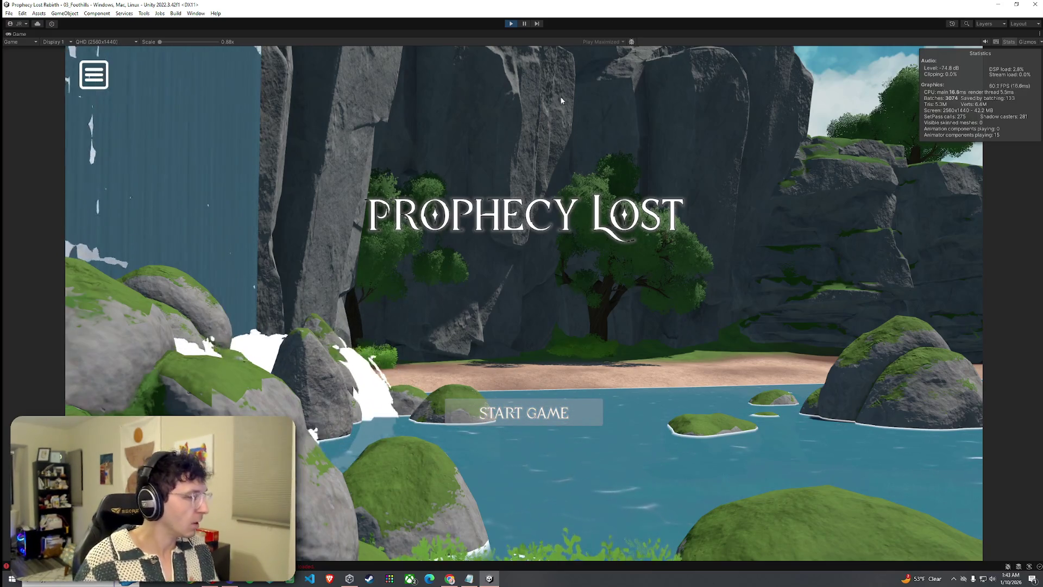
pyautogui.click(511, 24)
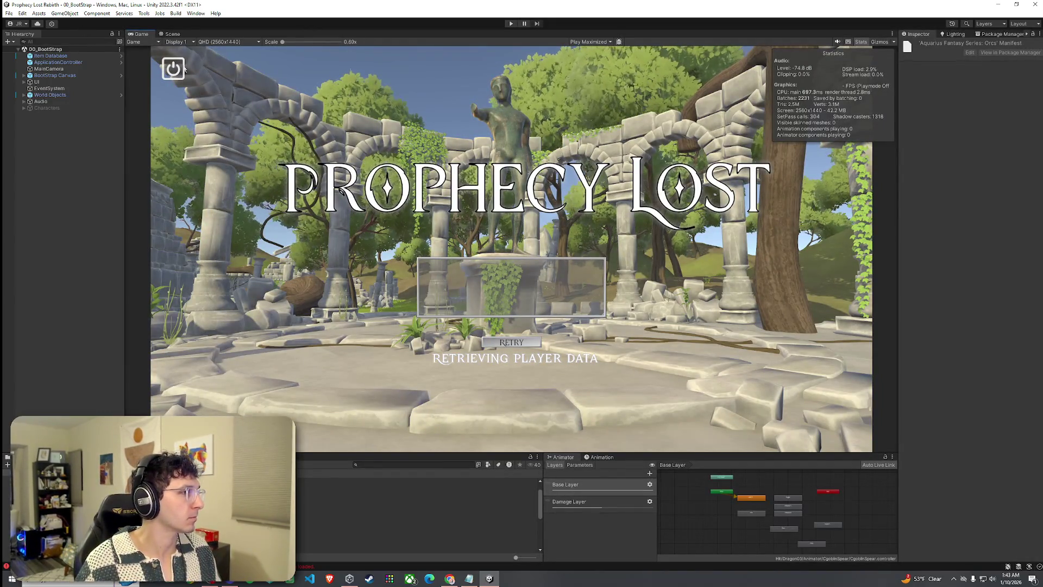
pyautogui.click(39, 13)
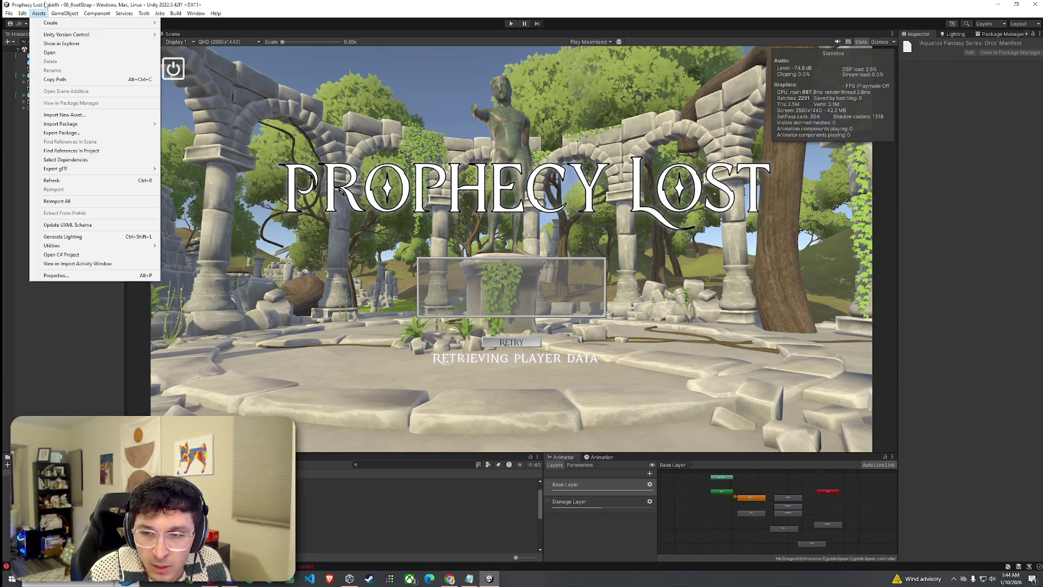
# - In Build Settings, include 00_BootStrap, 01_Main Menu and 02_Test Scene, excluding 03_Foothills
pyautogui.moveTo(216, 13)
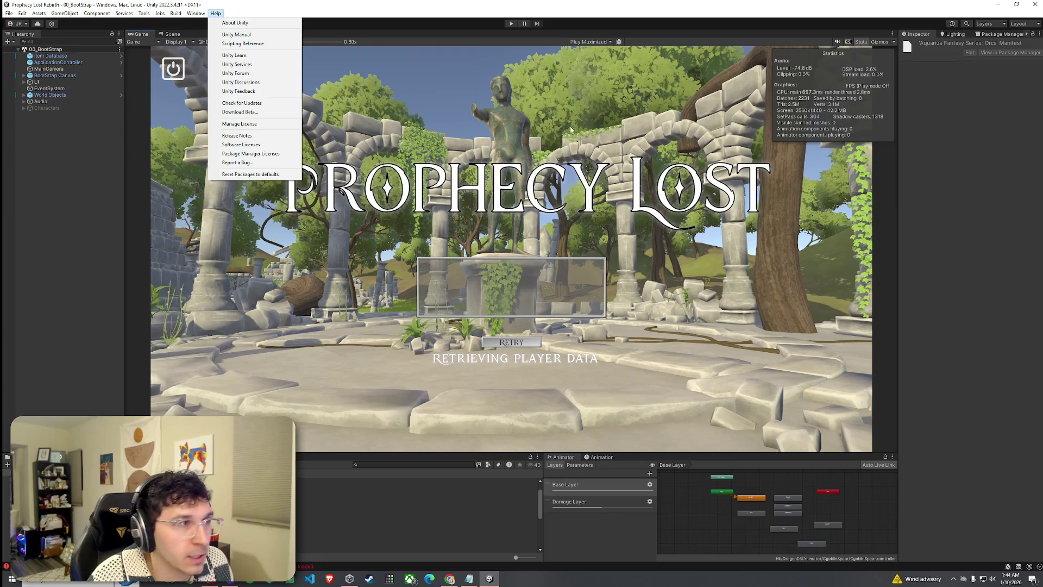
pyautogui.click(510, 155)
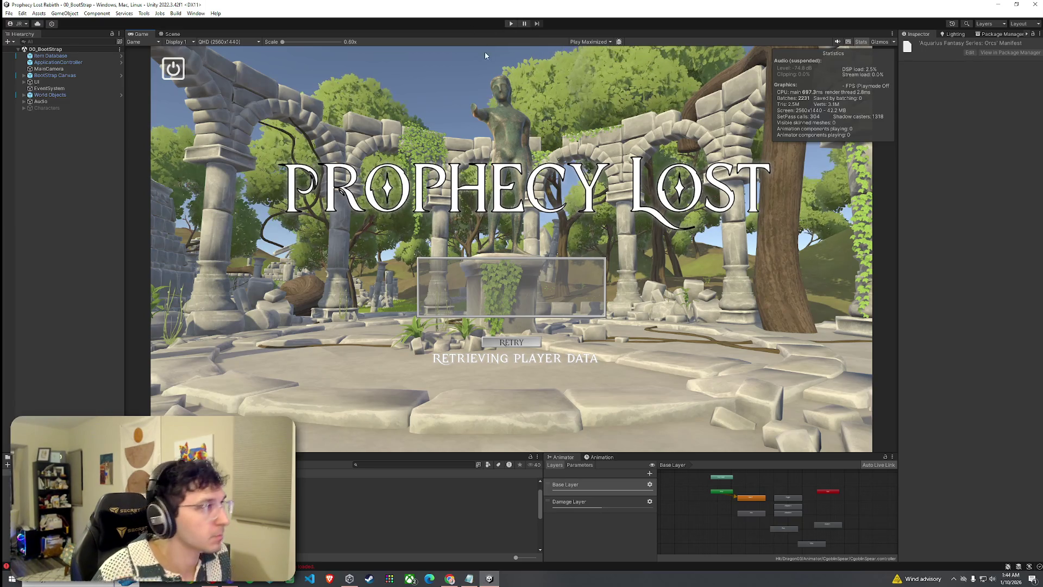
pyautogui.click(75, 13)
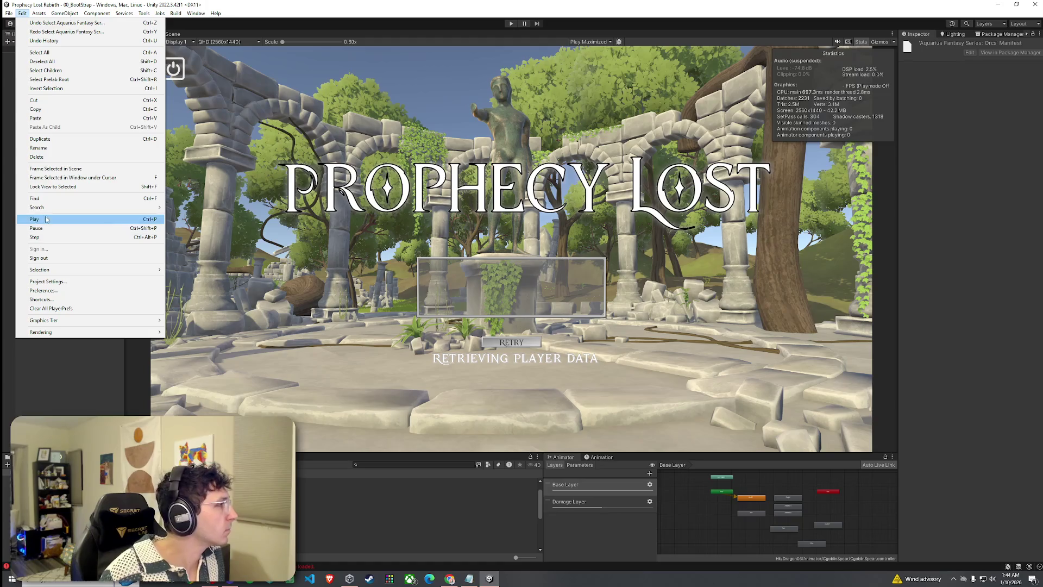
pyautogui.click(33, 120)
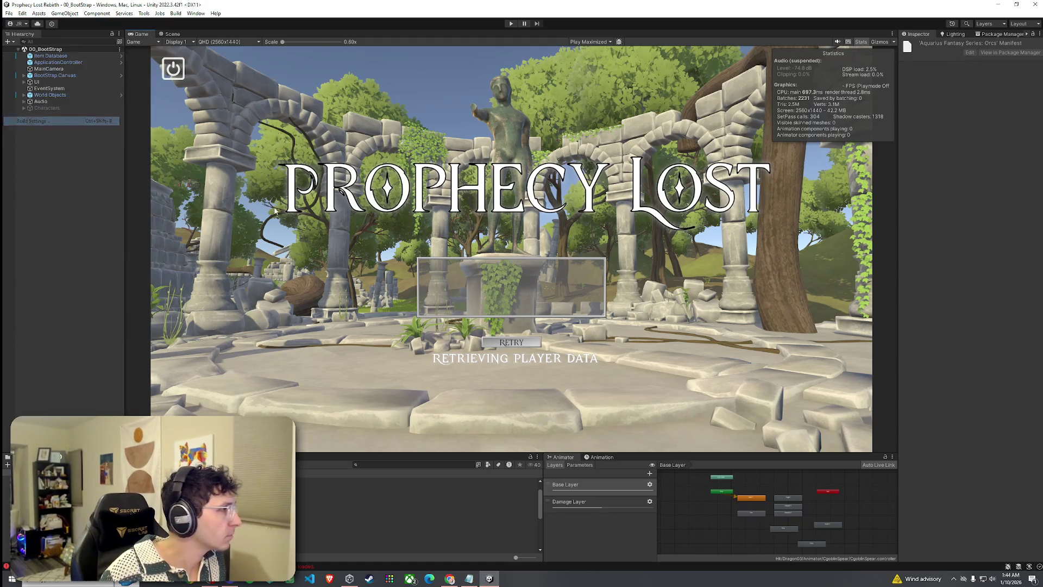
pyautogui.click(381, 158)
pyautogui.click(382, 165)
pyautogui.click(382, 171)
pyautogui.click(381, 177)
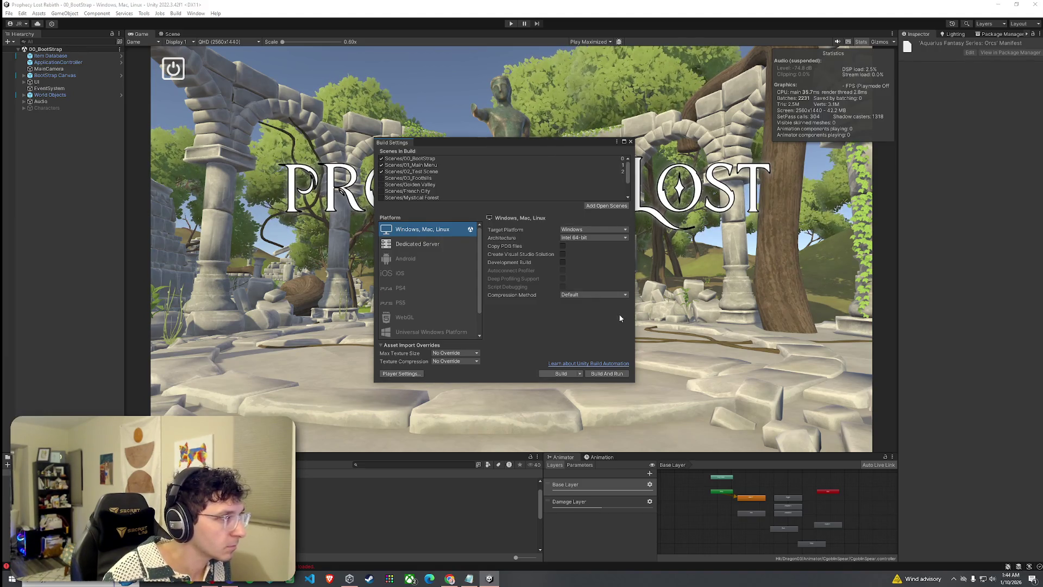
# - Close Build Settings, save, and press Play to run the game
pyautogui.click(630, 141)
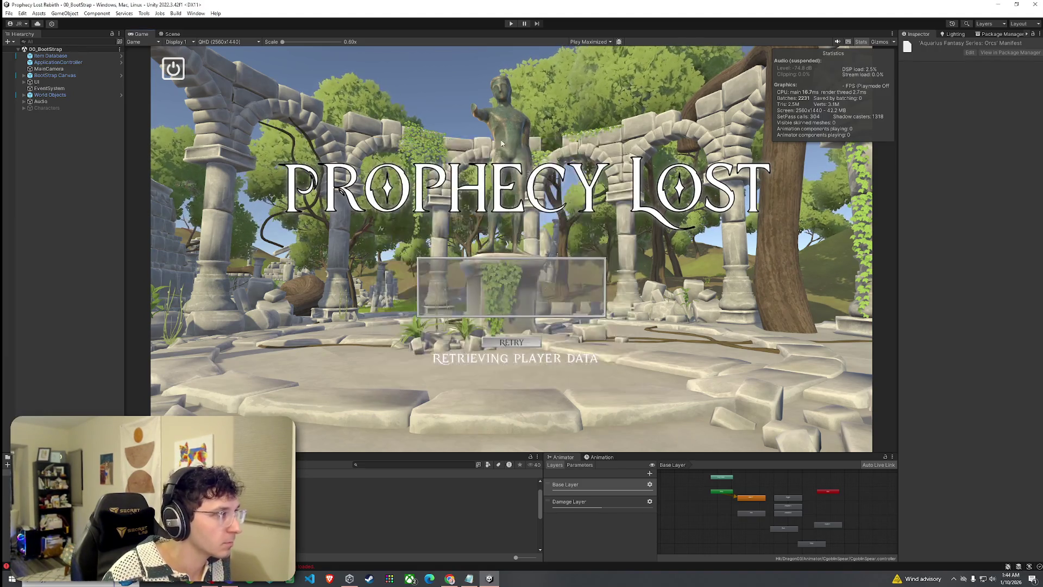
pyautogui.click(8, 13)
pyautogui.click(26, 53)
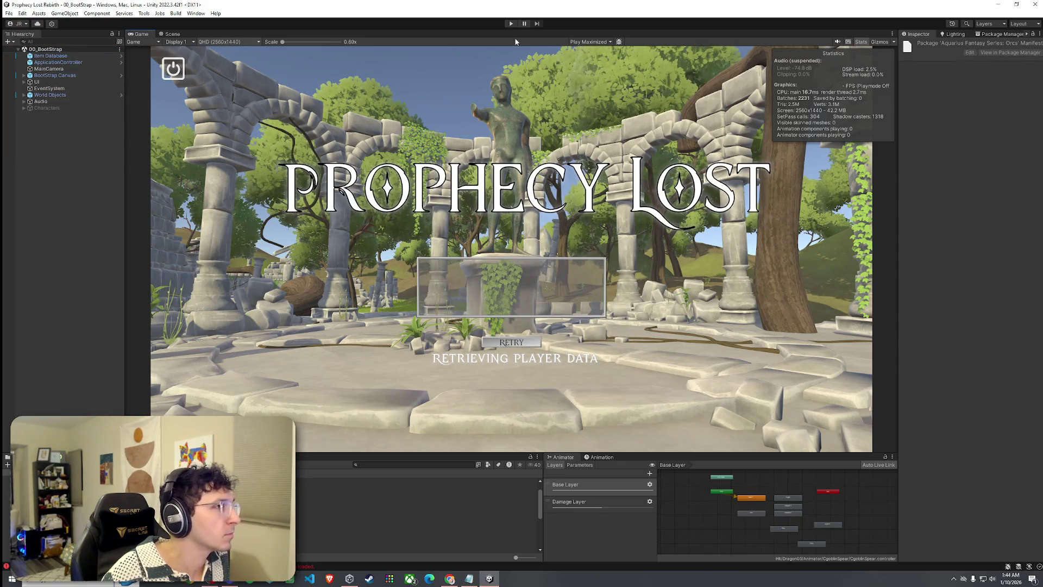
pyautogui.click(511, 24)
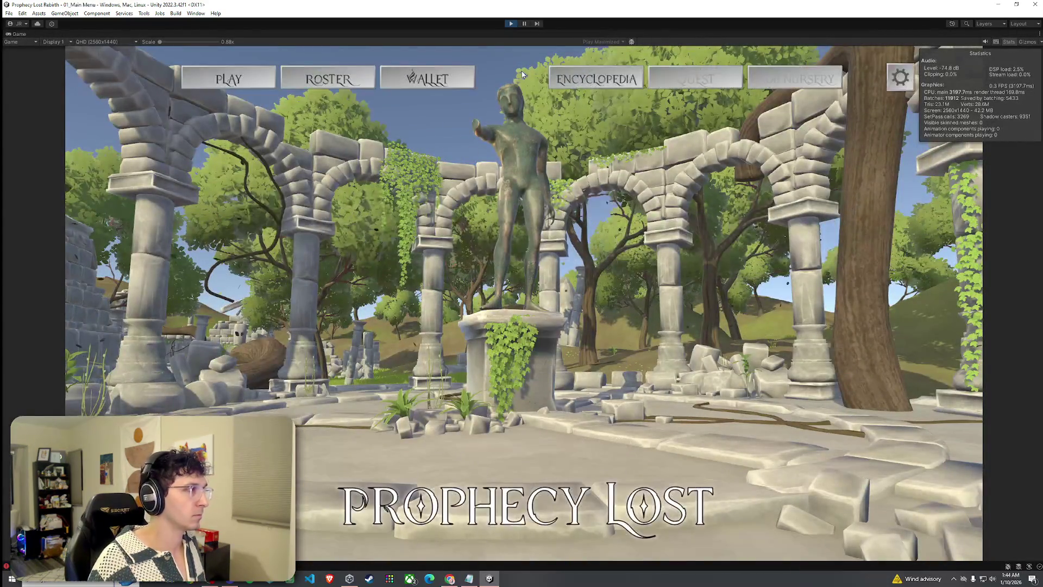
# - View the game's Encyclopedia and Wallet screens, then open the destination map showing Fanglan
pyautogui.click(595, 85)
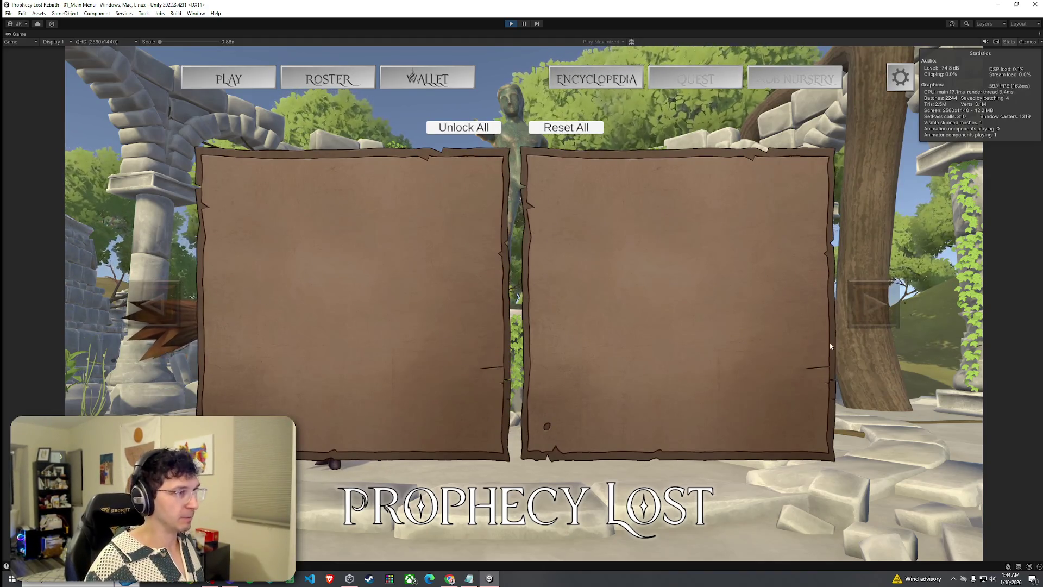
pyautogui.click(444, 80)
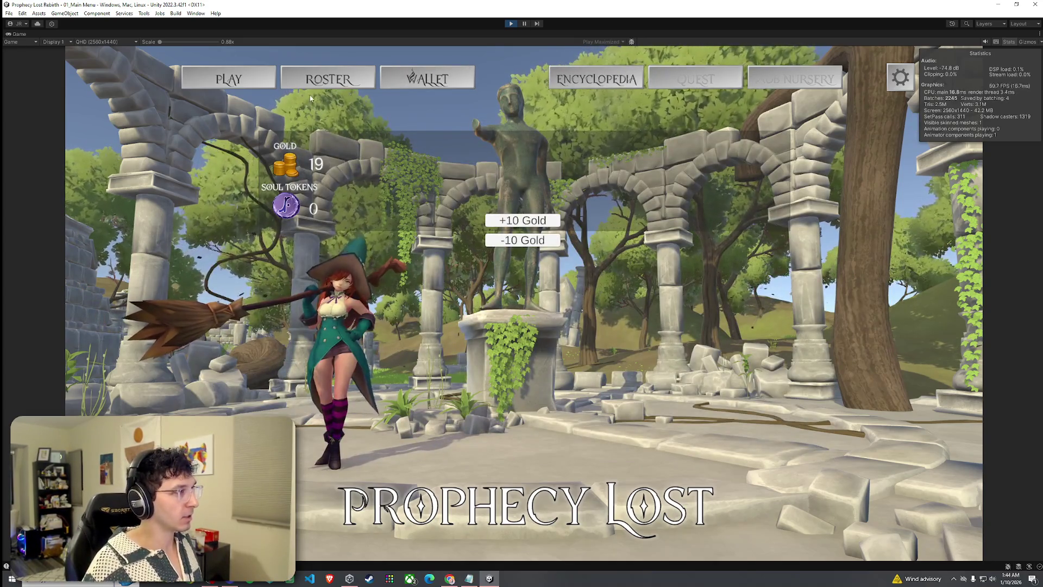
pyautogui.click(228, 79)
pyautogui.click(523, 303)
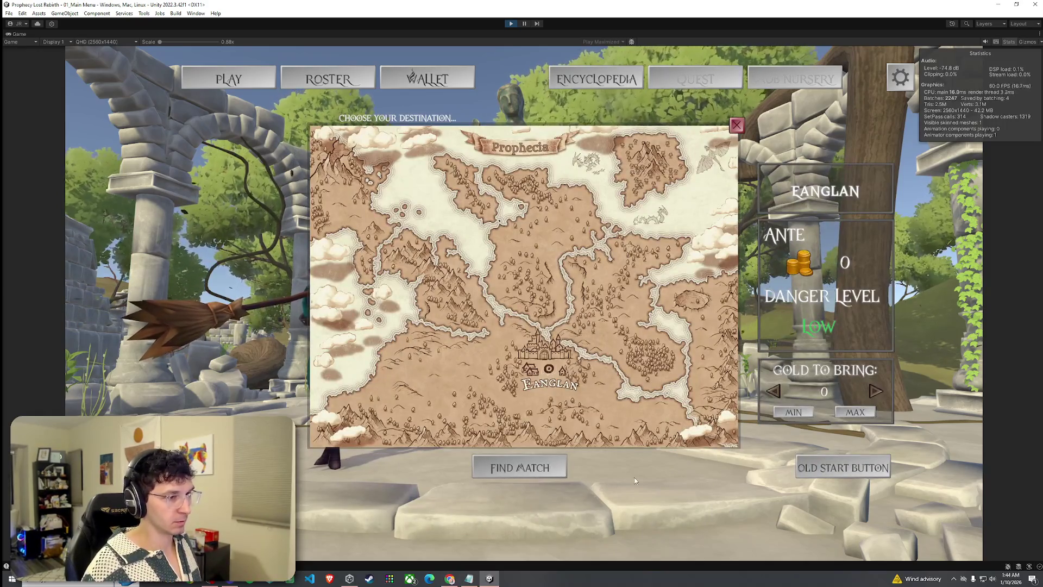